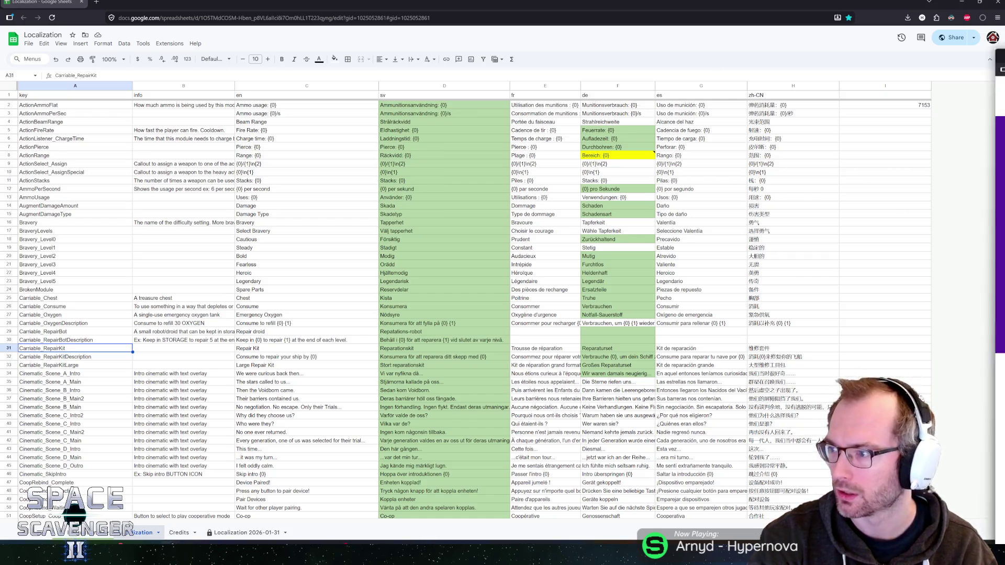
# Step: Skim the game localization services article's Smartling entry, then return to the spreadsheet
pyautogui.hotkey('alt', 'Tab')
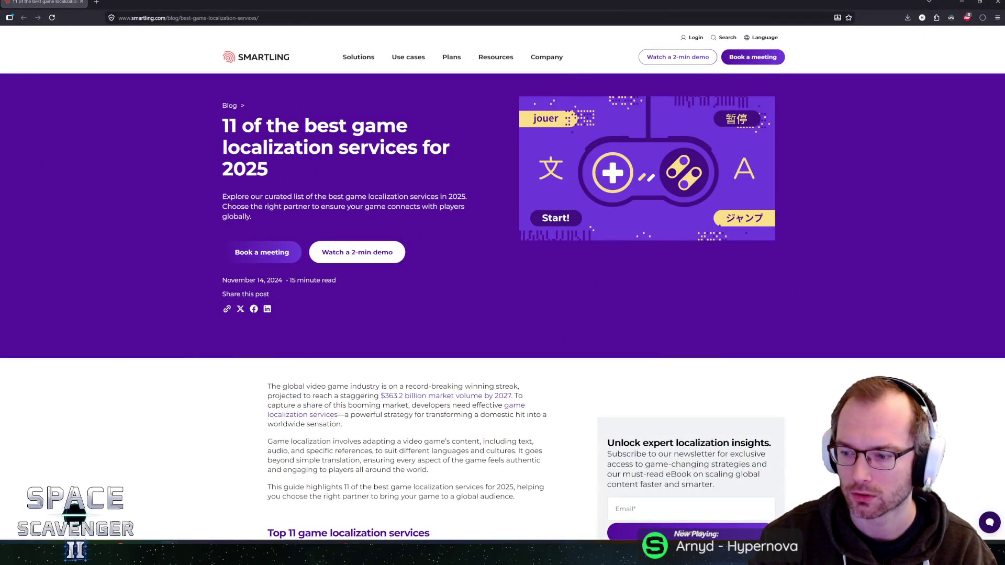
pyautogui.scroll(-7, 133, 255)
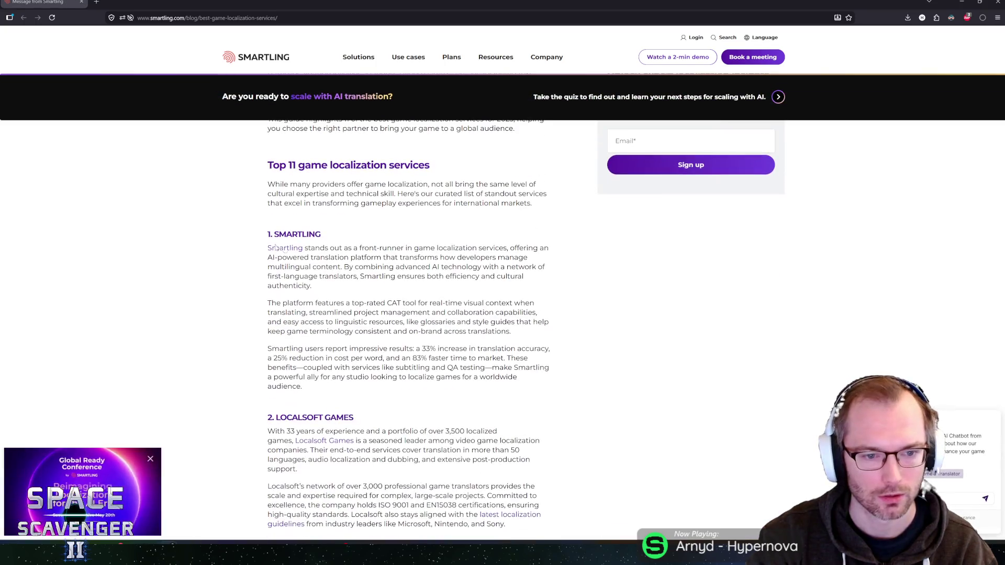
pyautogui.scroll(2, 332, 255)
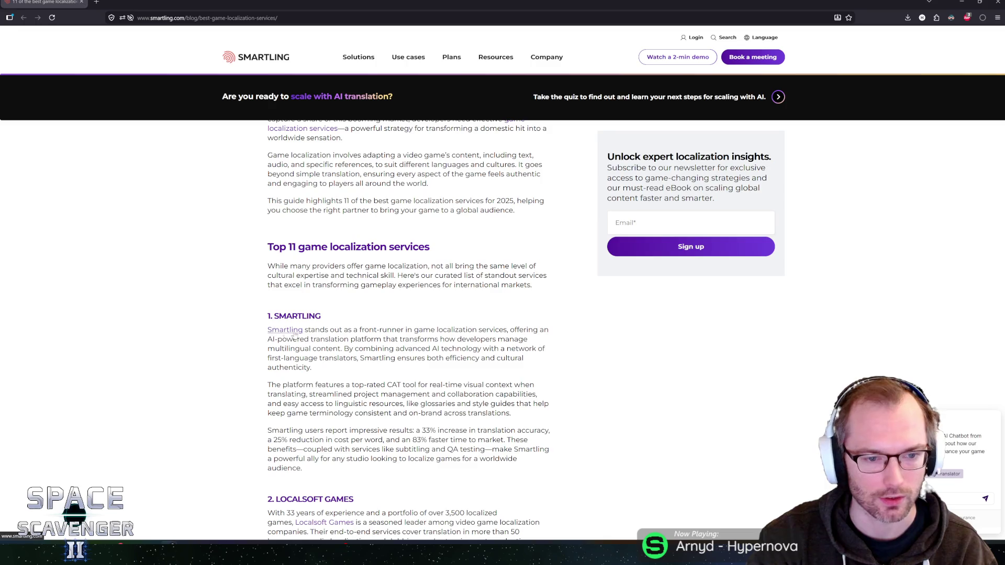
pyautogui.moveTo(315, 330)
pyautogui.mouseDown()
pyautogui.moveTo(335, 330)
pyautogui.moveTo(359, 385)
pyautogui.mouseUp()
pyautogui.scroll(4, 359, 385)
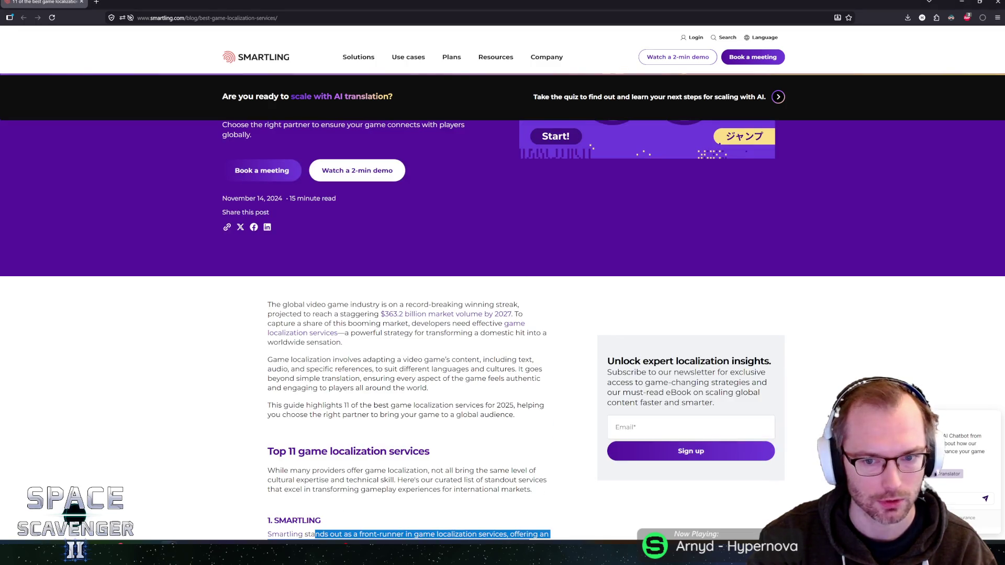
pyautogui.scroll(4, 422, 342)
pyautogui.scroll(-8, 422, 340)
pyautogui.click(414, 333)
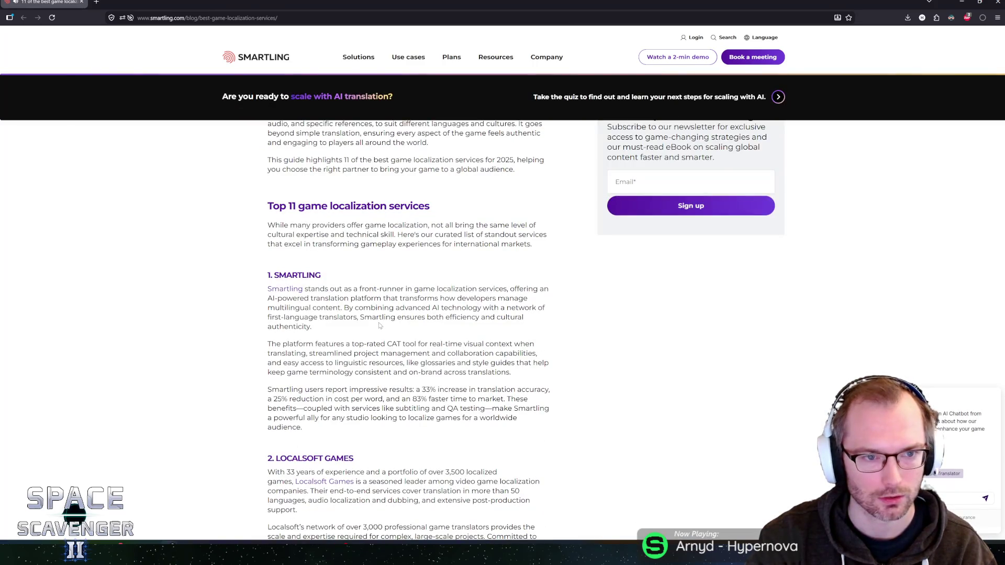
pyautogui.scroll(-6, 379, 325)
pyautogui.scroll(-2, 349, 316)
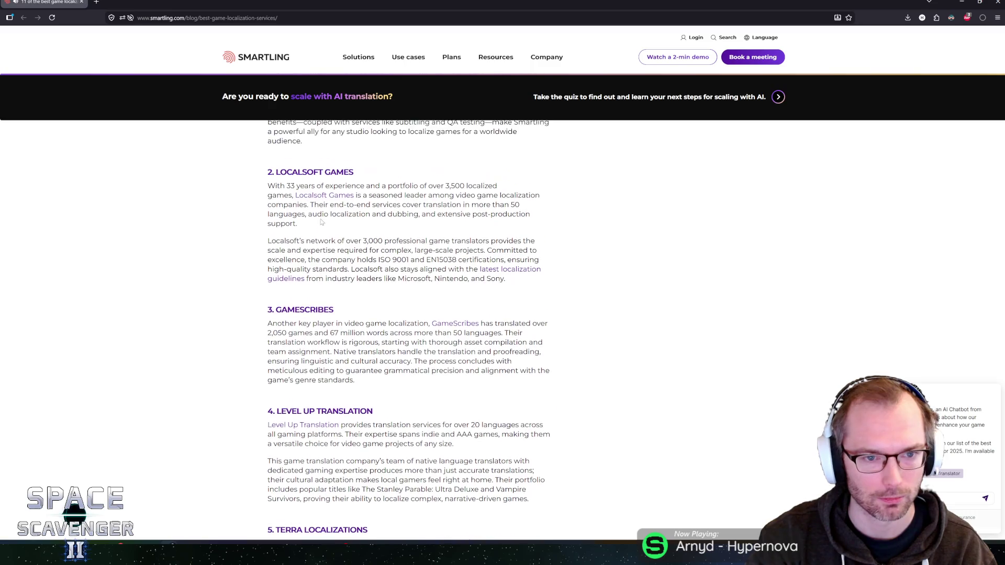
pyautogui.scroll(-8, 349, 315)
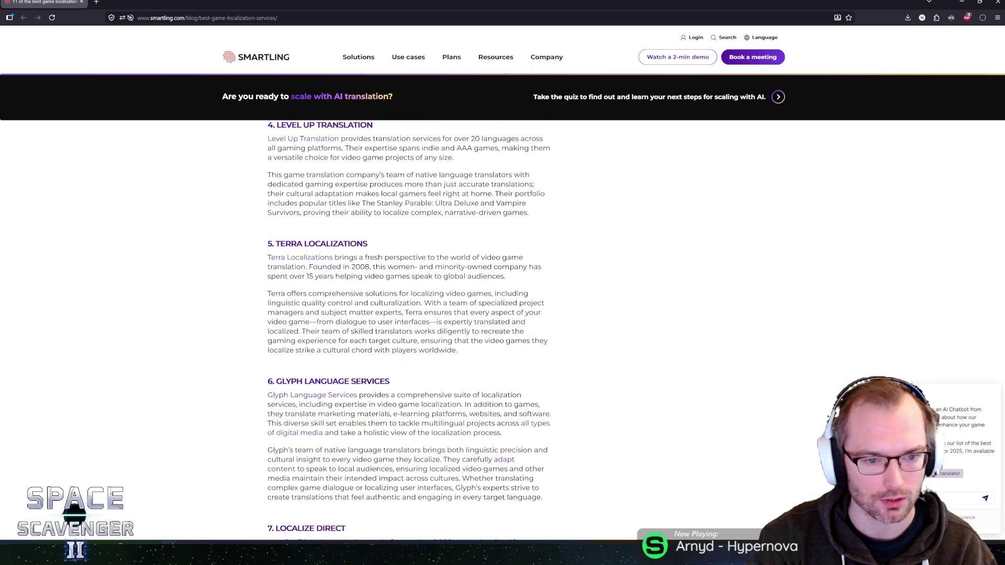
pyautogui.scroll(-4, 408, 325)
pyautogui.scroll(-2, 409, 325)
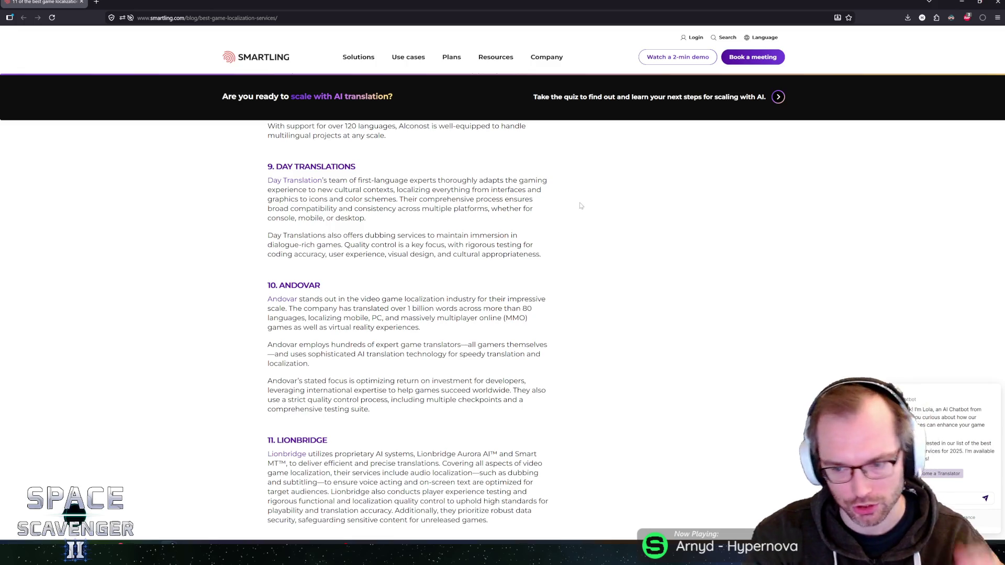
pyautogui.scroll(7, 370, 342)
pyautogui.scroll(20, 369, 342)
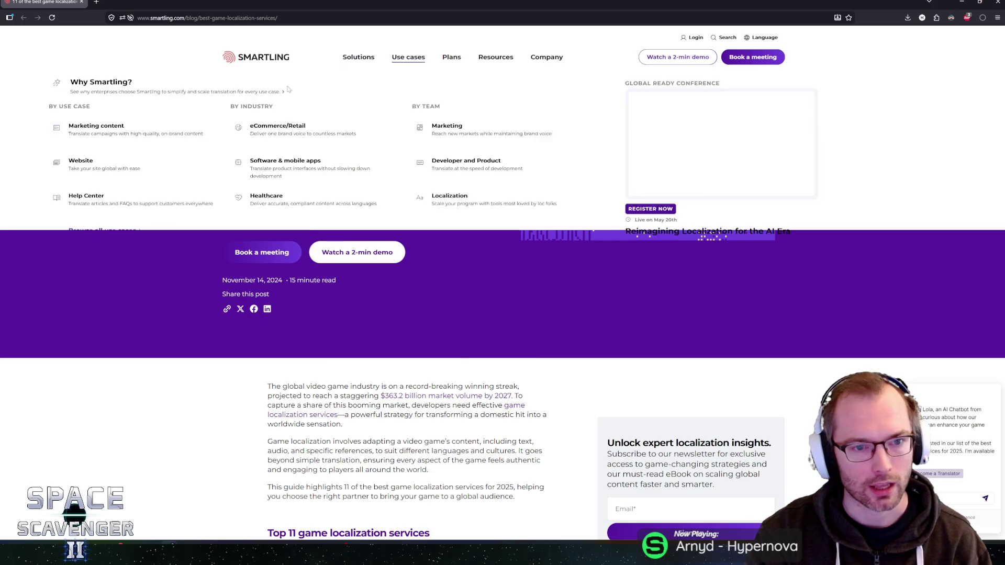
pyautogui.scroll(-5, 417, 309)
pyautogui.scroll(5, 417, 310)
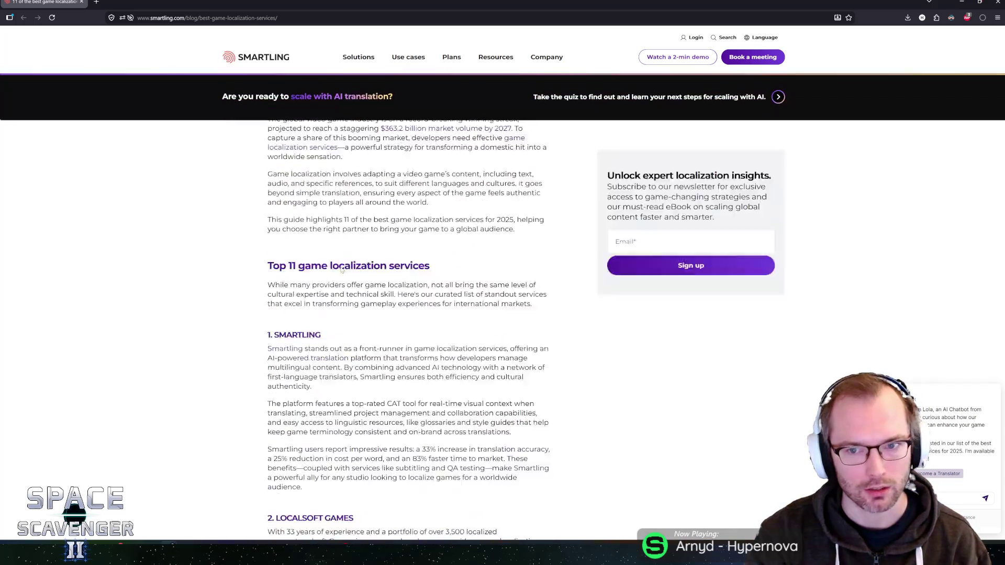
pyautogui.scroll(-20, 417, 309)
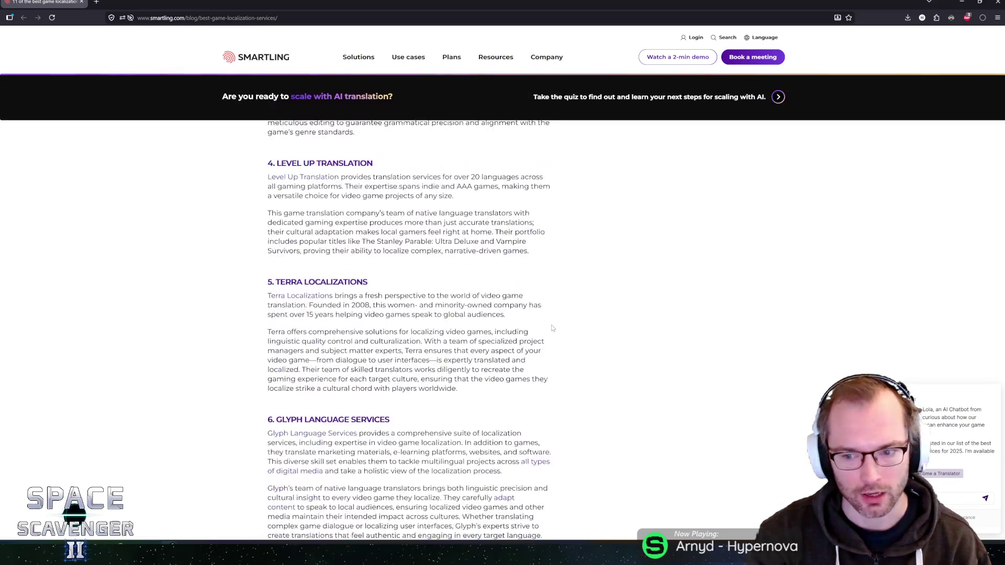
pyautogui.scroll(20, 364, 260)
pyautogui.scroll(-4, 364, 261)
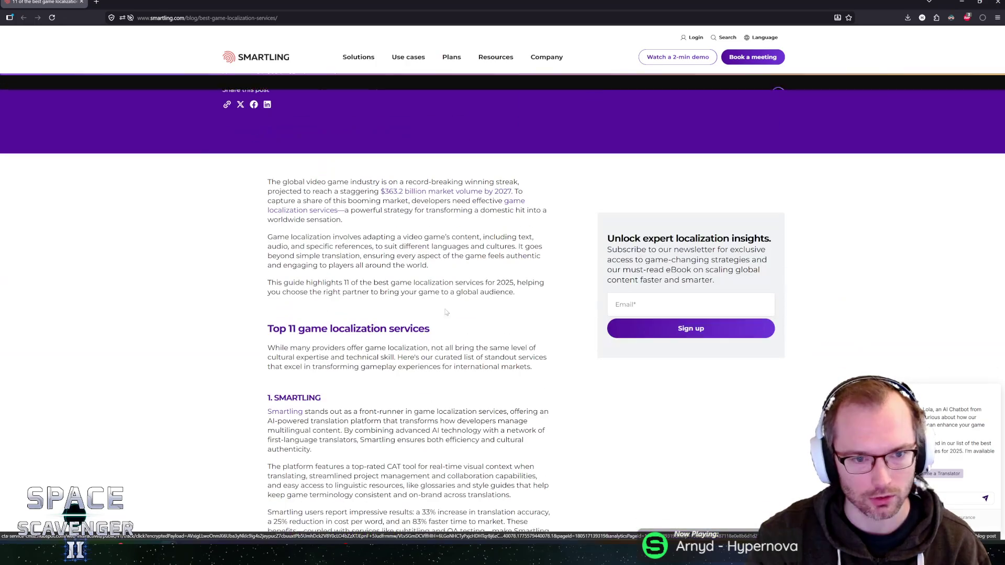
pyautogui.scroll(-4, 342, 346)
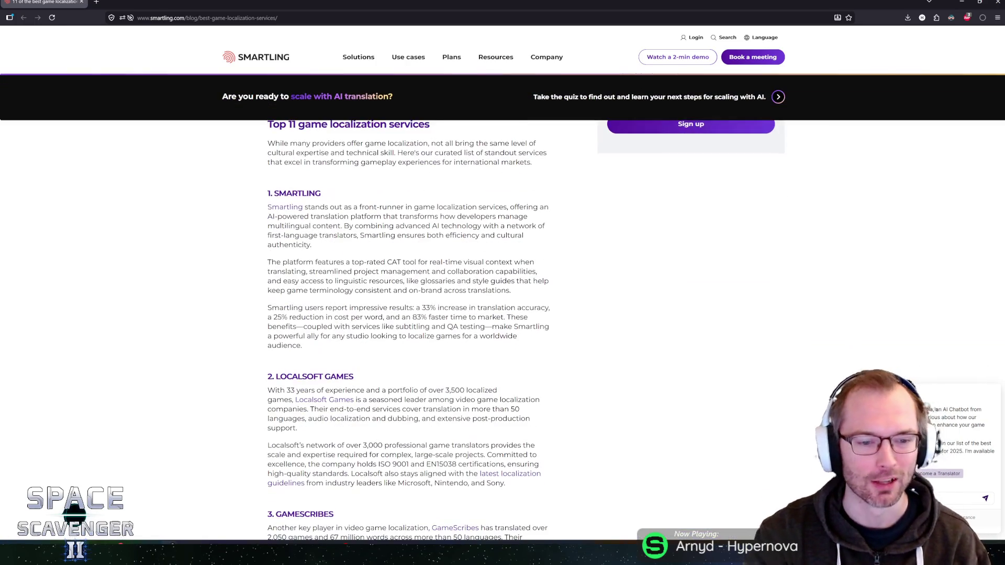
pyautogui.scroll(-8, 408, 330)
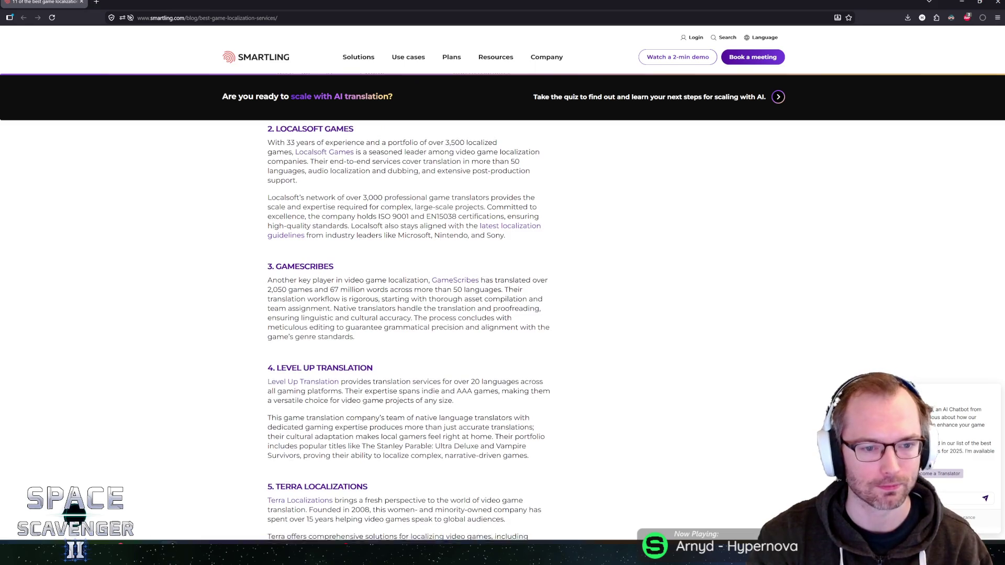
pyautogui.scroll(4, 350, 321)
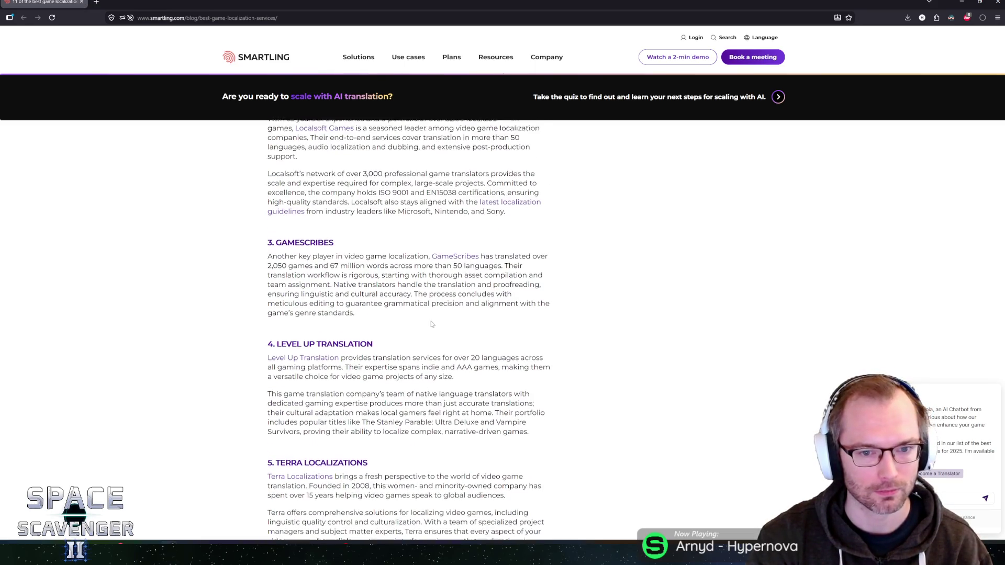
pyautogui.scroll(-6, 408, 329)
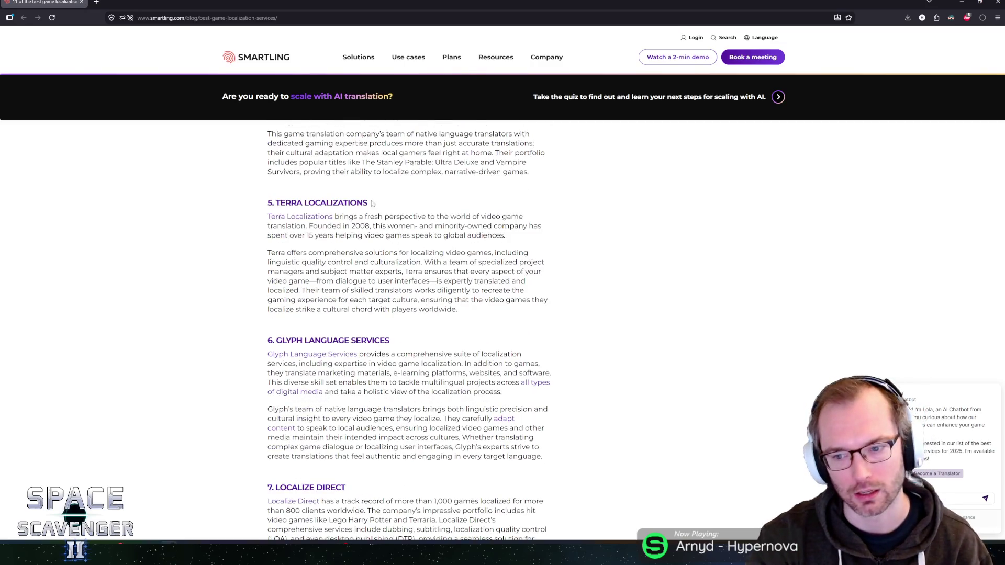
pyautogui.scroll(-10, 406, 142)
pyautogui.press('Home')
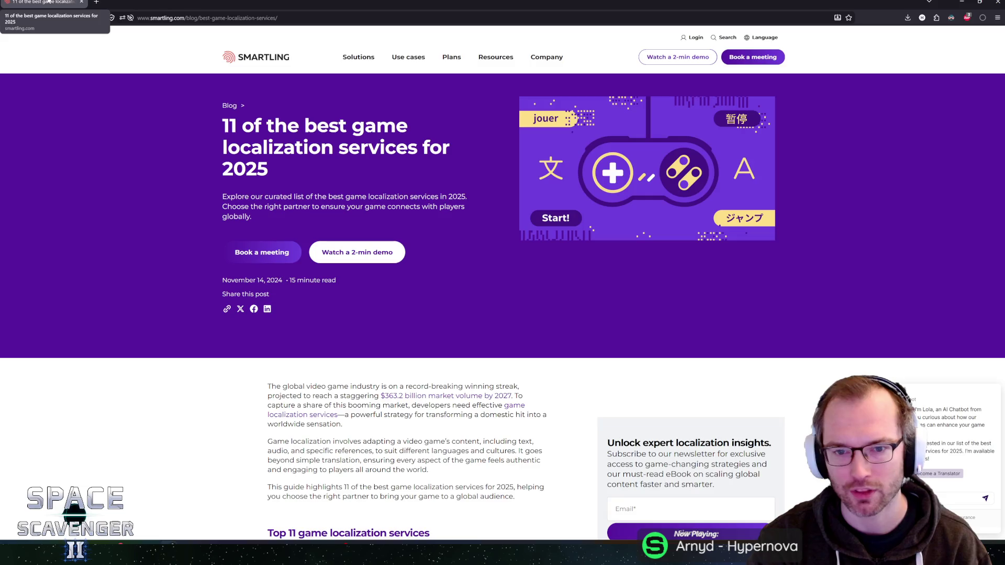
pyautogui.click(81, 2)
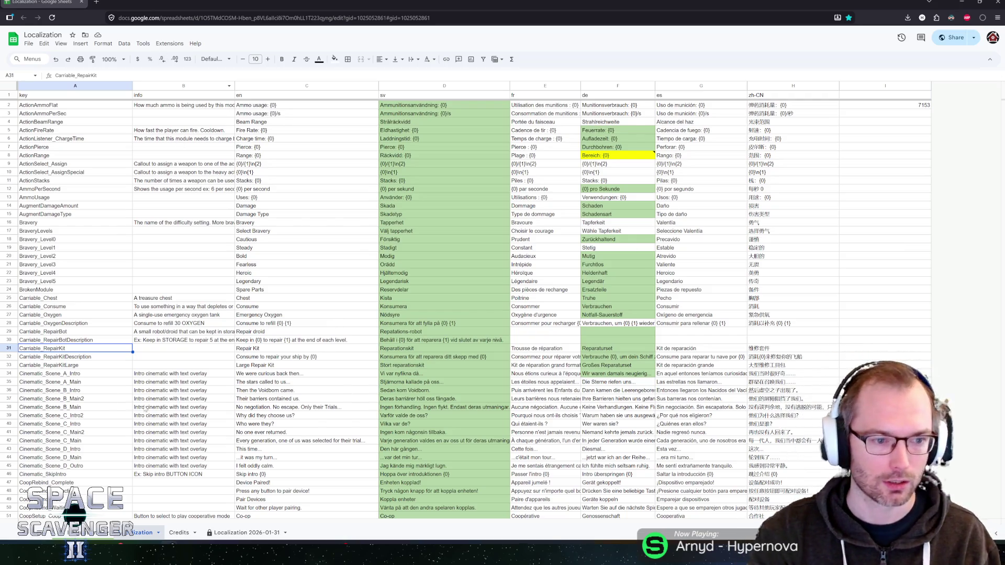
# Step: Inspect row 31's Carriable_RepairKit info cell and the English repair kit and cinematic lines
pyautogui.click(172, 349)
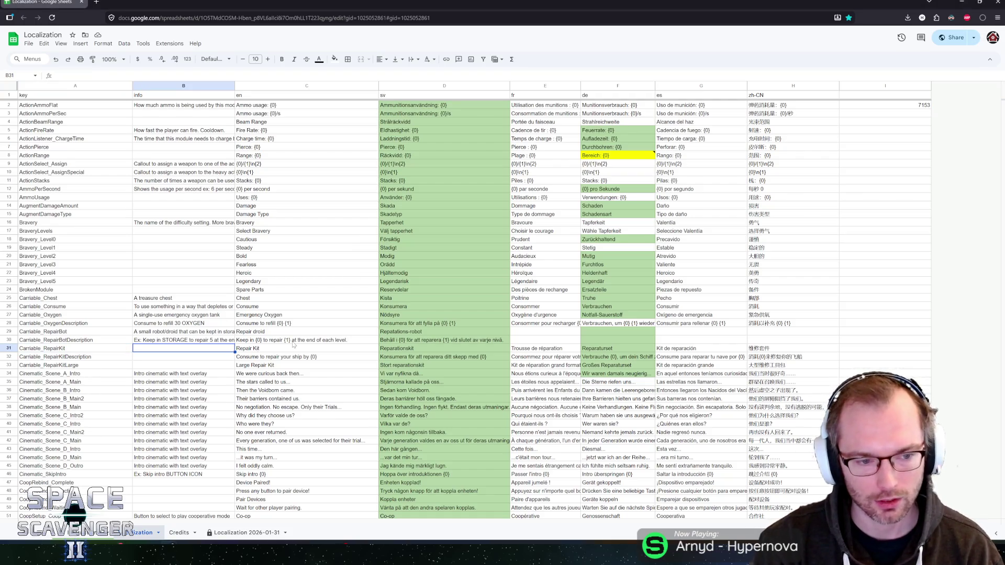
pyautogui.press('Left')
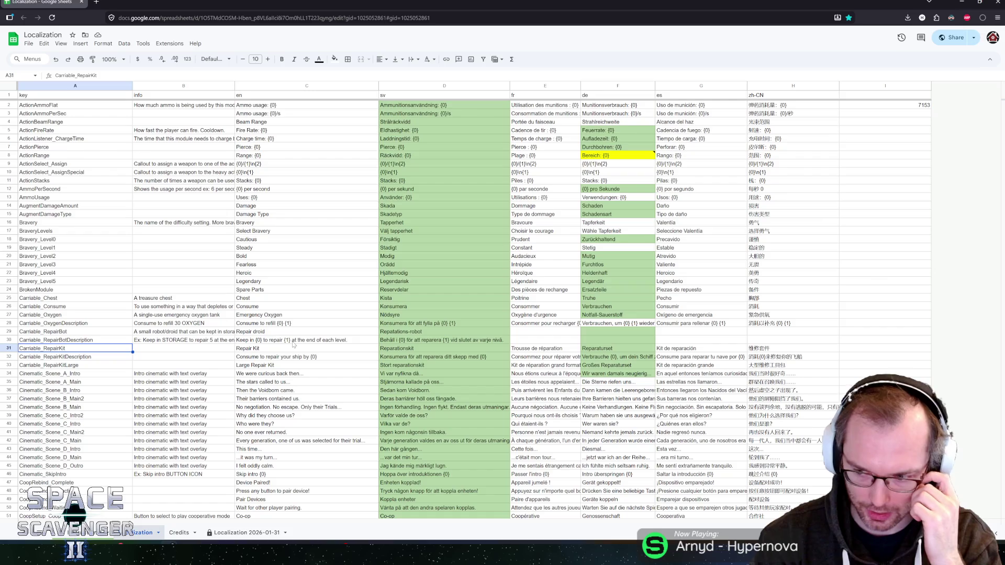
pyautogui.press('Right')
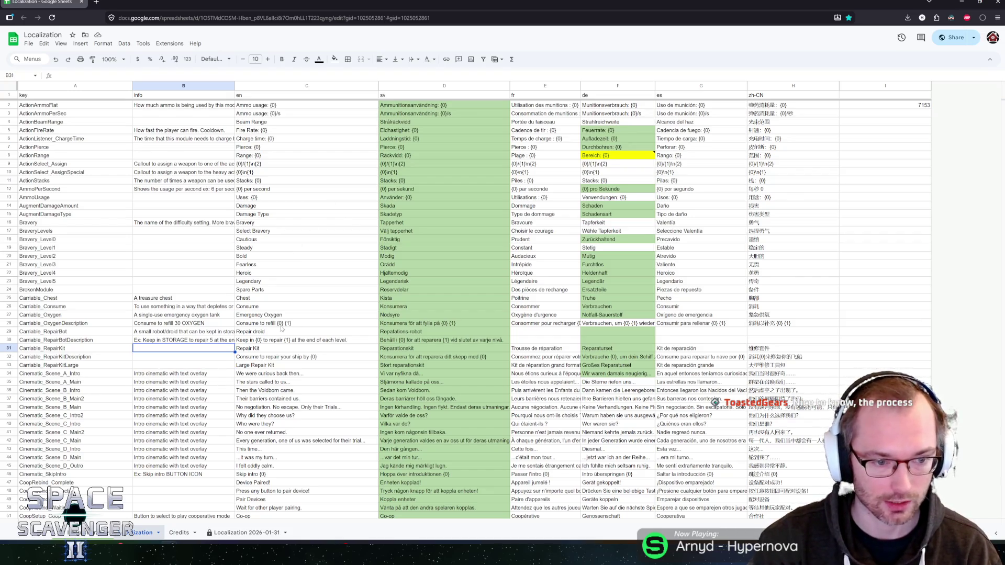
pyautogui.press('Down')
pyautogui.press('Down')
pyautogui.press('Up')
pyautogui.press('Up')
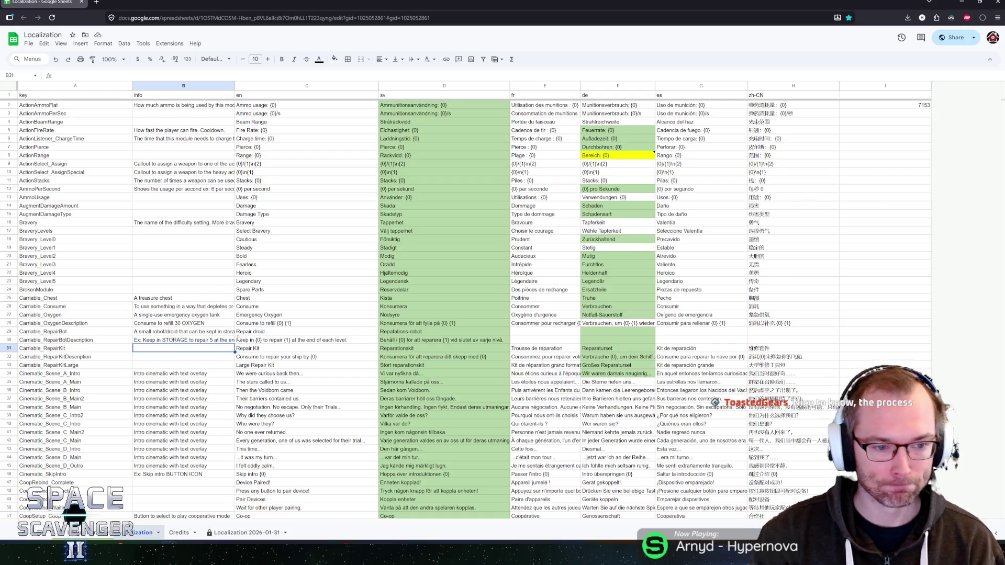
pyautogui.click(267, 358)
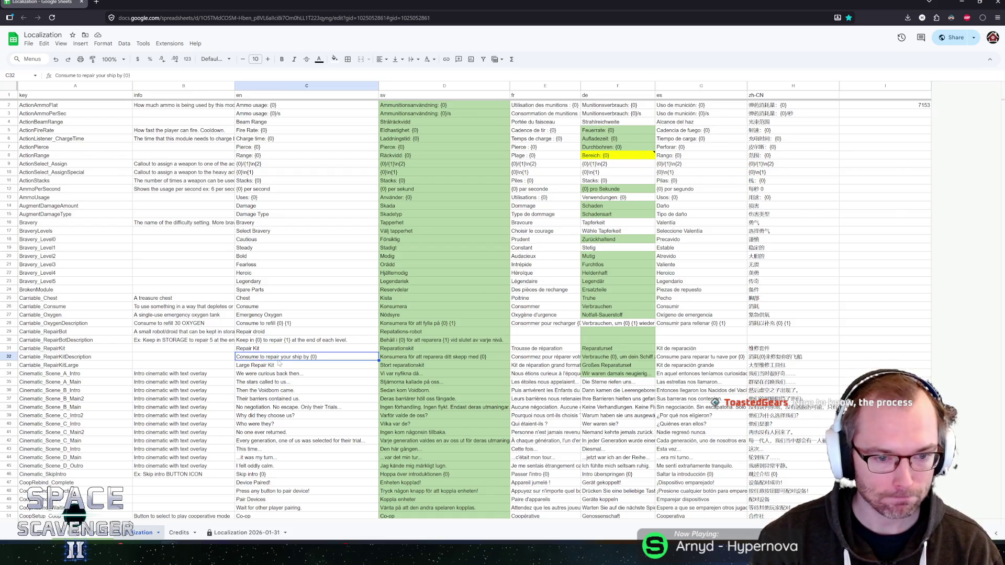
pyautogui.click(276, 367)
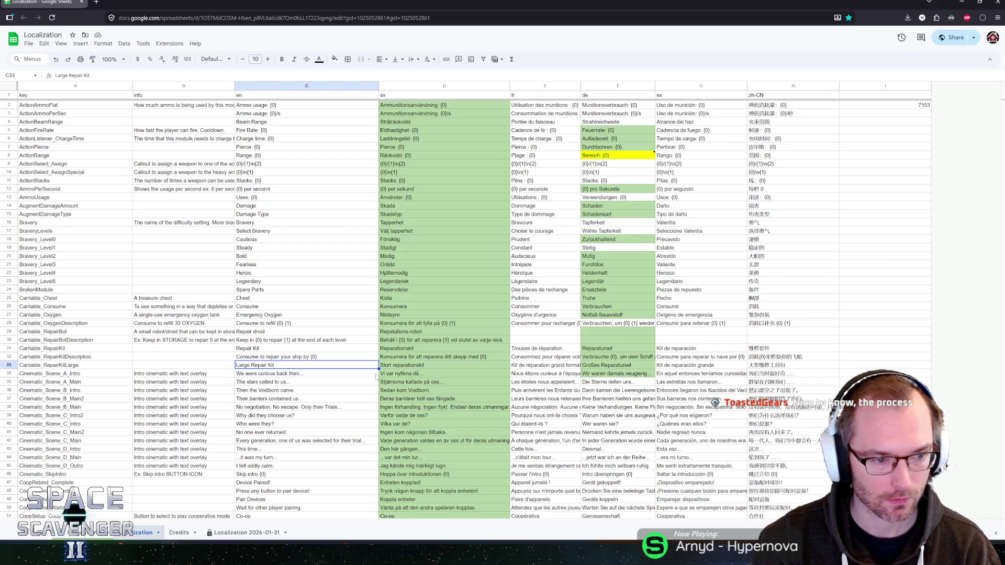
pyautogui.scroll(-2, 376, 377)
pyautogui.scroll(-4, 376, 376)
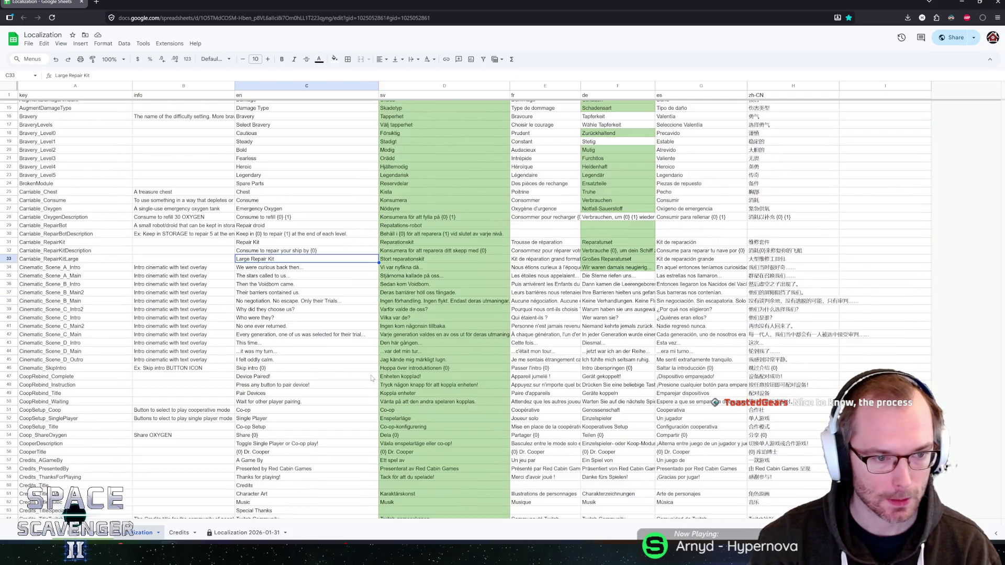
pyautogui.click(254, 270)
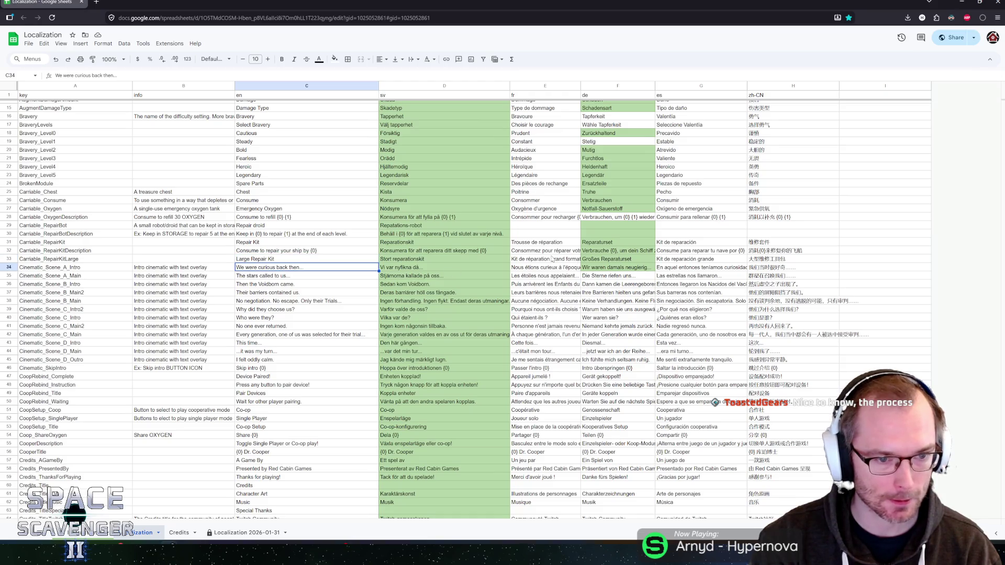
pyautogui.scroll(-2, 530, 253)
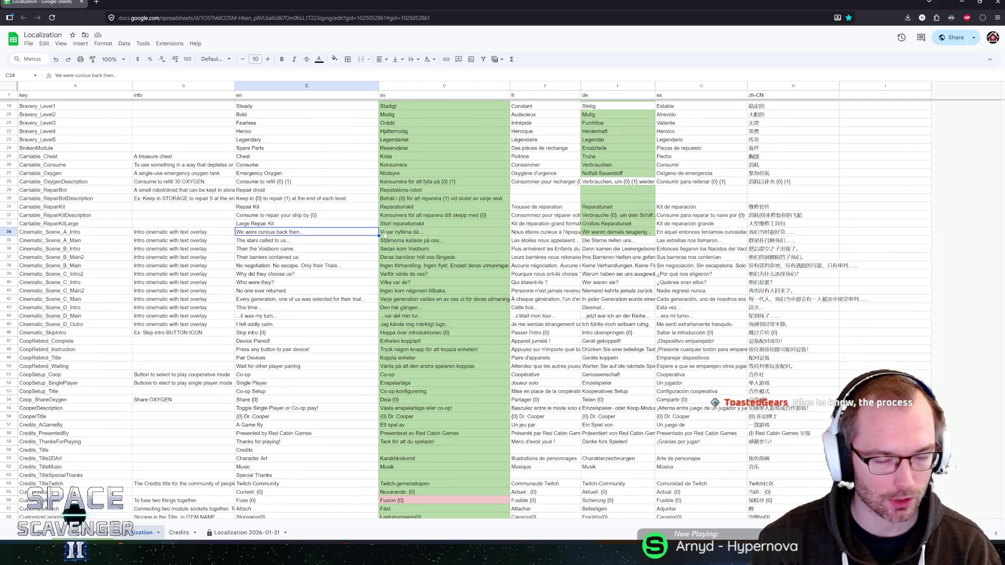
pyautogui.press('Down')
pyautogui.press('Down')
pyautogui.press('Down')
pyautogui.press('Down')
pyautogui.press('Down')
pyautogui.press('Down')
pyautogui.press('Down')
pyautogui.press('Down')
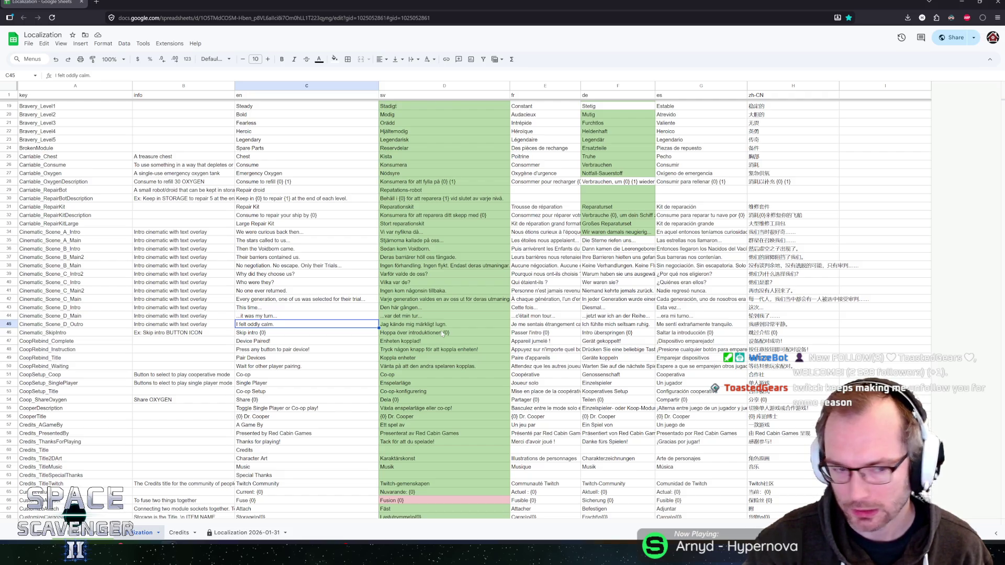
# Step: Check the Cinematic_SkipIntro info note as an example and locate CoopRebind_Complete's empty info cell
pyautogui.click(176, 335)
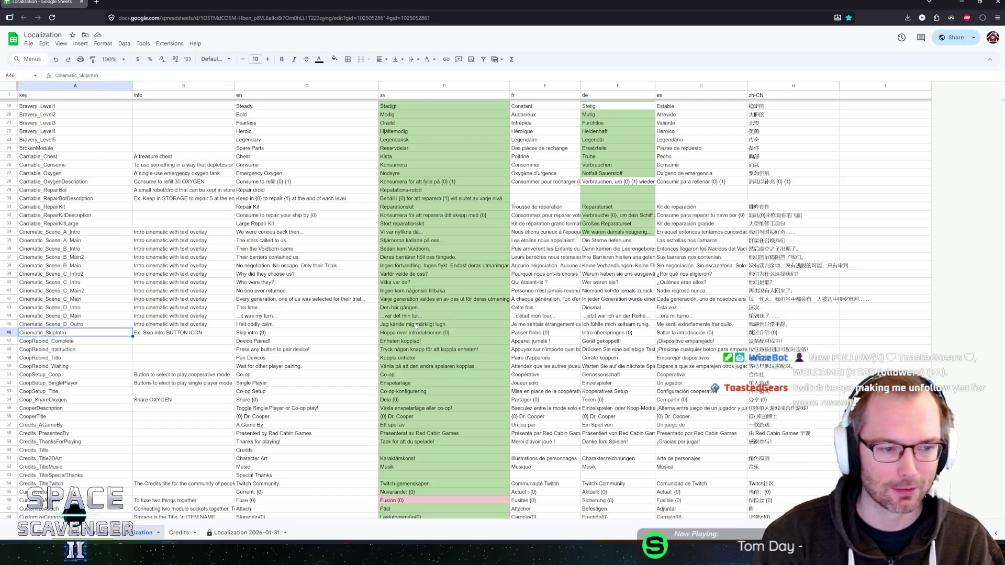
pyautogui.press('Return')
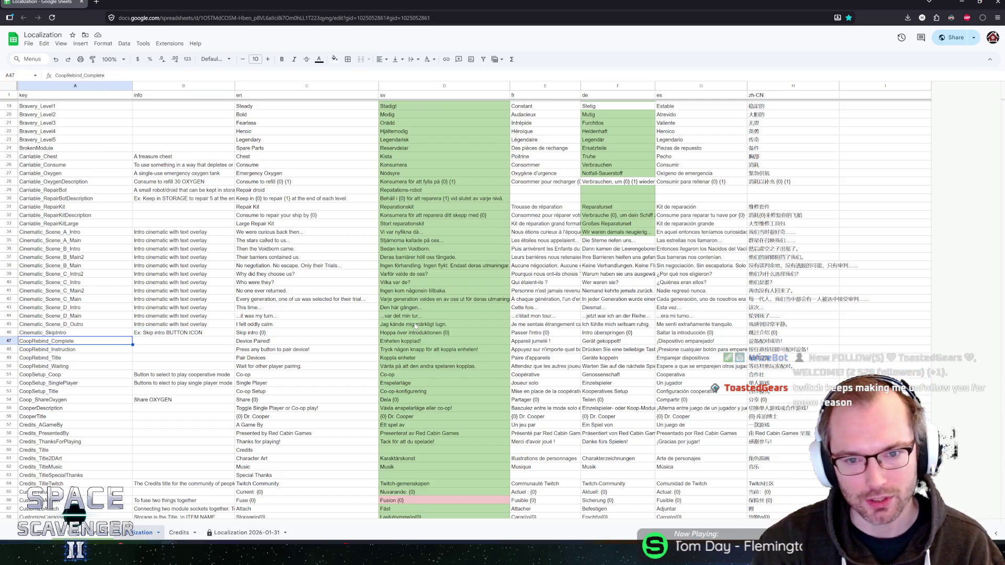
pyautogui.scroll(3, 244, 315)
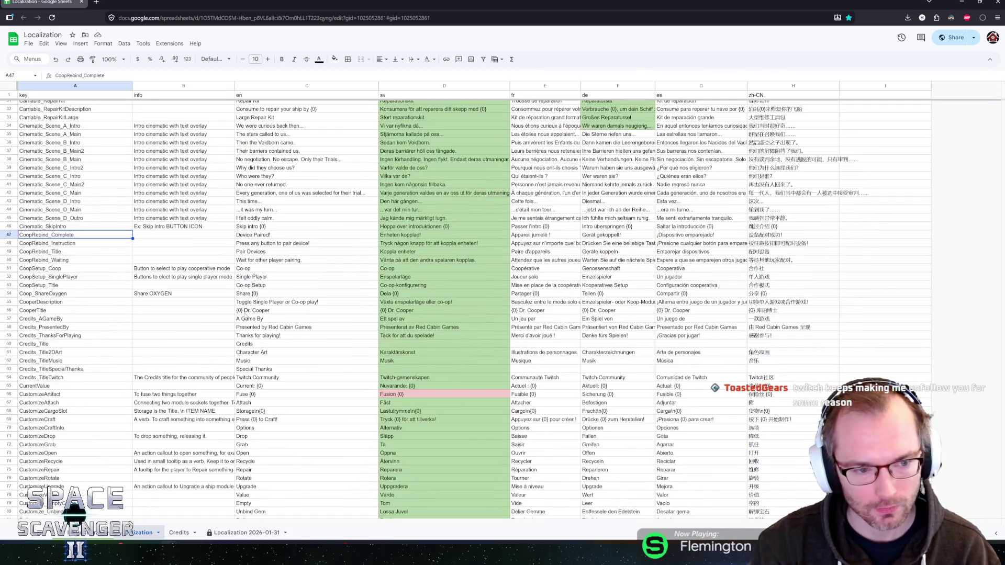
pyautogui.scroll(3, 272, 312)
pyautogui.scroll(-5, 273, 313)
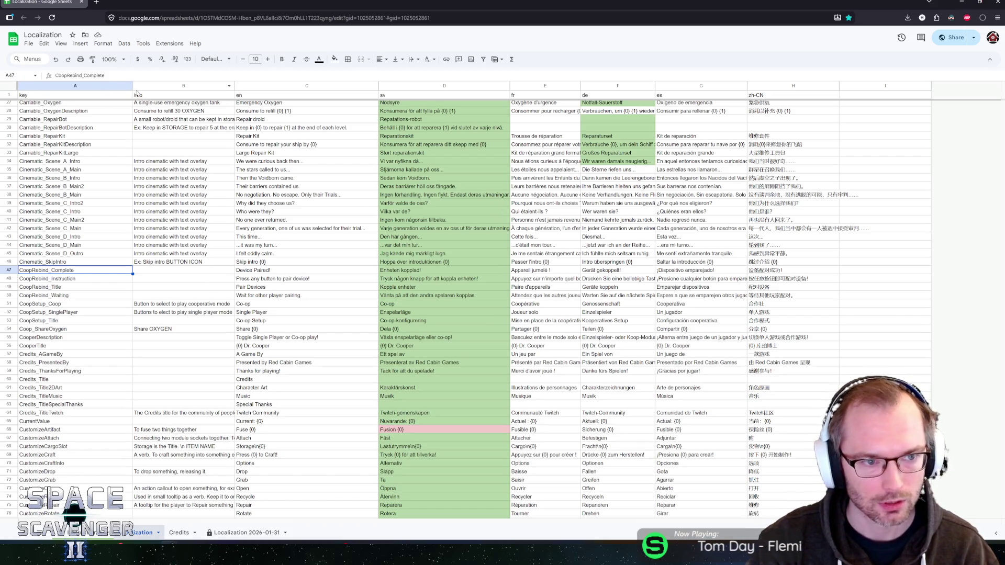
pyautogui.click(158, 97)
pyautogui.click(159, 211)
pyautogui.click(185, 262)
pyautogui.press('Down')
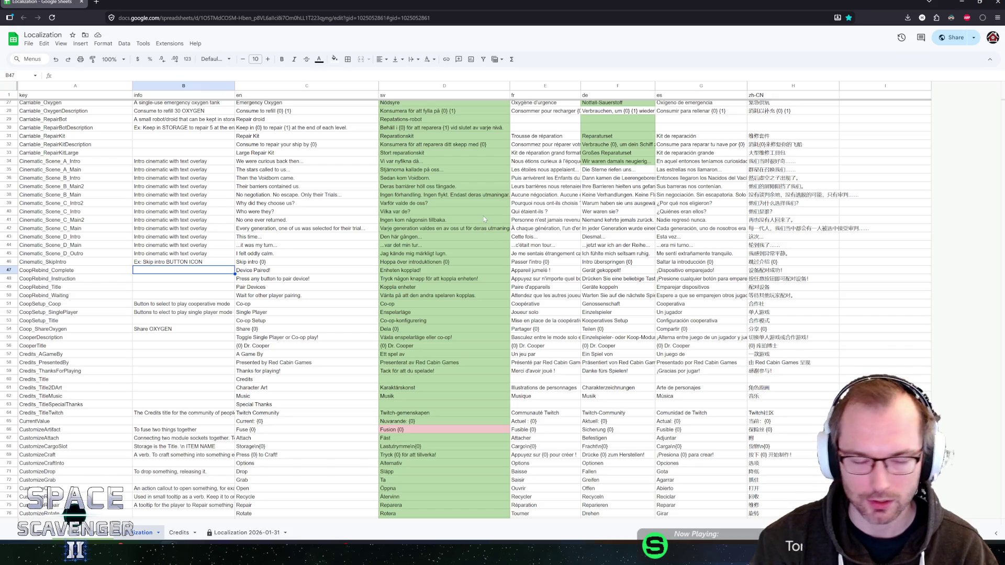
pyautogui.click(152, 282)
pyautogui.click(163, 270)
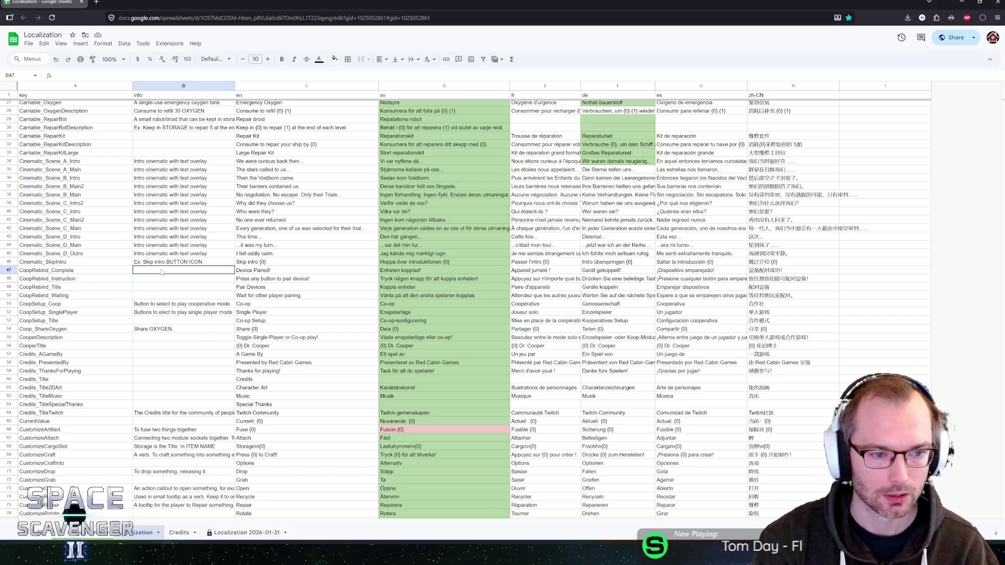
pyautogui.click(164, 263)
pyautogui.click(158, 272)
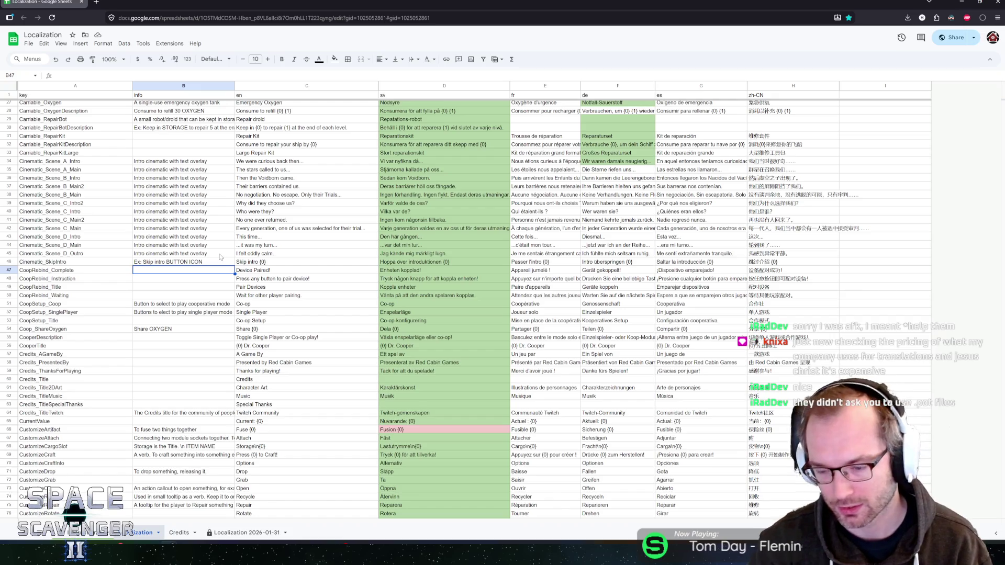
# Step: Compare the Cinematic_SkipIntro note and Cinematic_Scene_D English lines, settling on CoopRebind_Complete's info cell
pyautogui.click(151, 263)
pyautogui.press('Down')
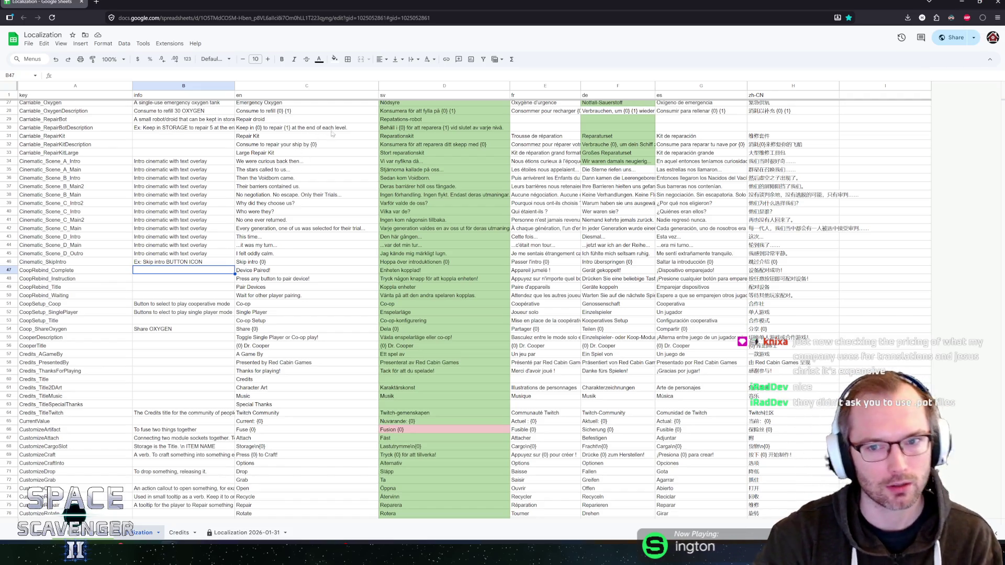
pyautogui.click(189, 262)
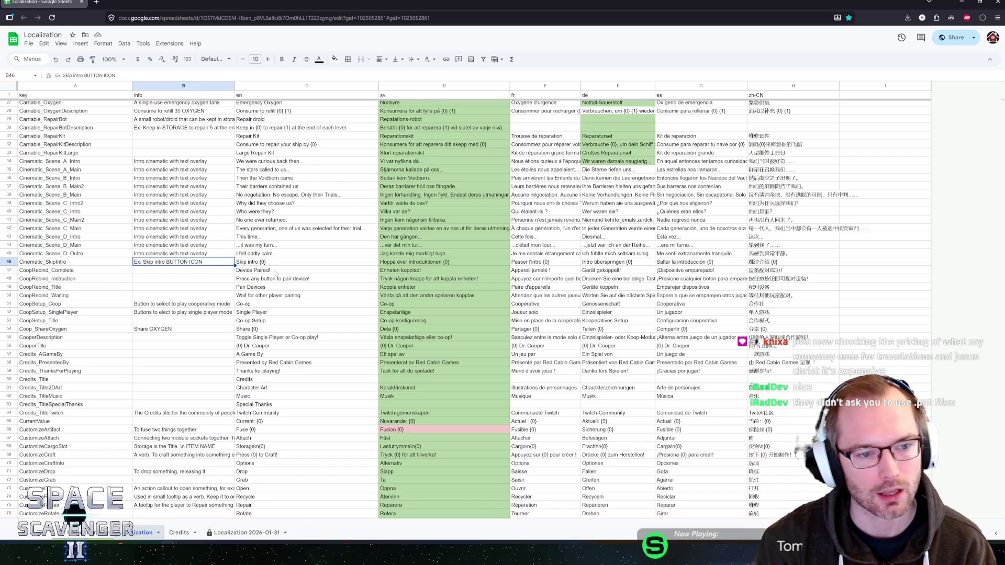
pyautogui.click(196, 263)
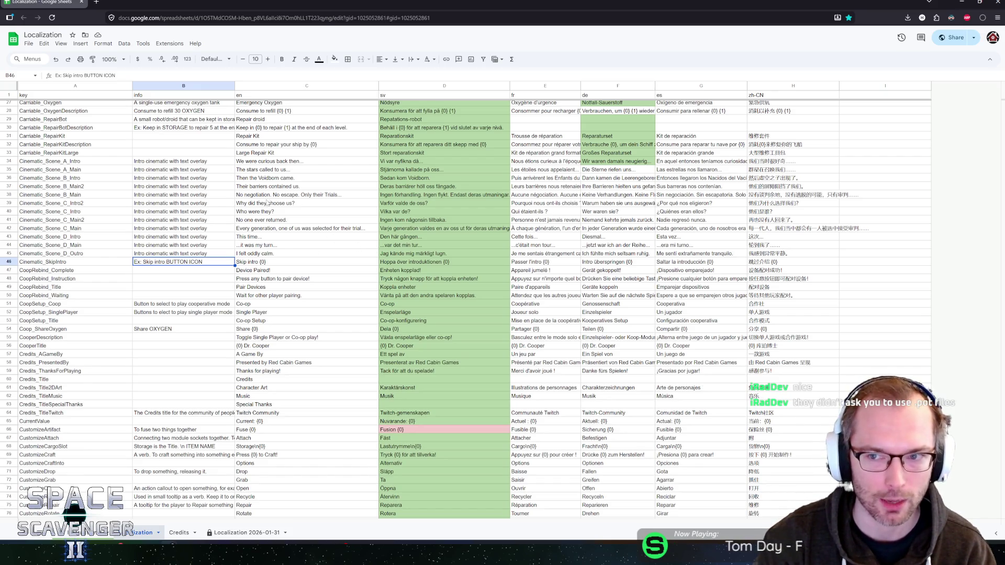
pyautogui.click(178, 276)
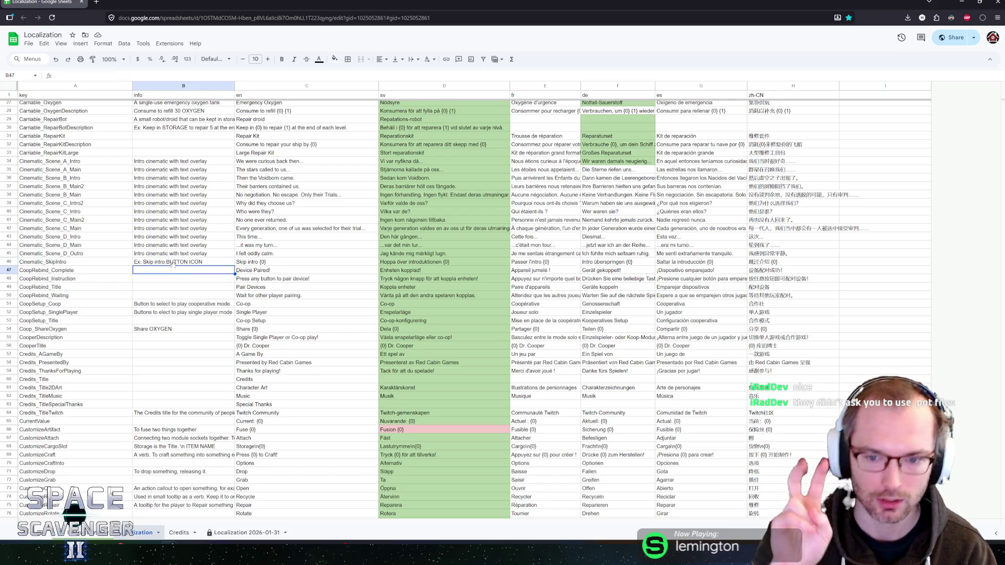
pyautogui.click(170, 259)
pyautogui.click(172, 273)
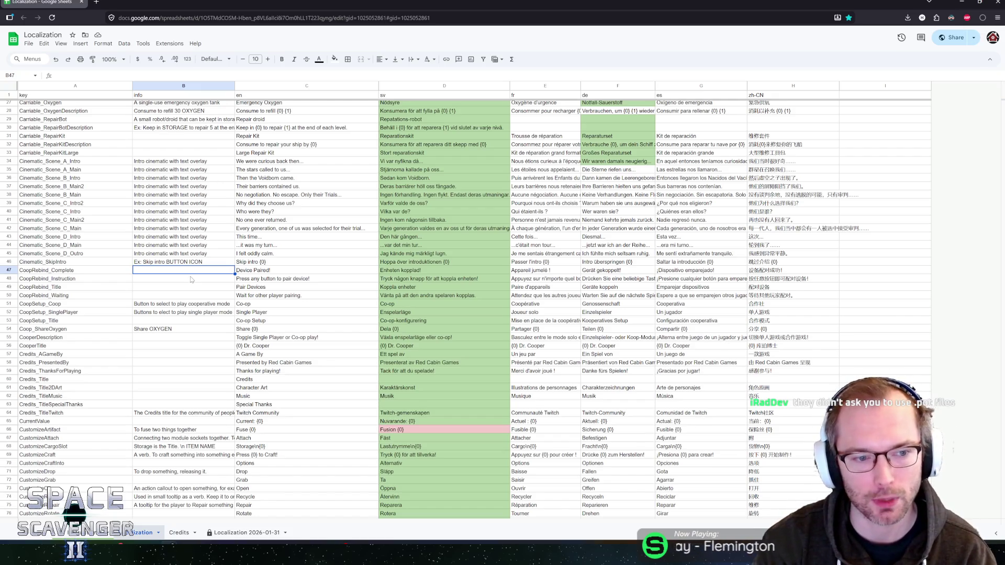
pyautogui.click(176, 264)
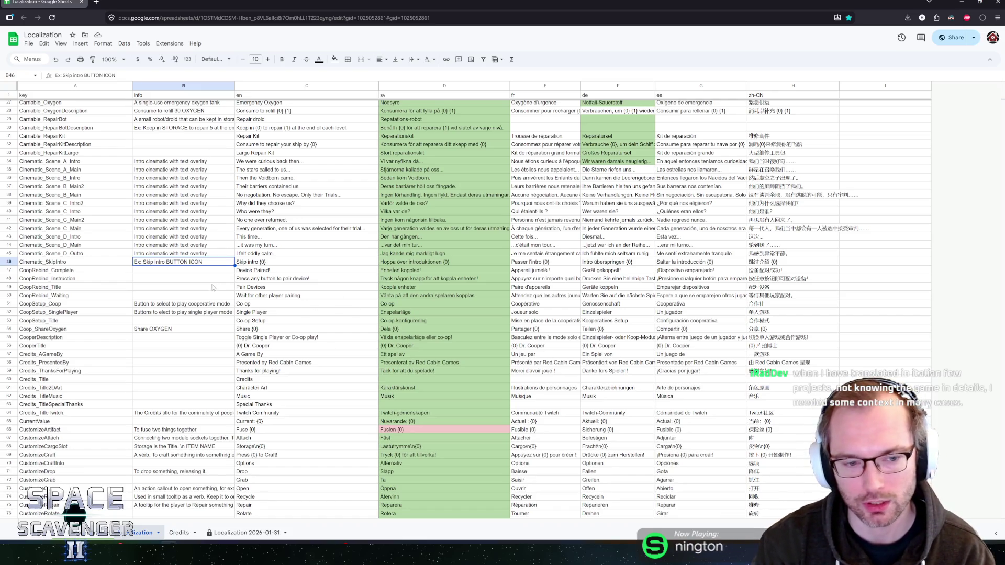
pyautogui.click(174, 272)
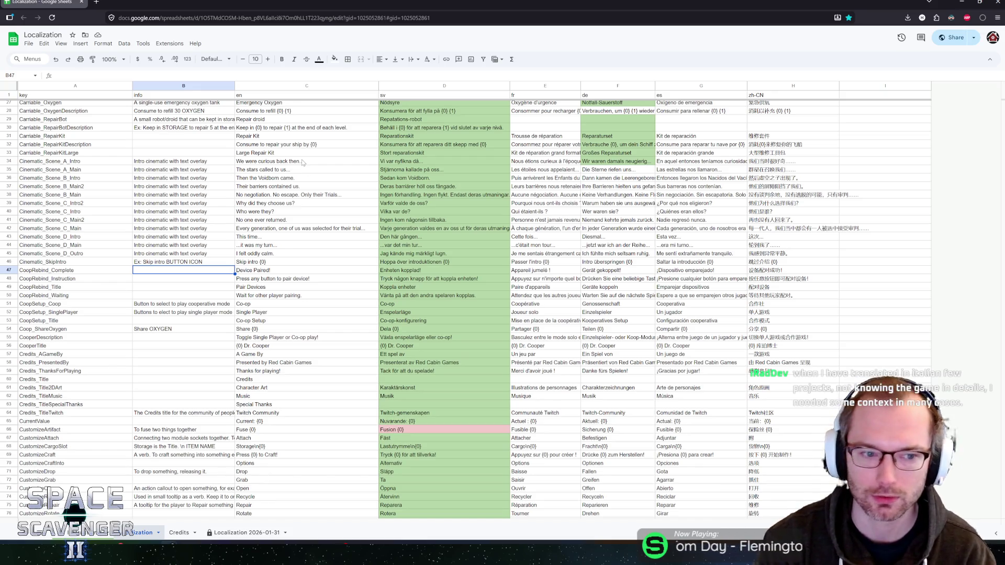
pyautogui.click(158, 261)
pyautogui.click(156, 269)
pyautogui.click(147, 280)
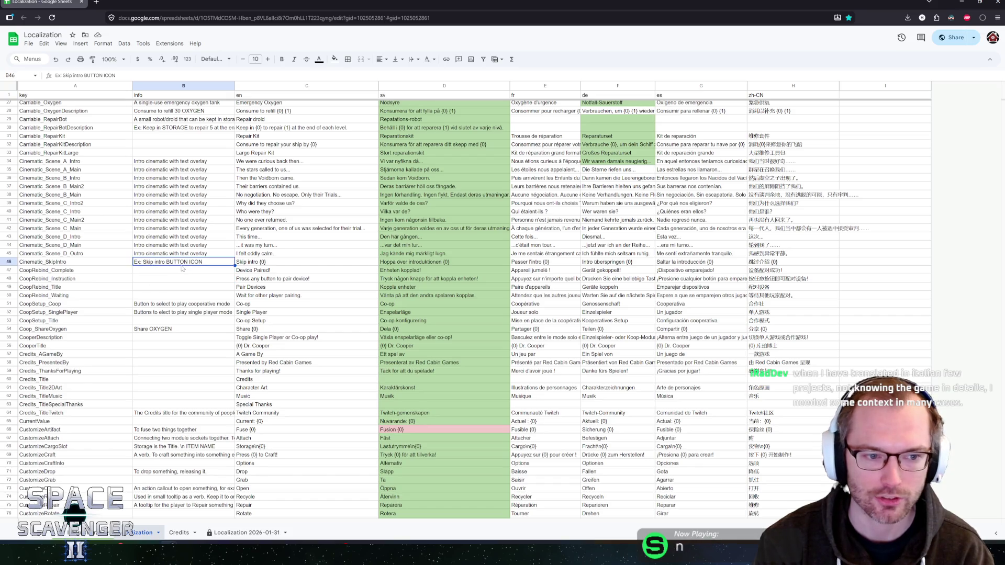
pyautogui.click(166, 272)
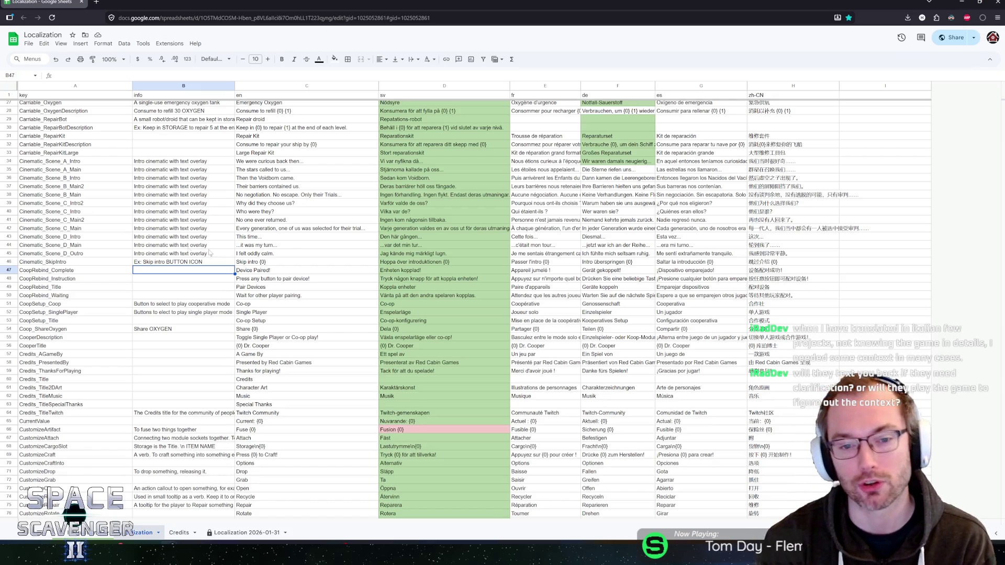
pyautogui.click(168, 263)
pyautogui.click(169, 271)
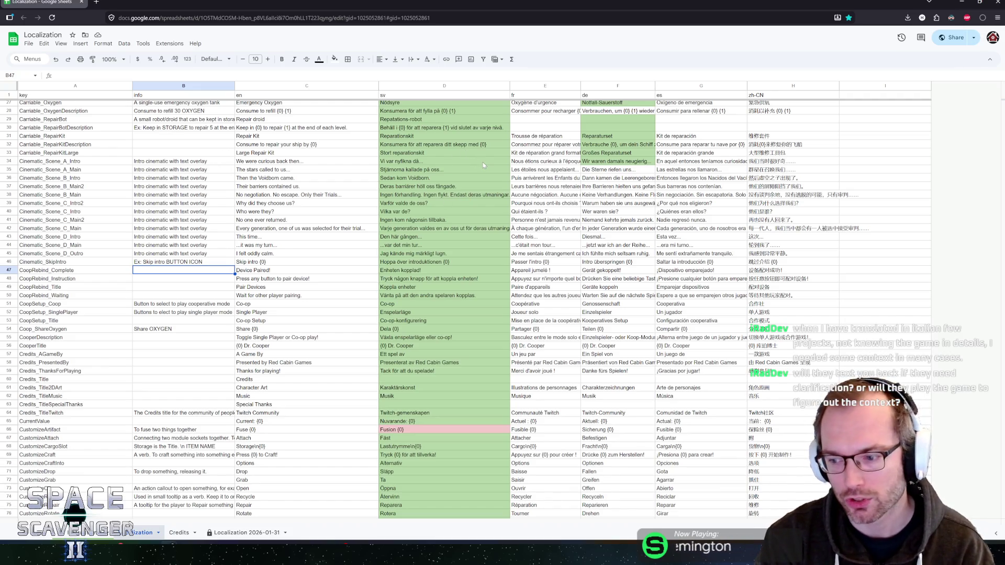
pyautogui.click(76, 248)
pyautogui.click(146, 248)
pyautogui.click(261, 246)
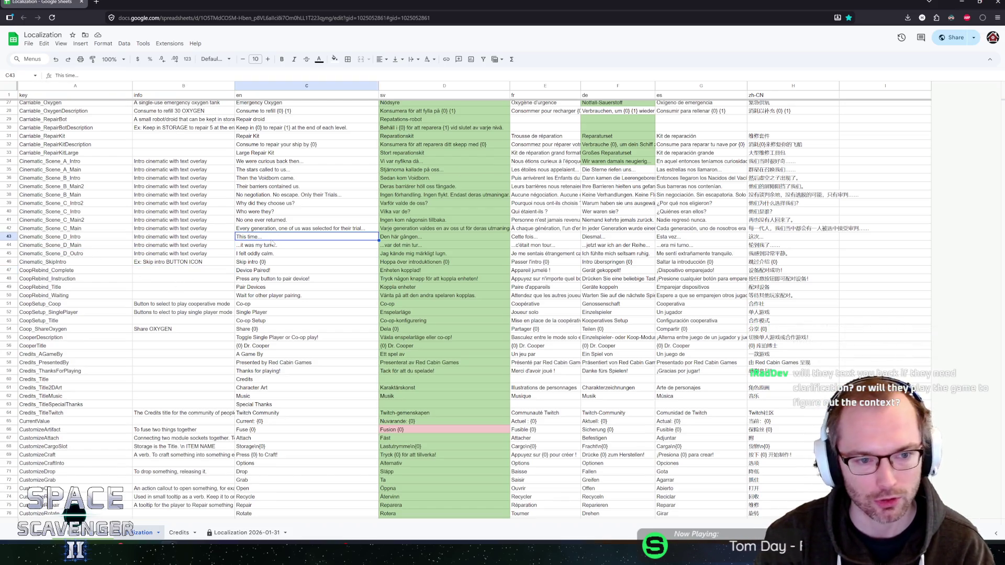
pyautogui.click(267, 254)
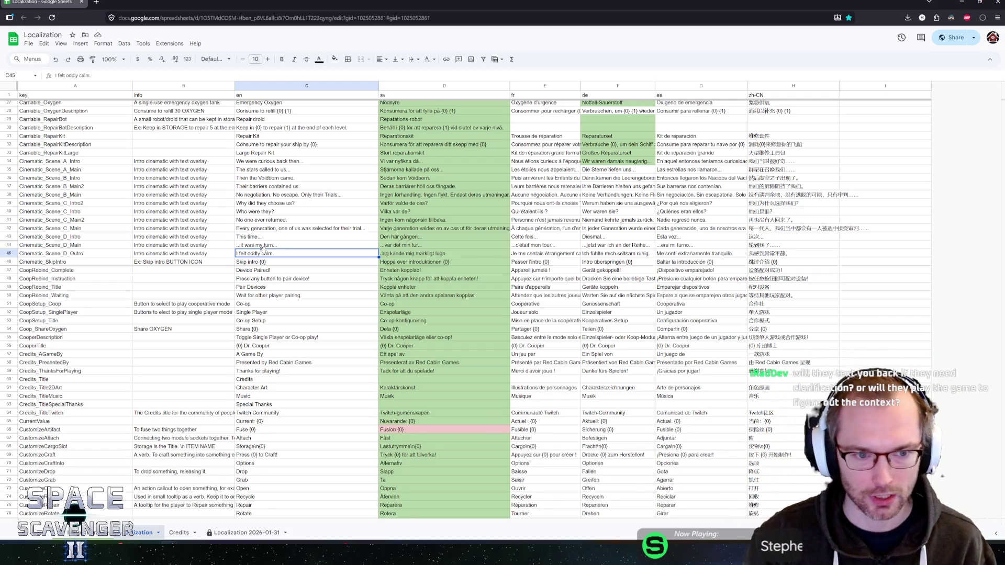
pyautogui.click(225, 270)
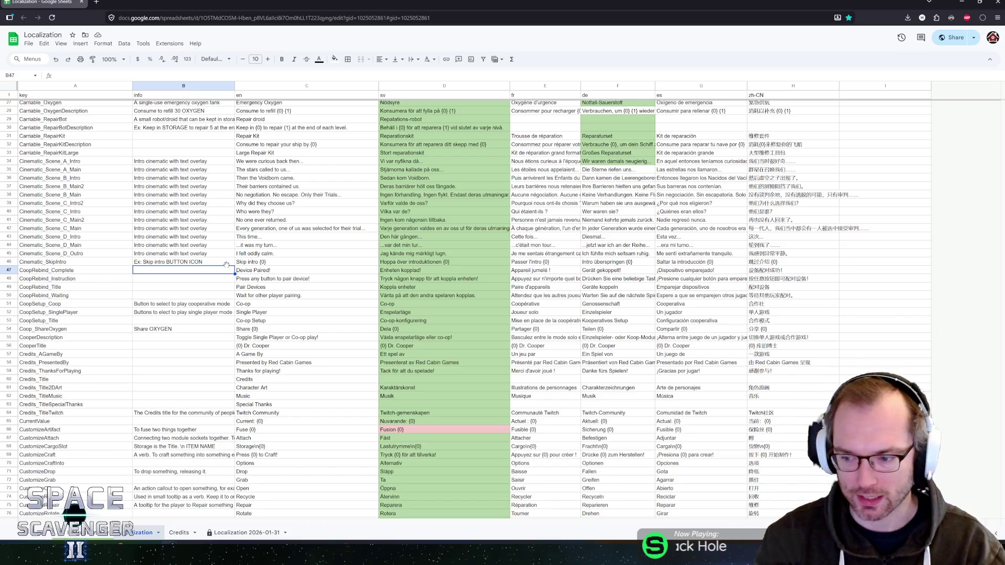
pyautogui.click(166, 279)
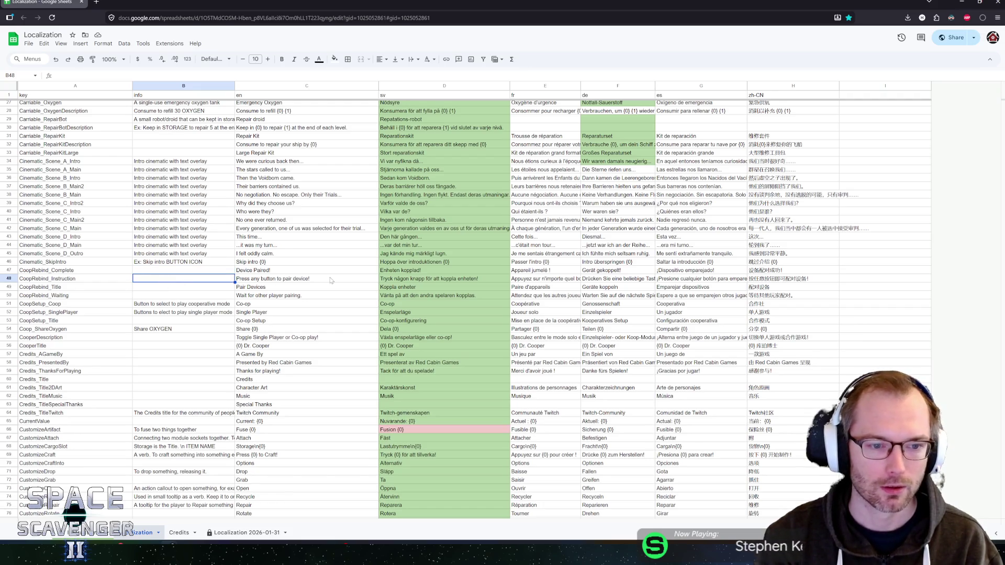
pyautogui.click(187, 271)
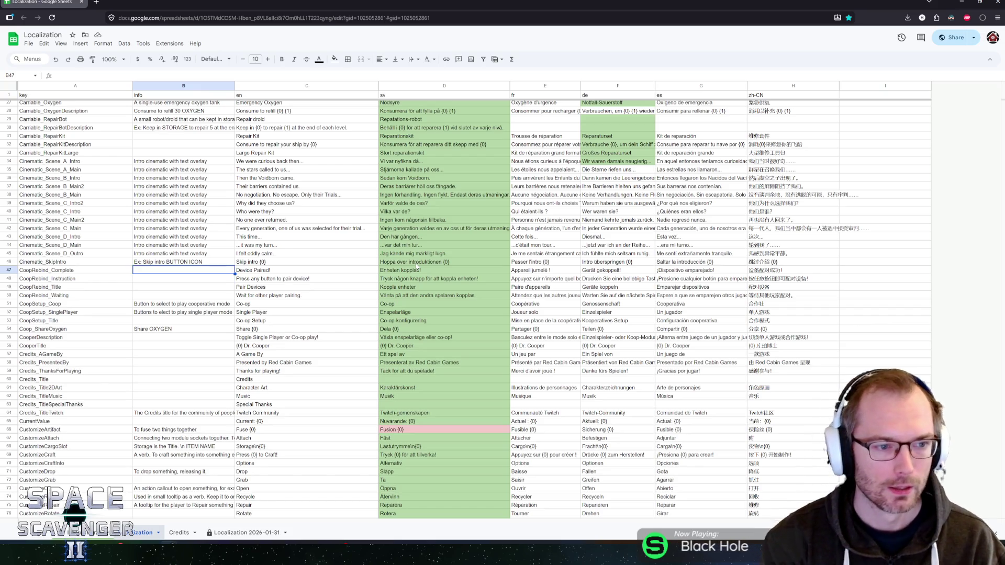
# Step: Enter 'Device refers to an input device, like a keyboard or gamepad' as CoopRebind_Complete's info note
pyautogui.write('Rebinging input devices')
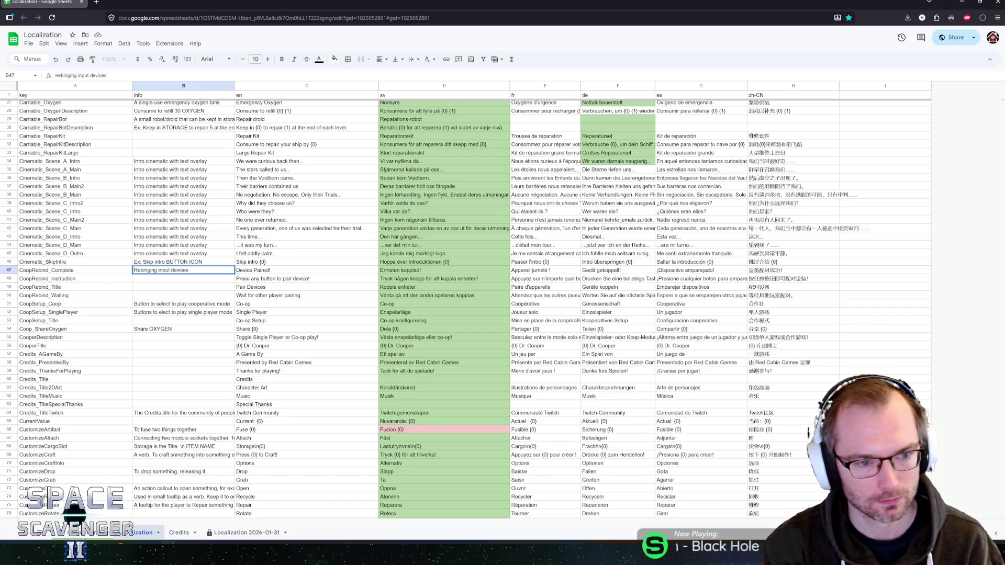
pyautogui.hotkey('ctrl', 'shift', 'Right')
pyautogui.hotkey('ctrl', 'shift', 'Right')
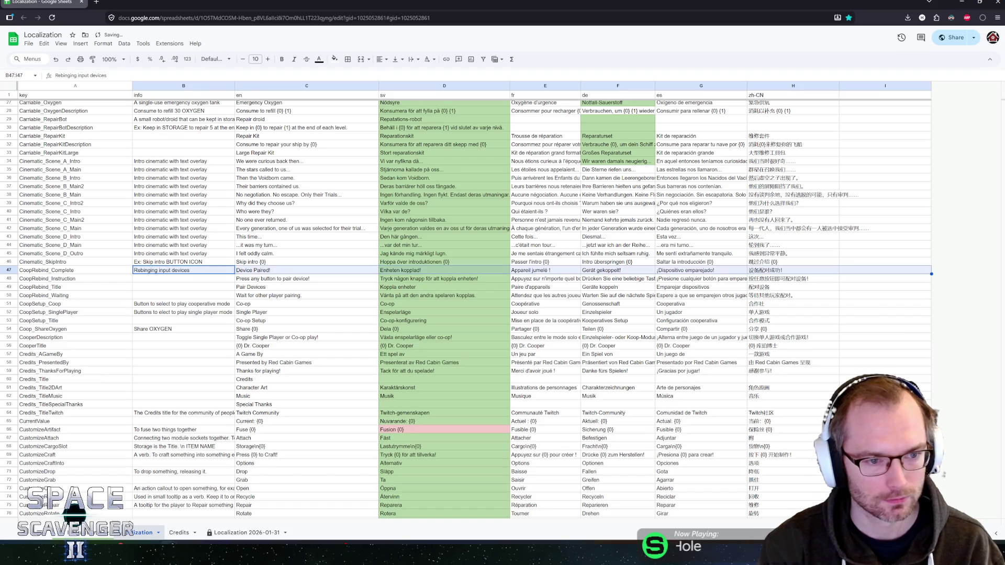
pyautogui.hotkey('ctrl', 'shift', 'Left')
pyautogui.hotkey('ctrl', 'shift', 'Left')
pyautogui.write('De')
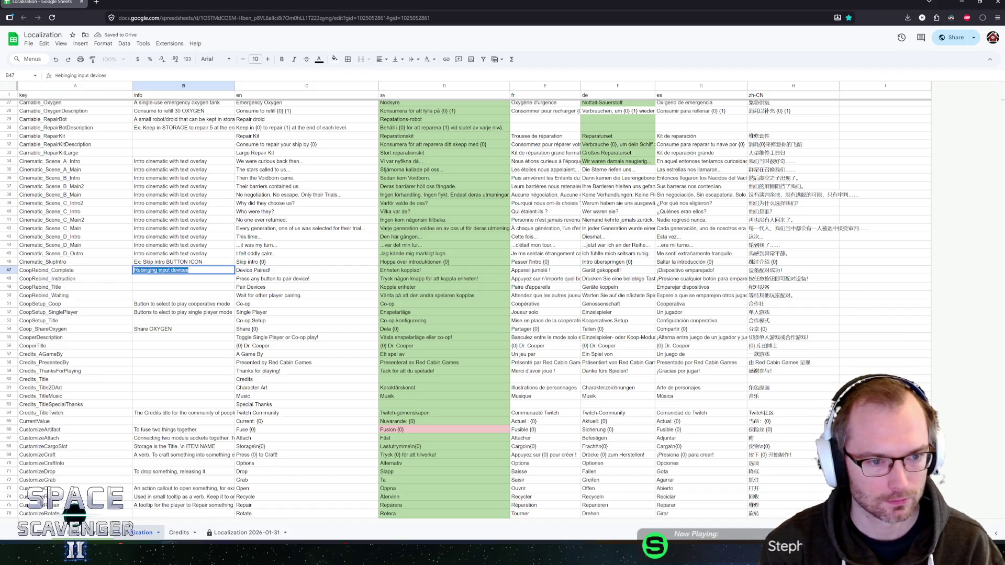
pyautogui.write('vice refer')
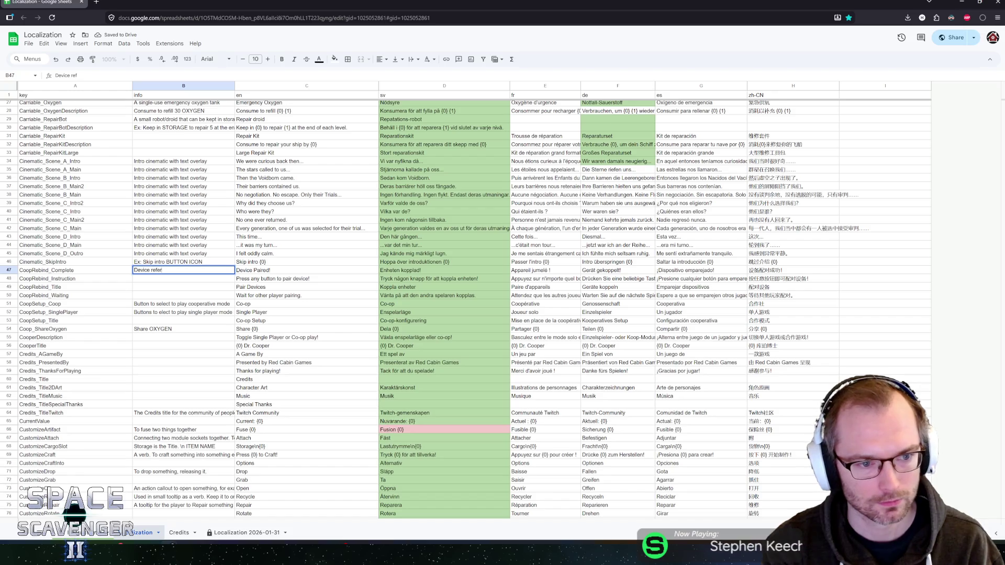
pyautogui.write('tp')
pyautogui.write(' an input')
pyautogui.write(' dev')
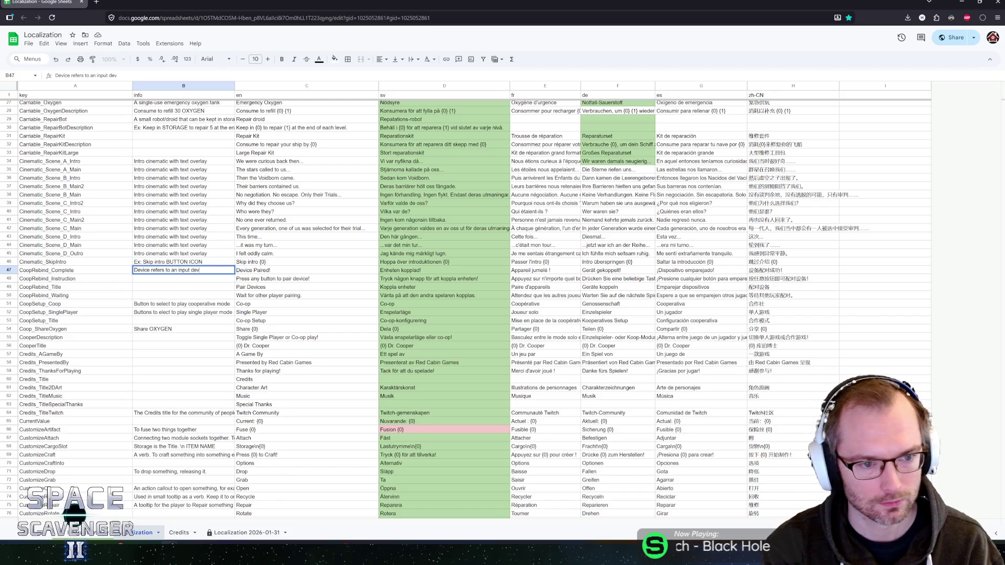
pyautogui.write('icelike ')
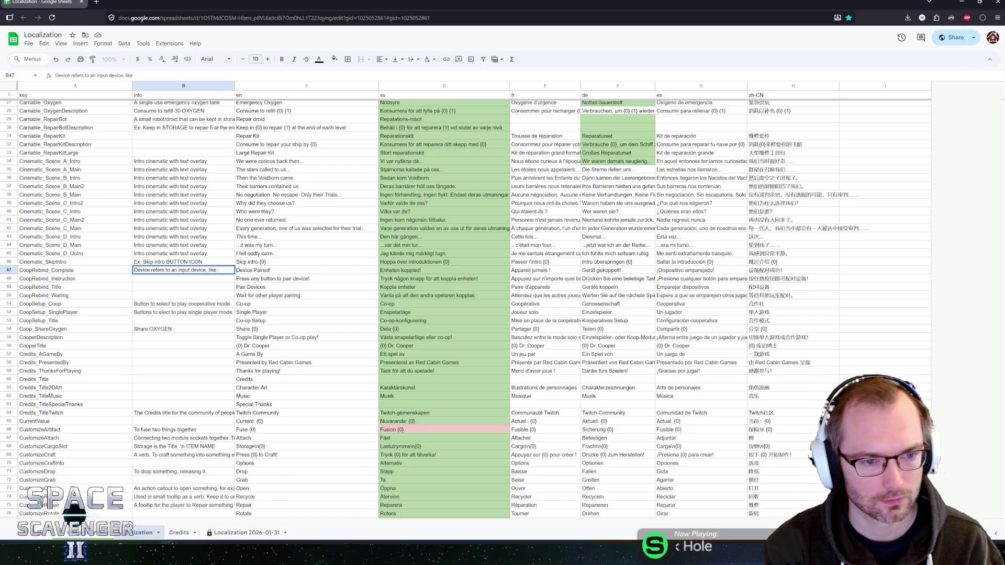
pyautogui.write('a keyboard or gamepad')
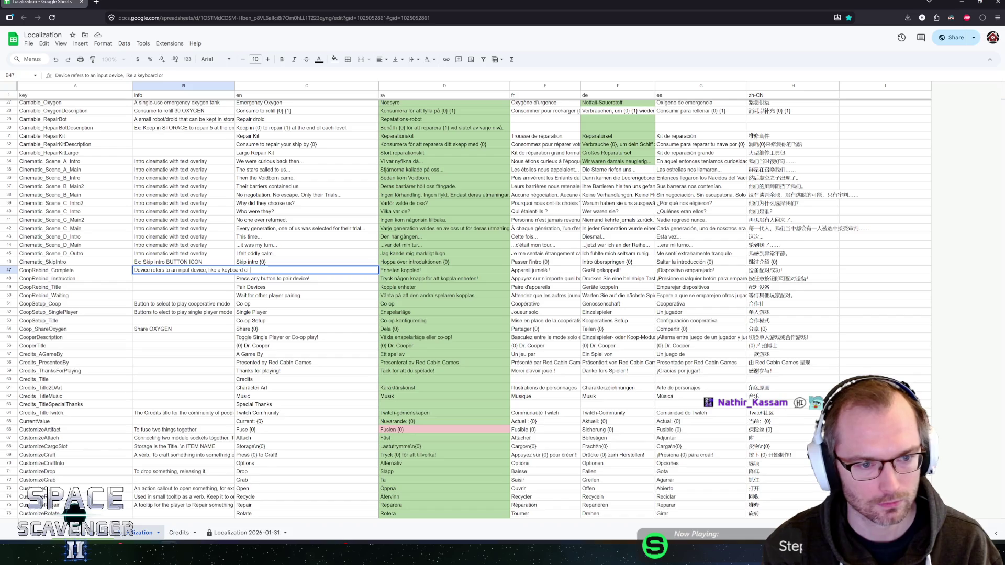
pyautogui.press('Return')
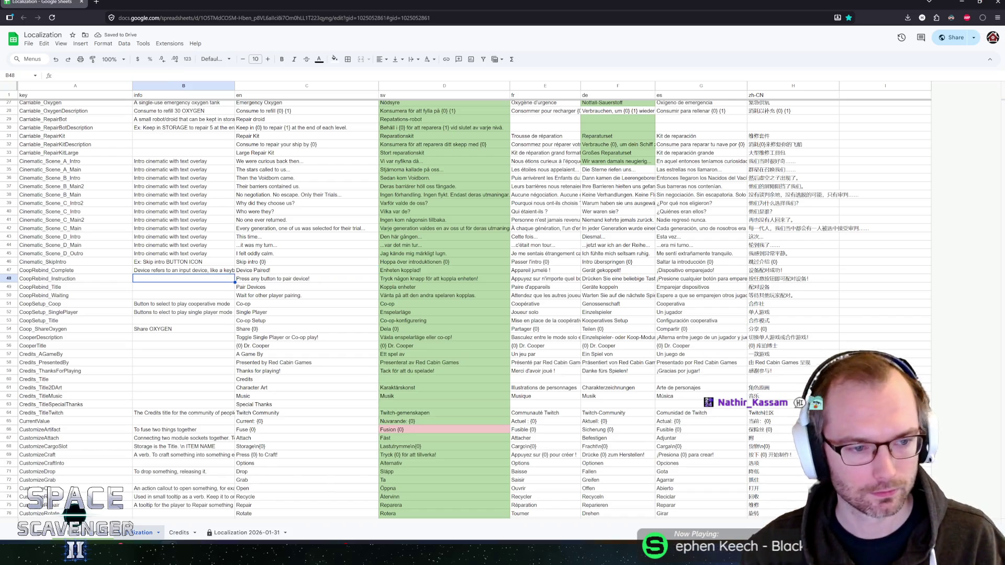
pyautogui.click(154, 270)
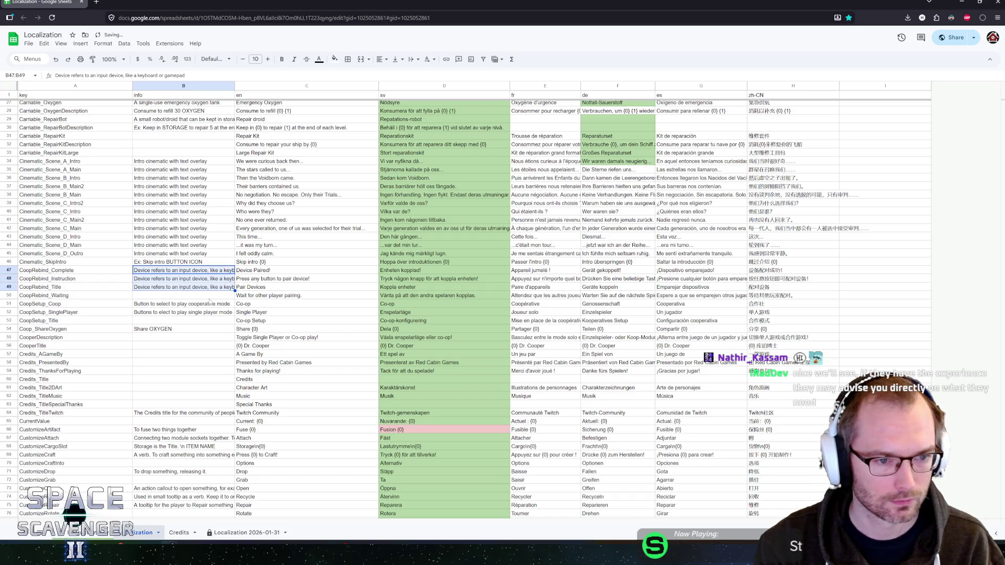
# Step: Write CoopRebind_Waiting's info note: waiting for the other player to push a button on an input device to pair it
pyautogui.click(209, 298)
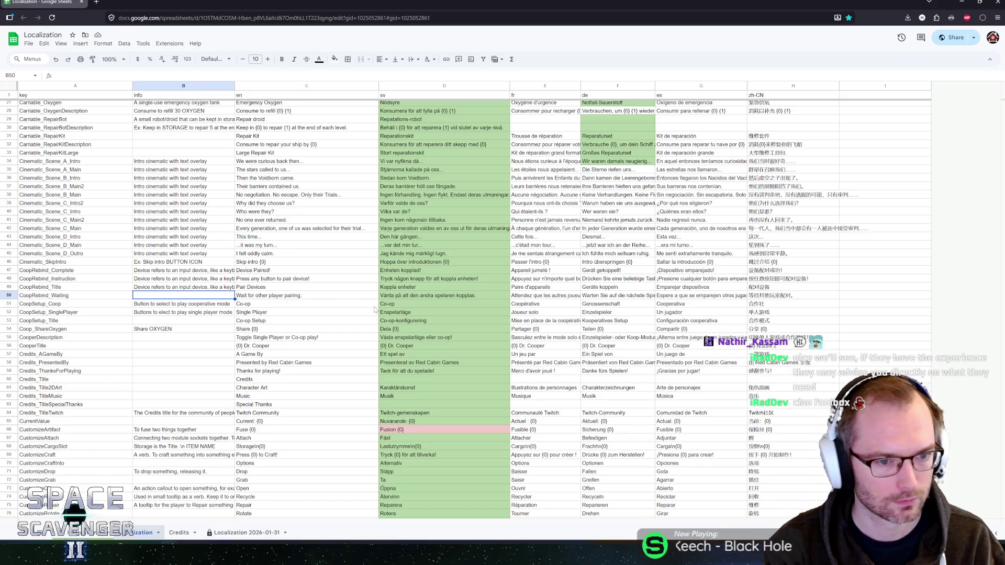
pyautogui.write('Waiting for ')
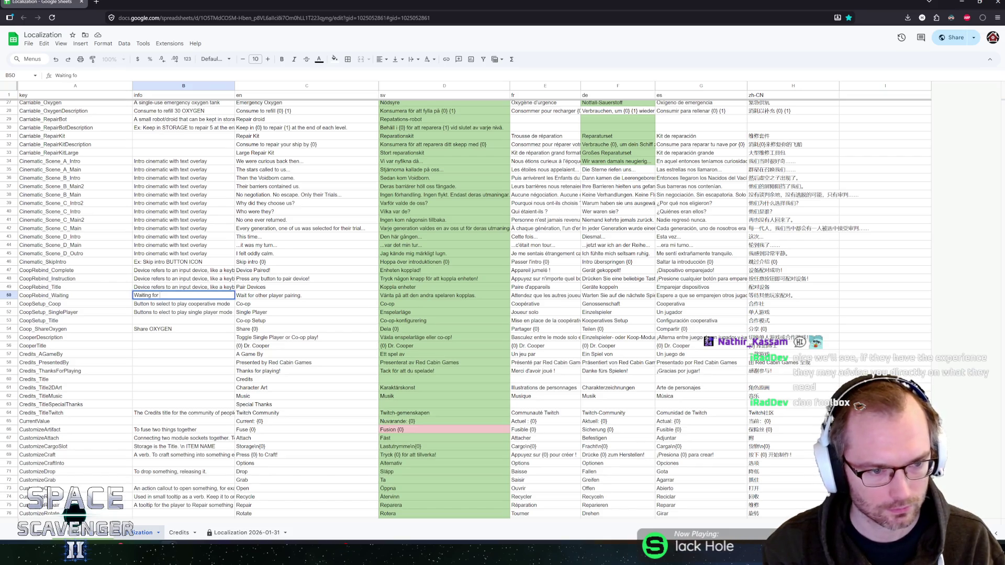
pyautogui.write('the other player y')
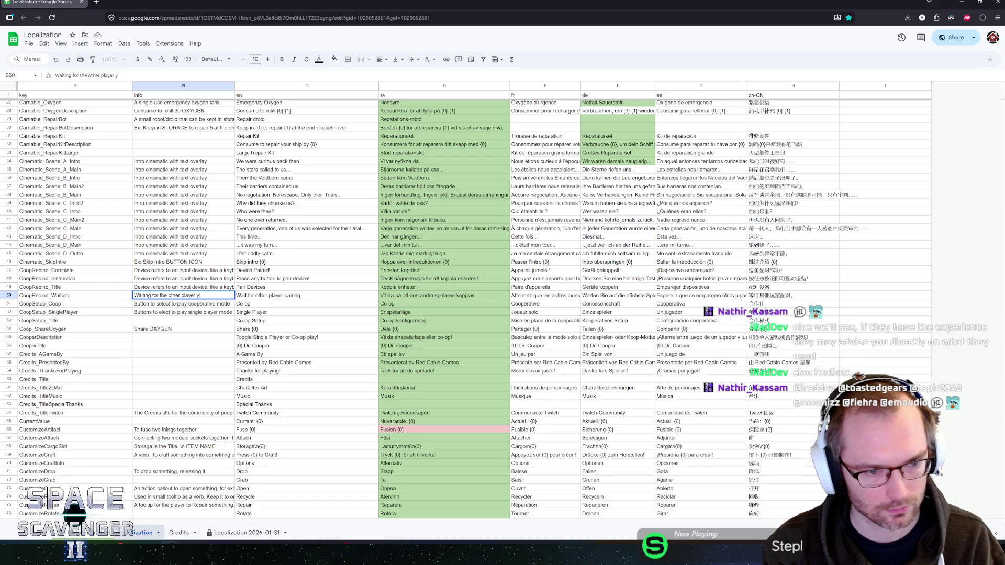
pyautogui.press('BackSpace')
pyautogui.write('to push')
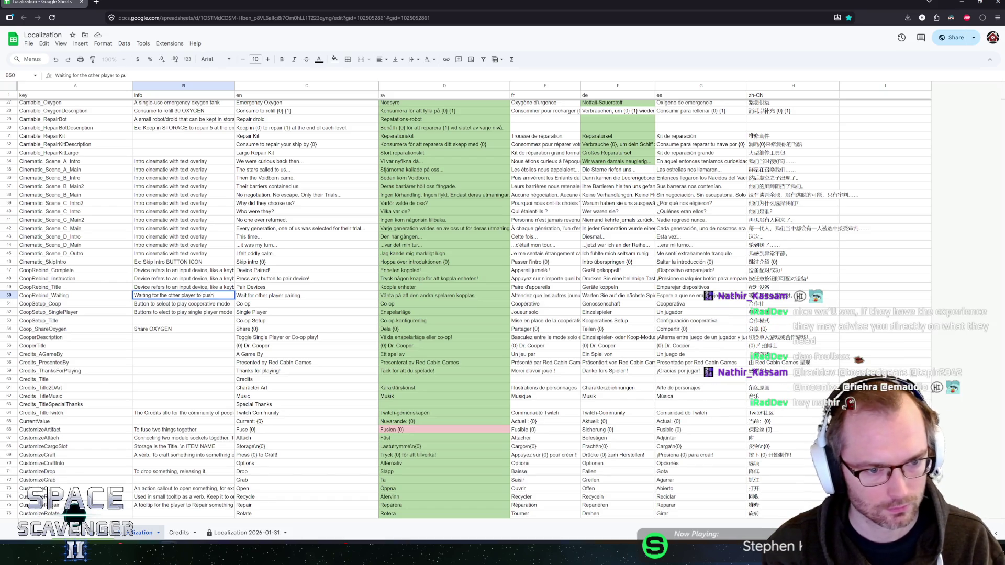
pyautogui.write(' a butt')
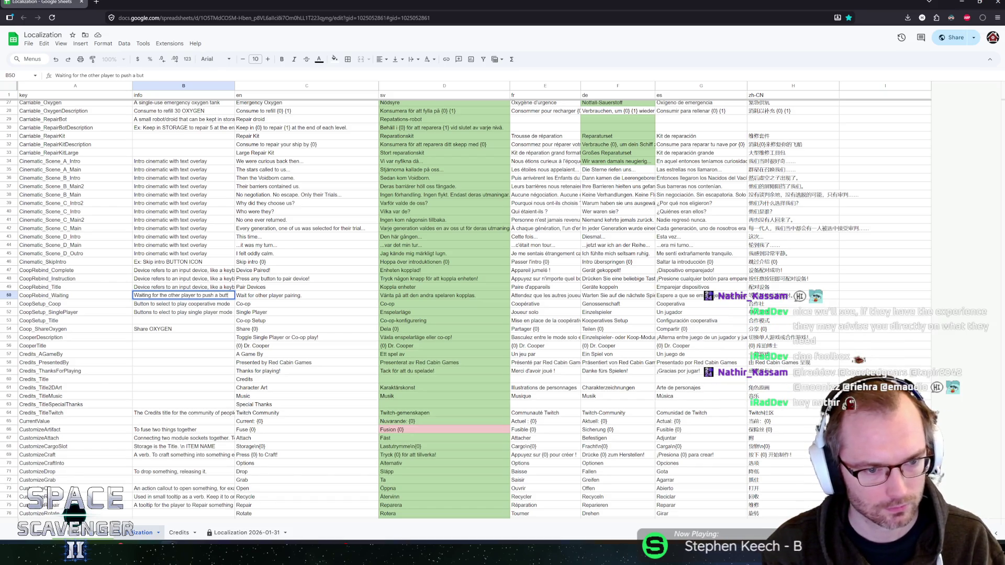
pyautogui.write('onn an inp')
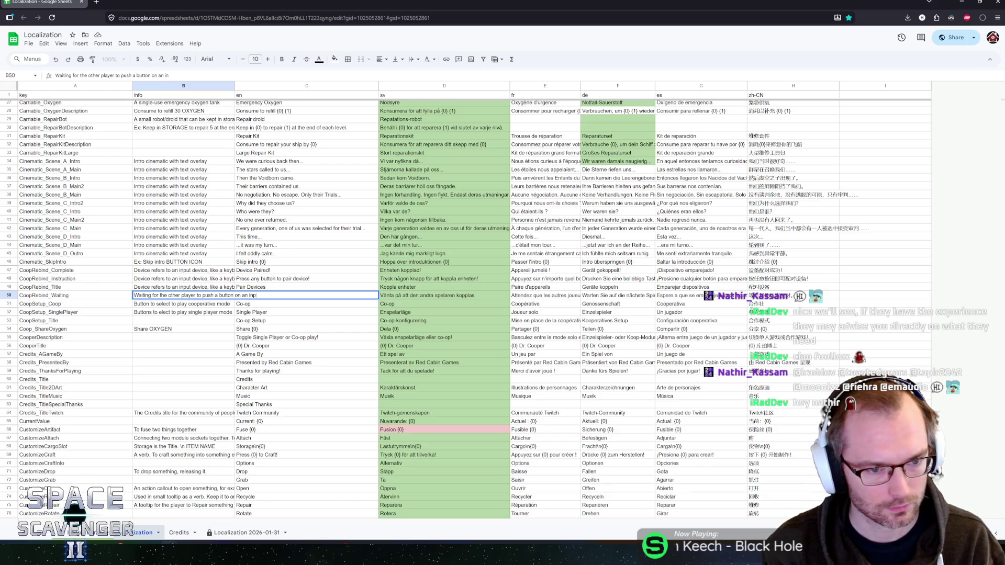
pyautogui.write('ut device to Ä')
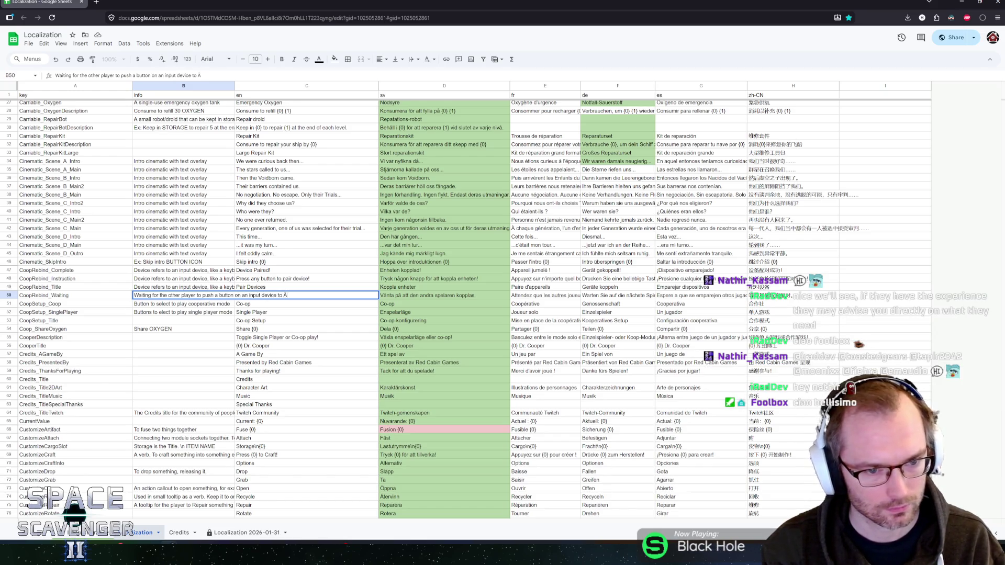
pyautogui.write('pair')
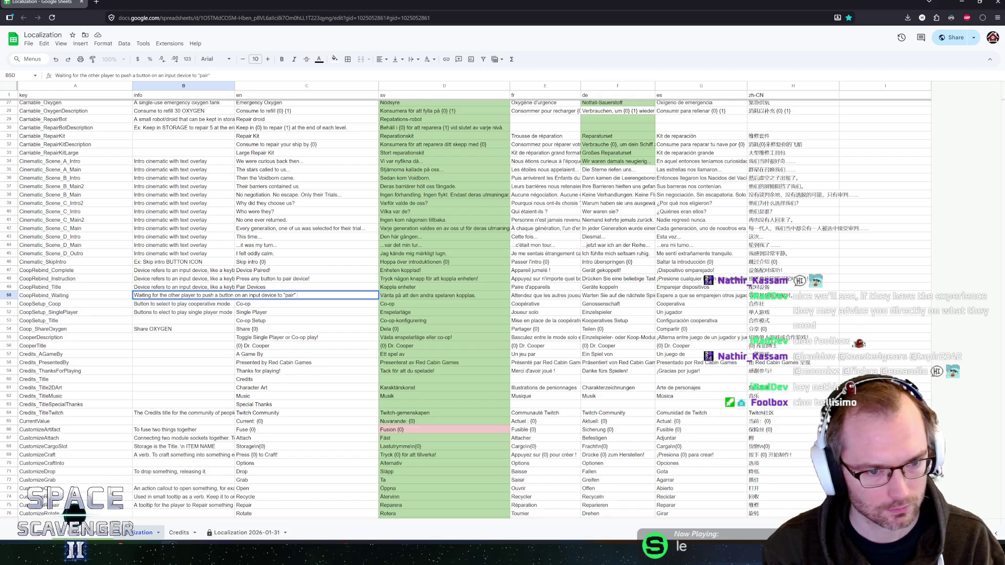
pyautogui.write(' the')
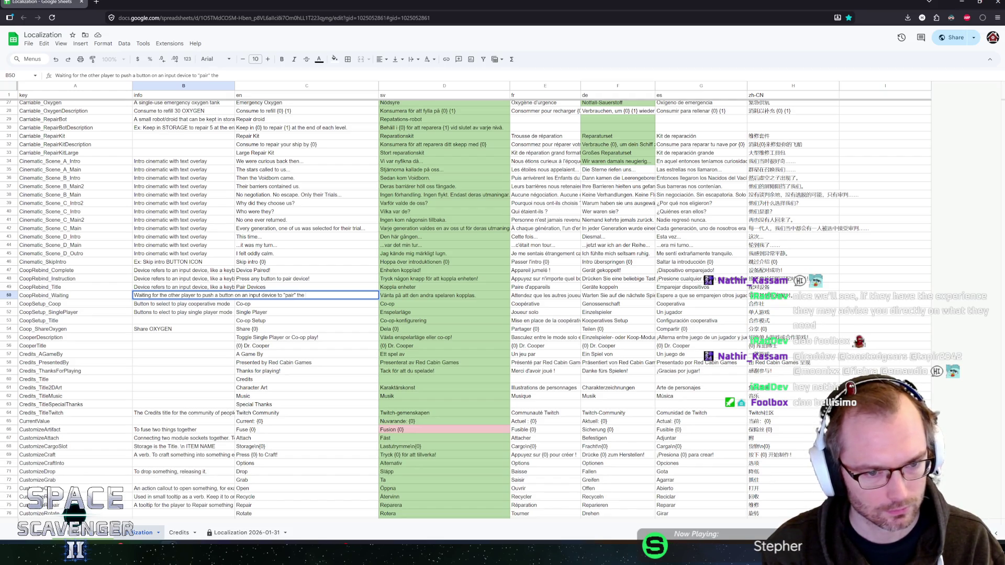
pyautogui.write(' device')
pyautogui.press('Return')
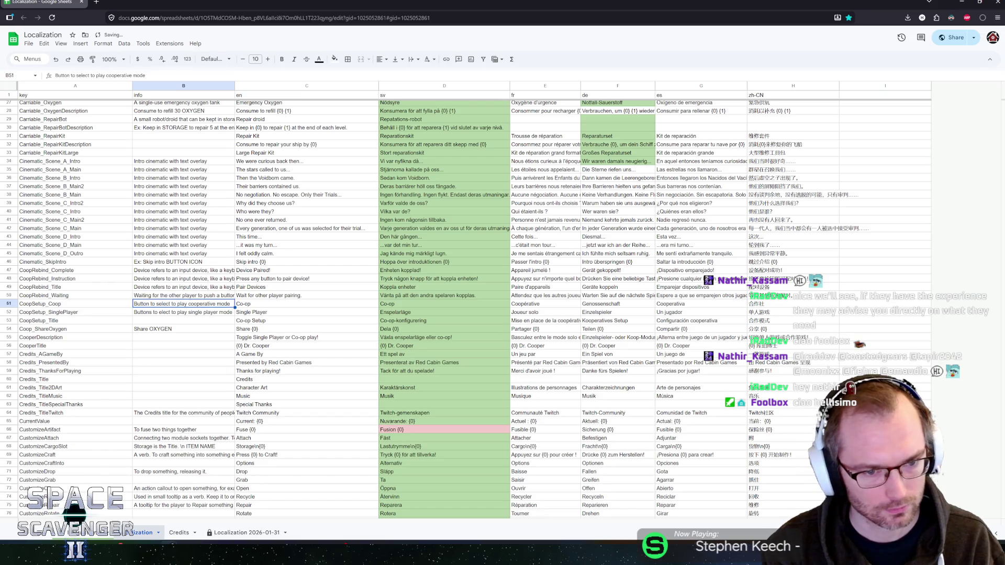
pyautogui.click(174, 322)
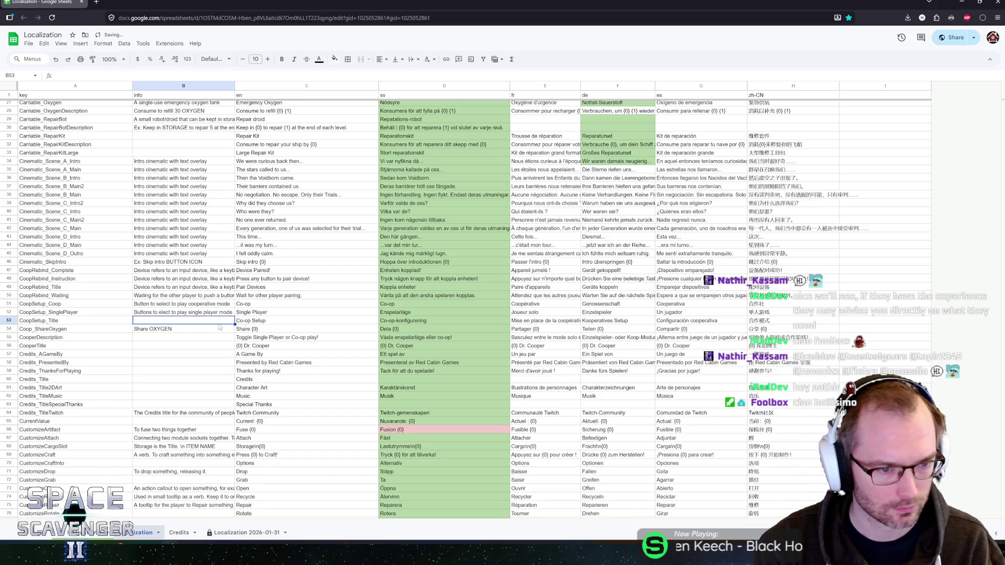
pyautogui.scroll(-3, 290, 323)
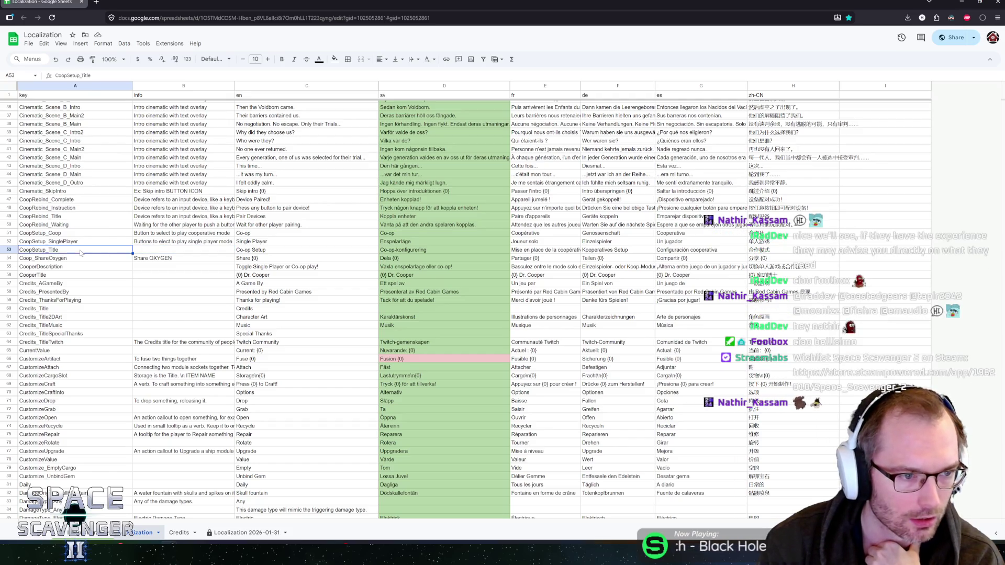
pyautogui.press('Down')
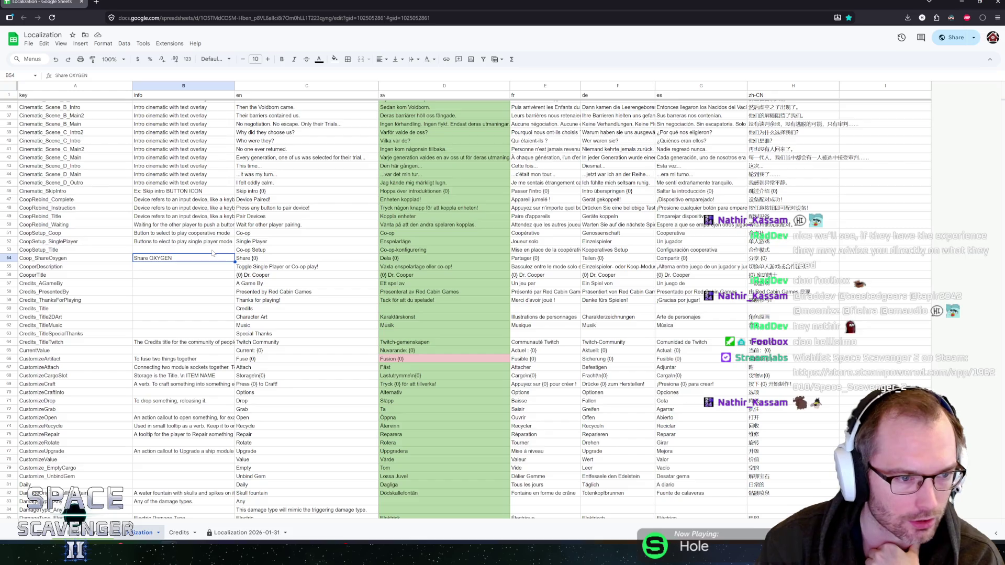
pyautogui.press('Down')
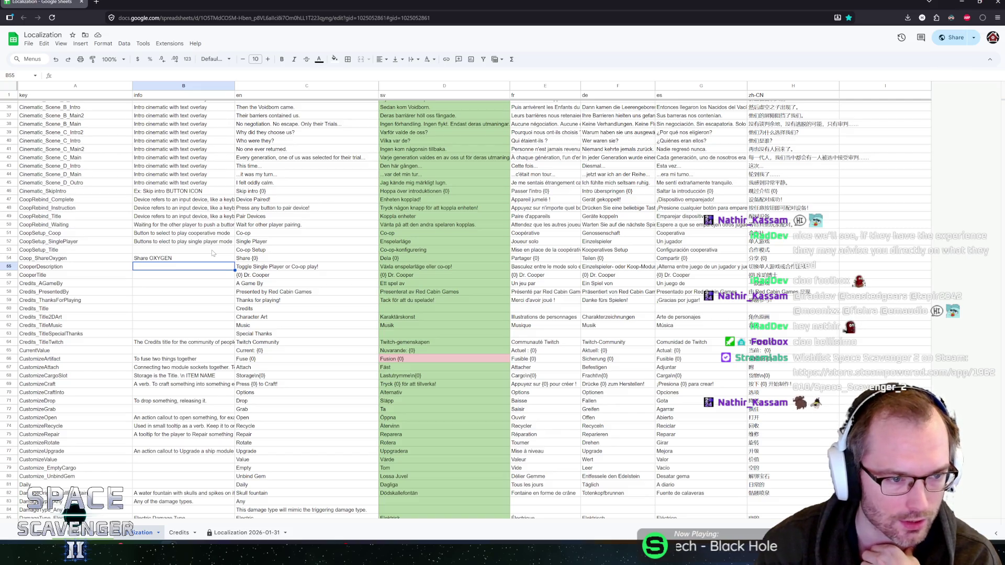
pyautogui.press('Down')
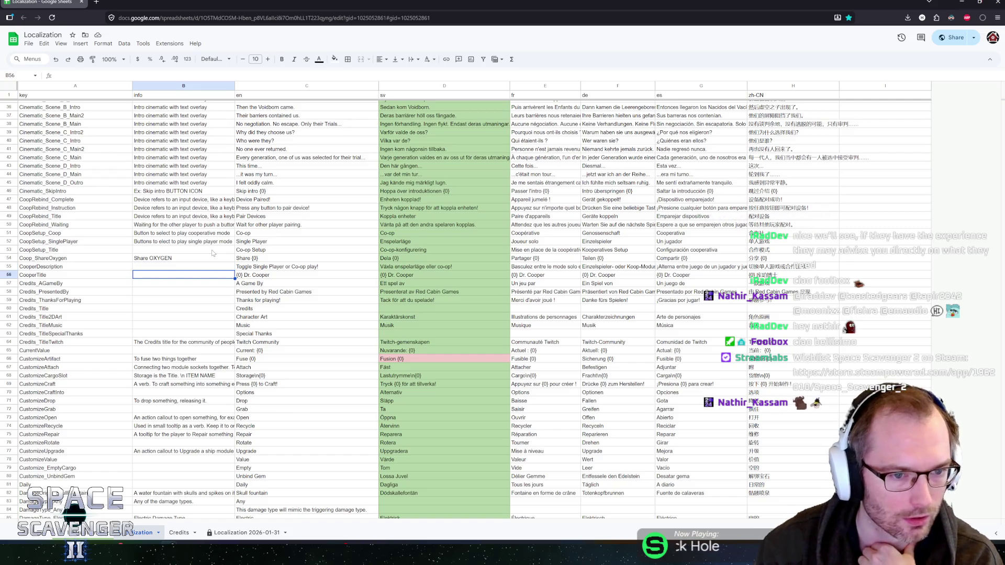
pyautogui.click(157, 302)
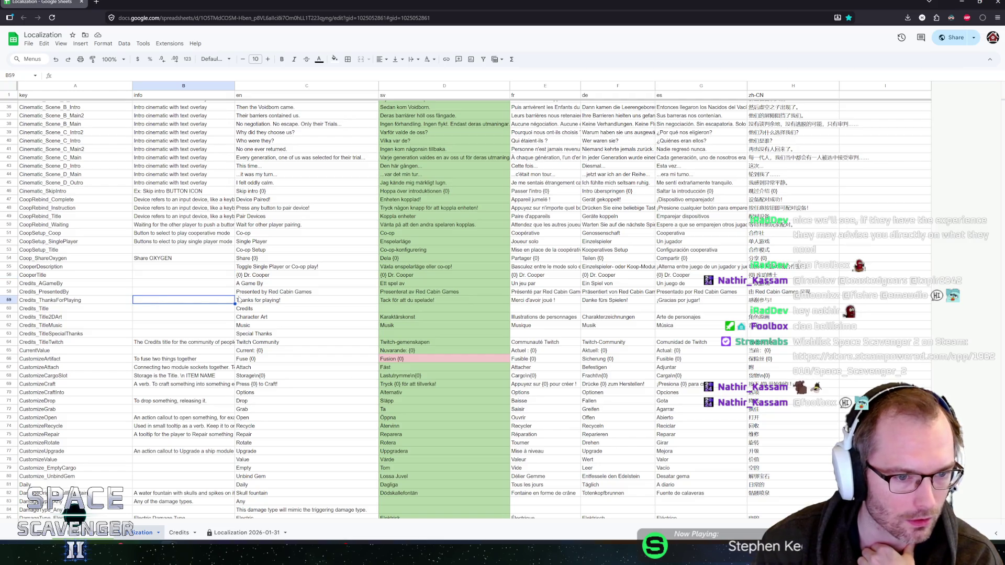
pyautogui.press('Down')
pyautogui.press('Down')
pyautogui.press('Down')
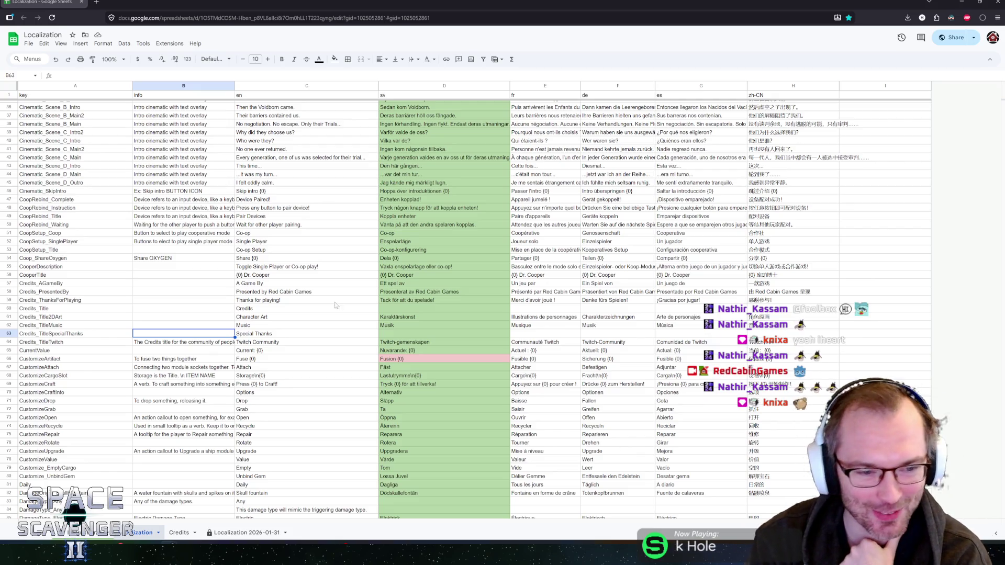
pyautogui.click(75, 326)
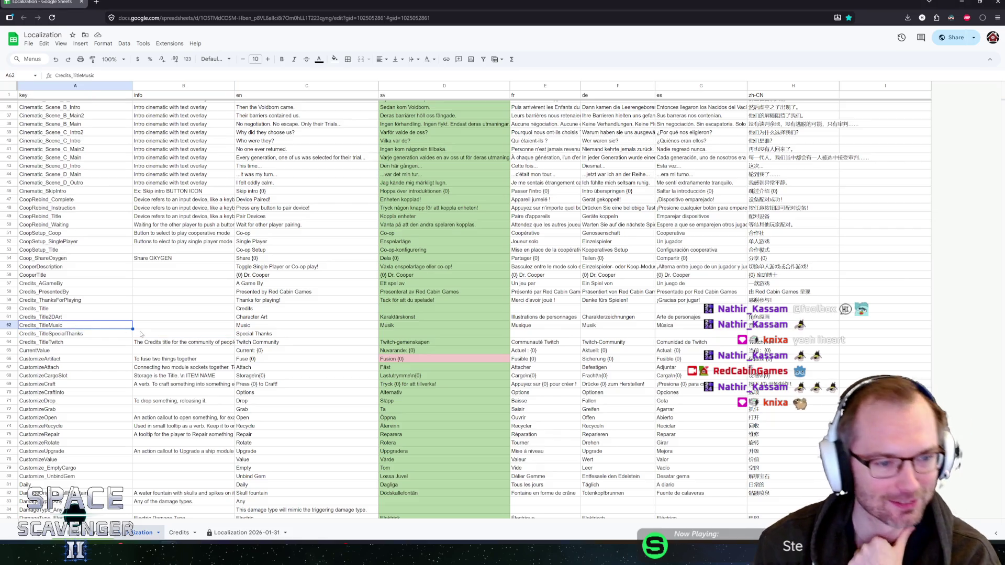
pyautogui.click(140, 333)
pyautogui.press('Down')
pyautogui.press('Down')
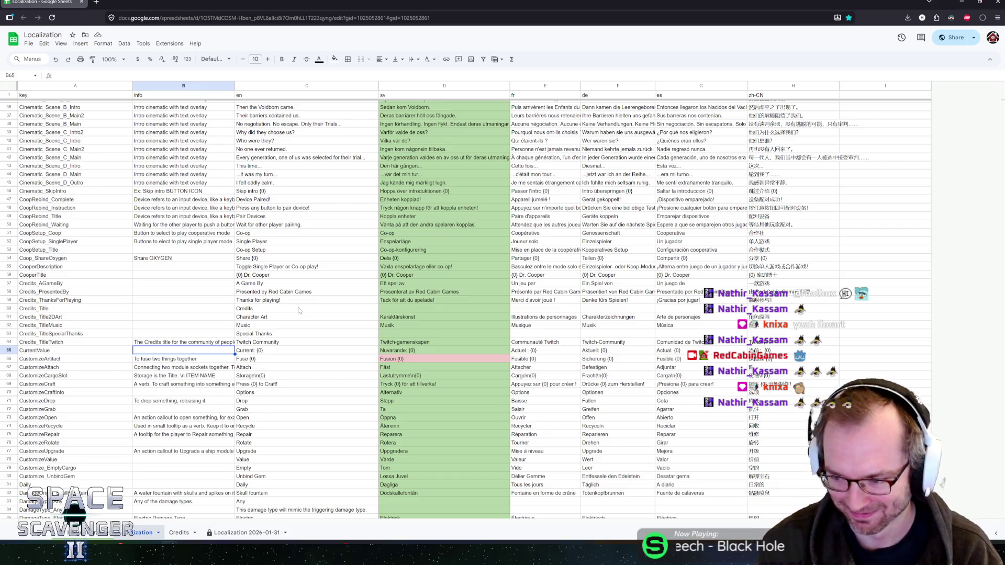
pyautogui.press('Down')
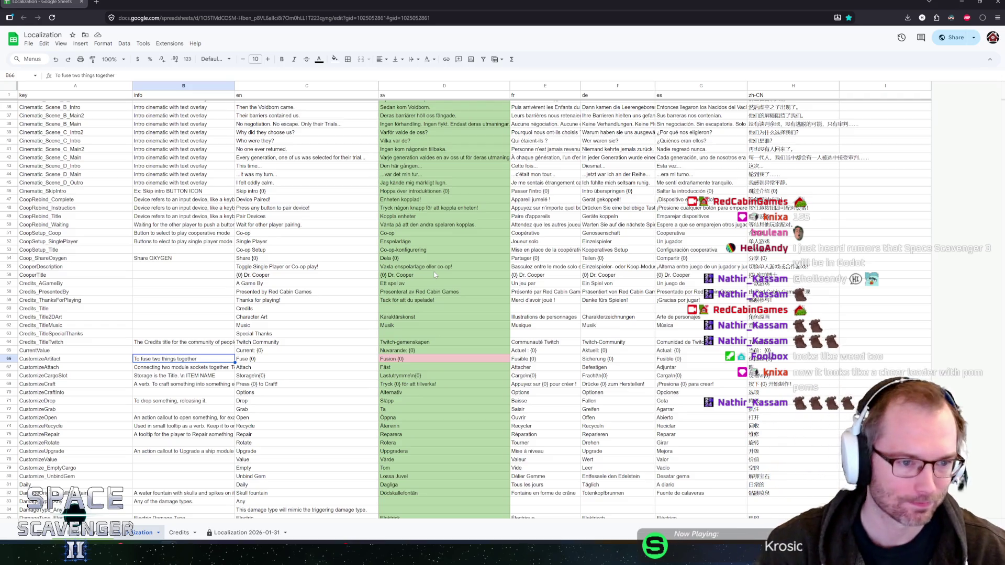
pyautogui.click(173, 258)
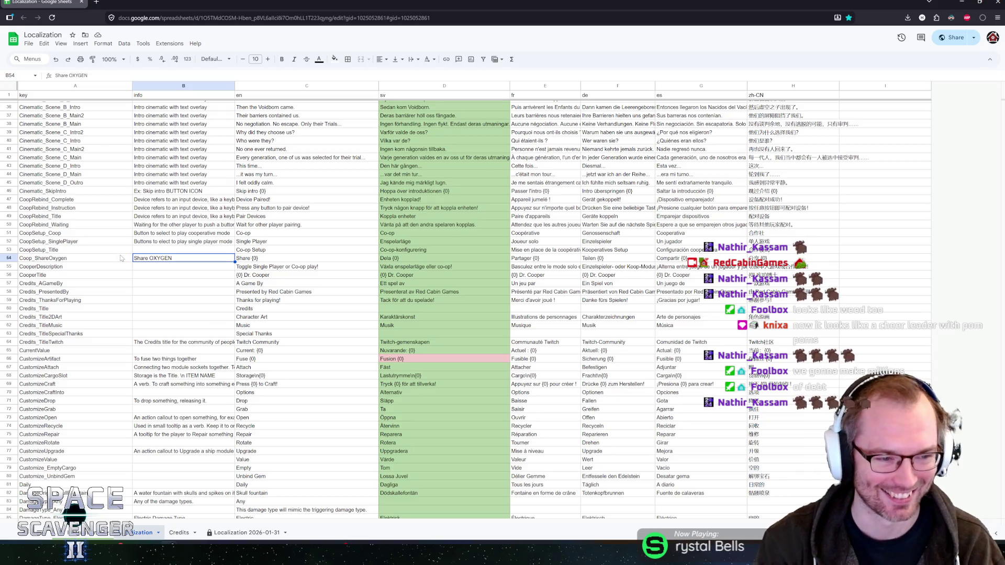
pyautogui.click(144, 251)
pyautogui.press('Down')
pyautogui.press('Down')
pyautogui.press('Down')
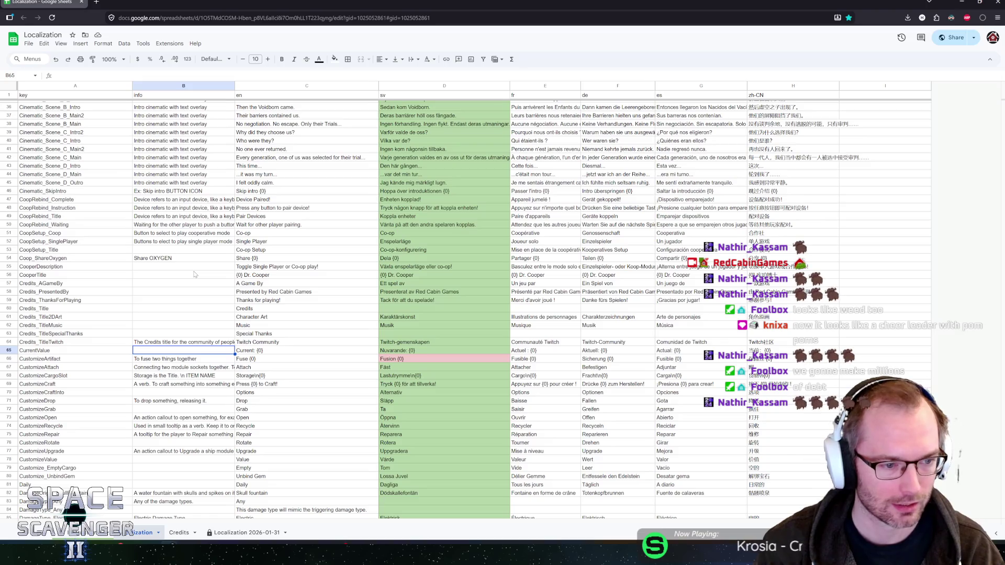
pyautogui.scroll(-2, 264, 270)
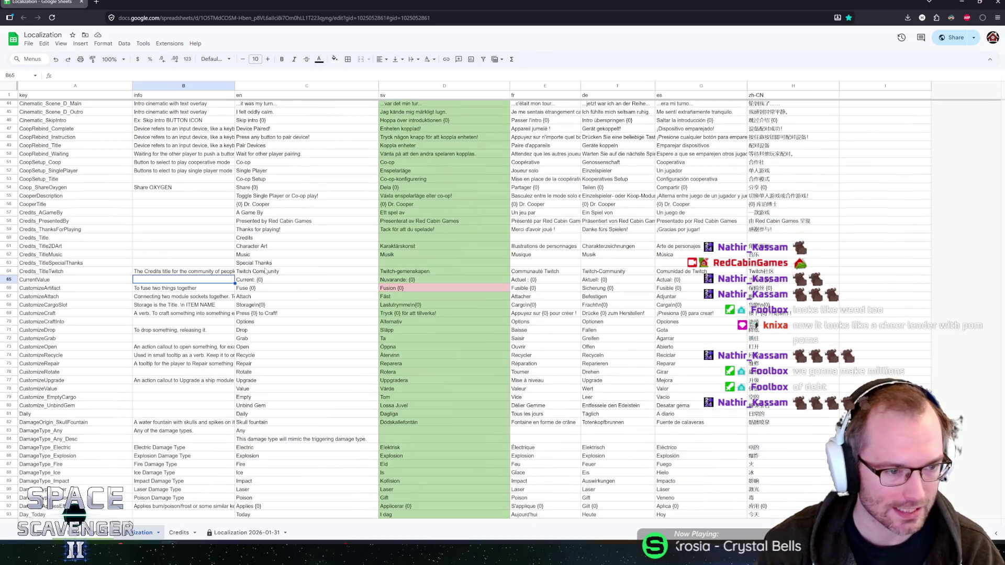
pyautogui.press('Down')
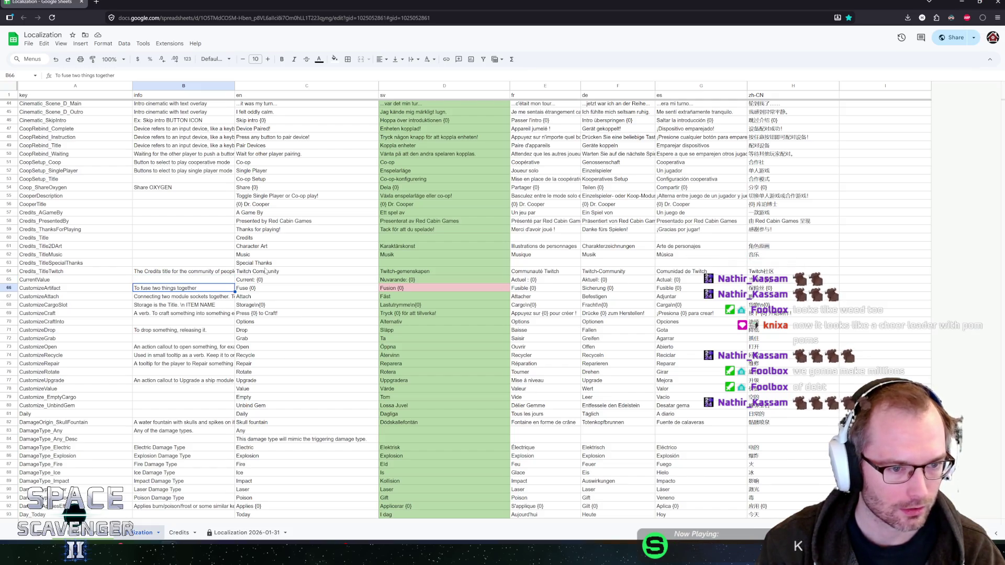
pyautogui.press('Left')
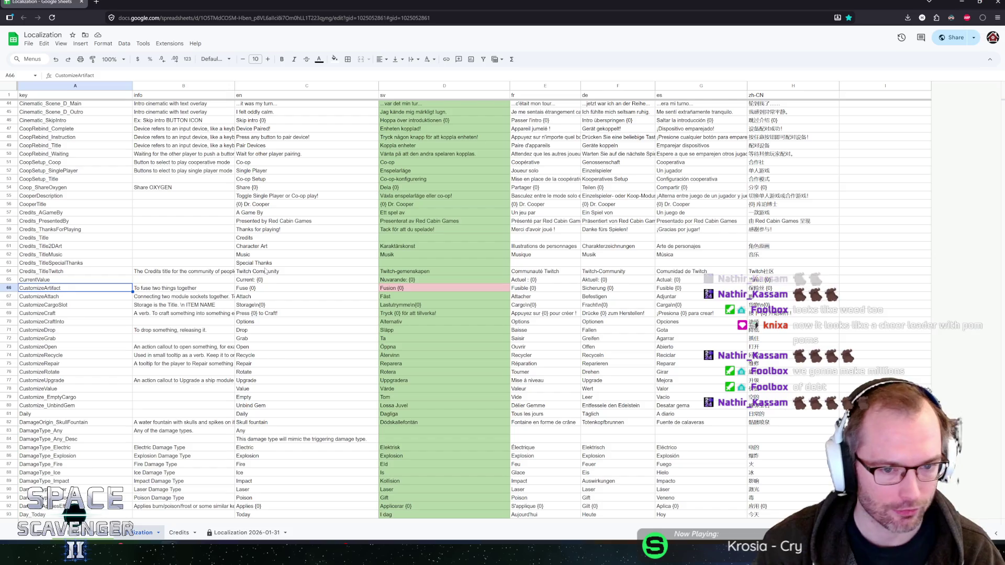
# Step: Delete the CustomizeArtifact row and check the CustomizeCargoSlot entry below it
pyautogui.rightClick(10, 288)
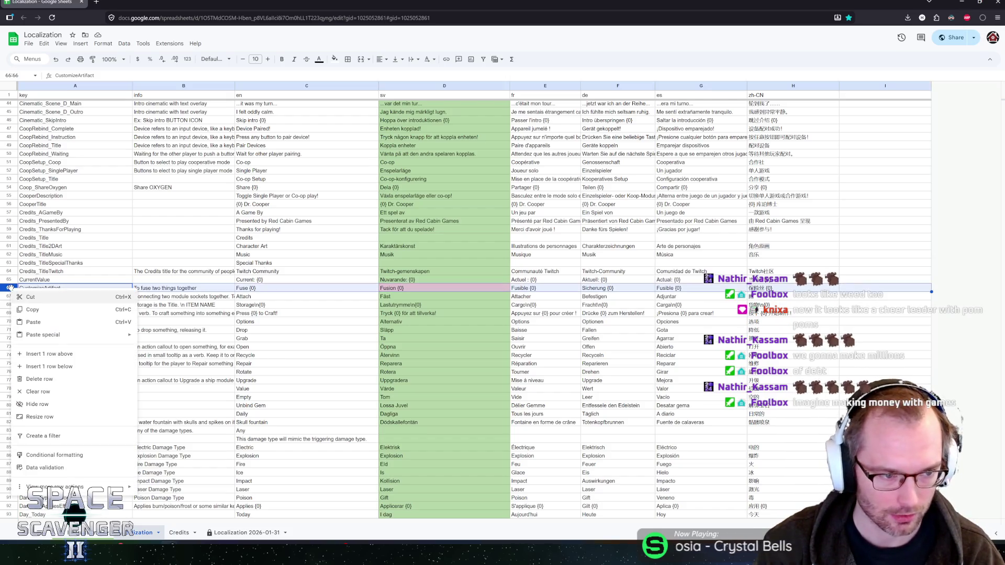
pyautogui.click(42, 378)
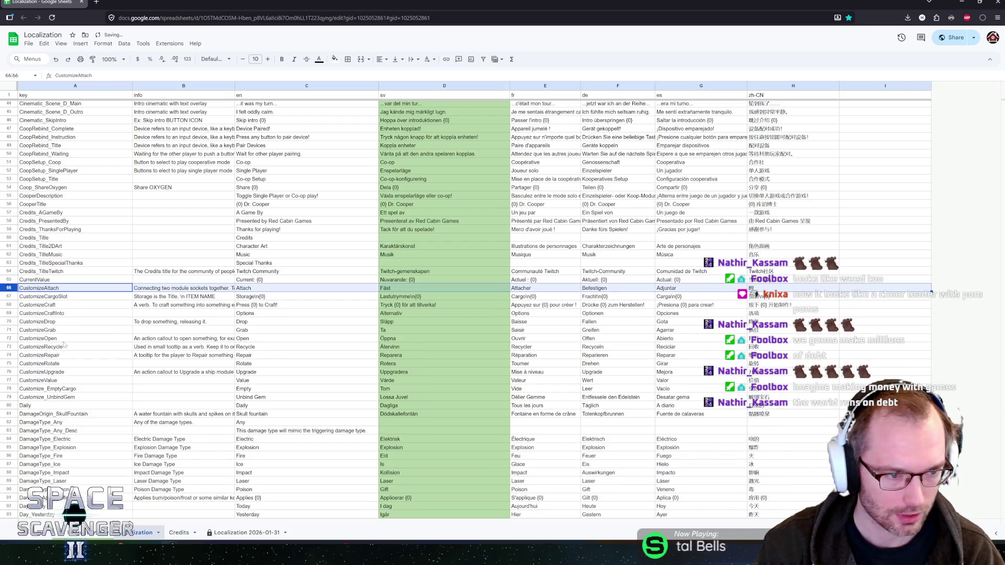
pyautogui.click(167, 289)
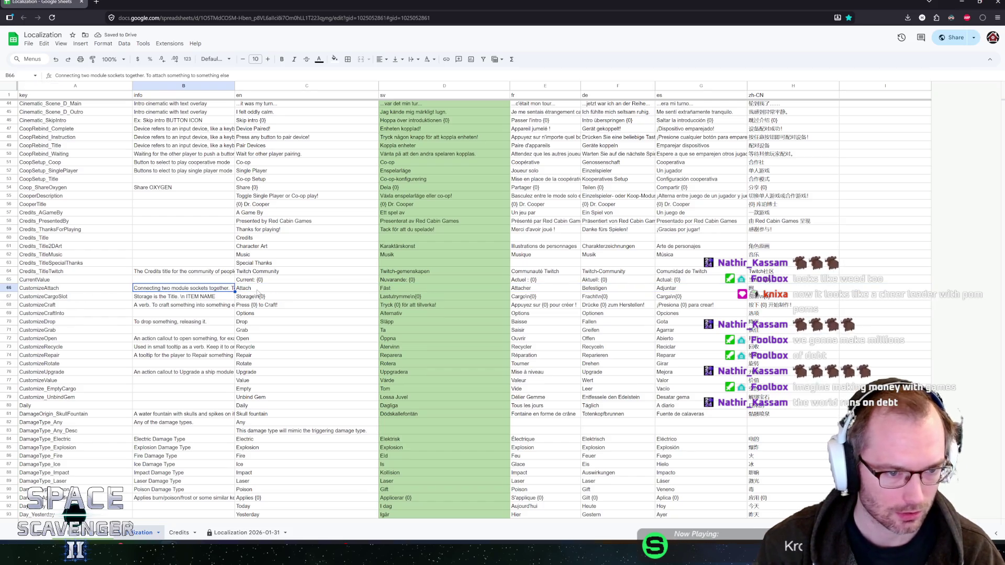
pyautogui.press('Down')
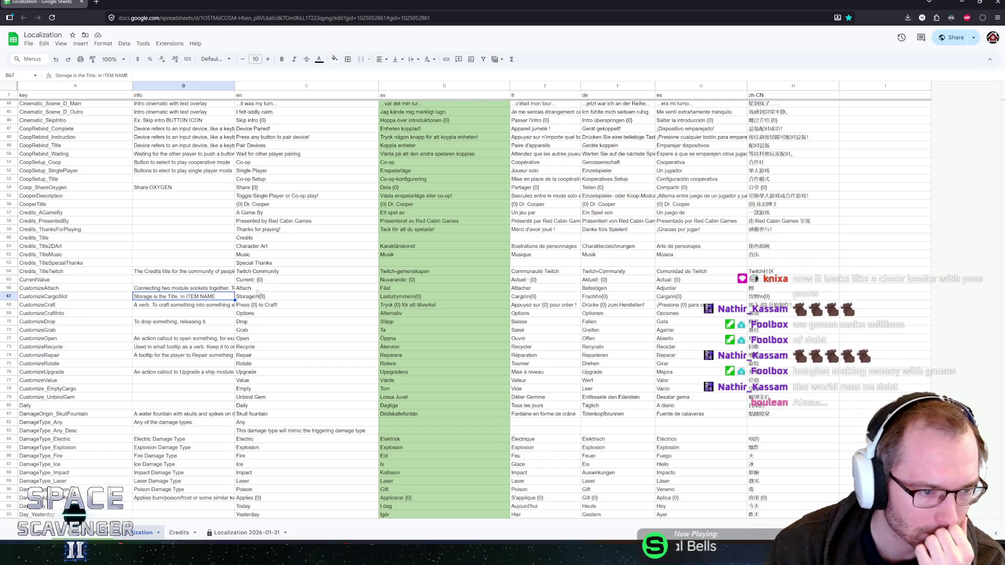
pyautogui.press('Right')
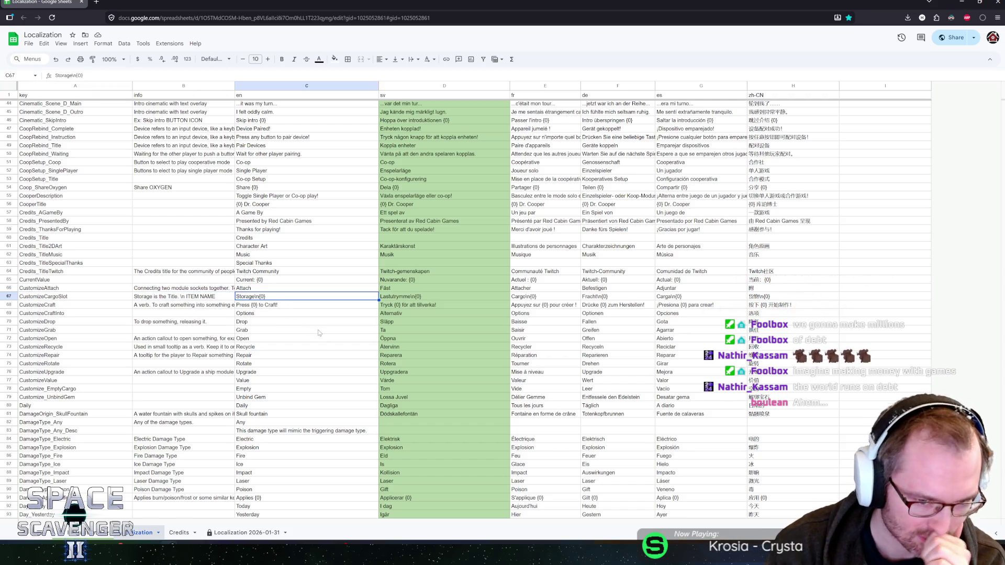
# Step: Select the whole CustomizeCraft row and delete it
pyautogui.press('Down')
pyautogui.press('Left')
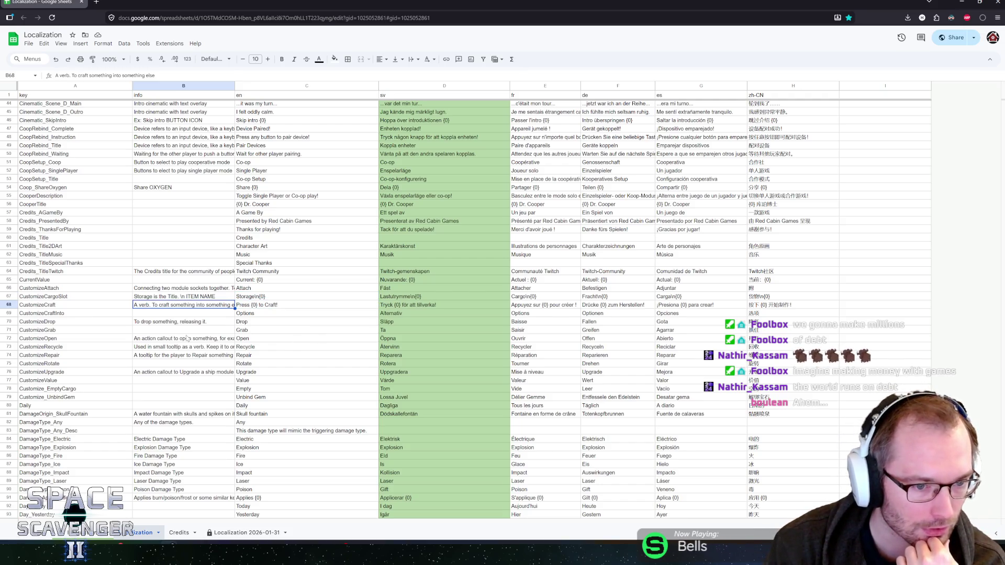
pyautogui.click(114, 307)
pyautogui.click(10, 305)
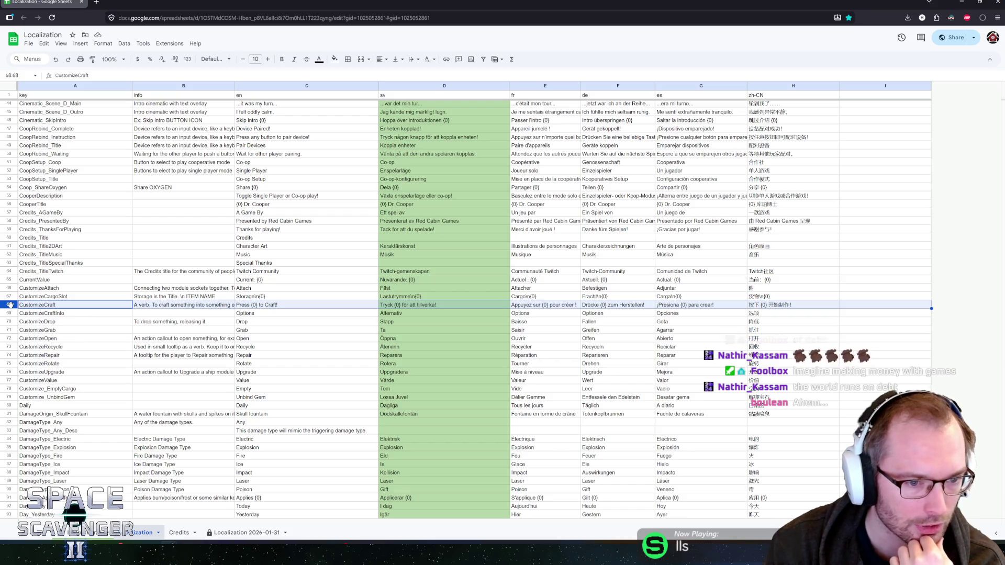
pyautogui.rightClick(10, 305)
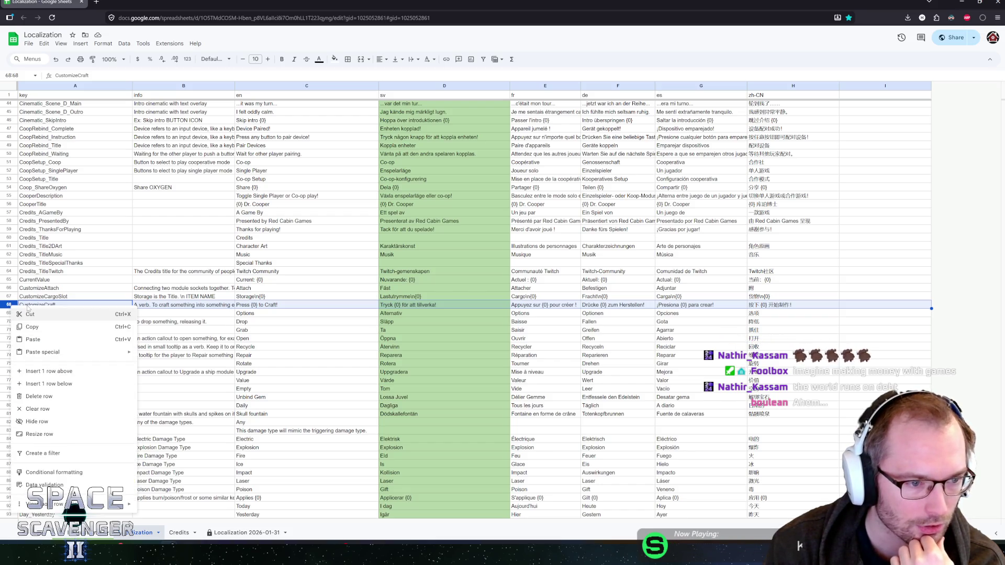
pyautogui.click(40, 396)
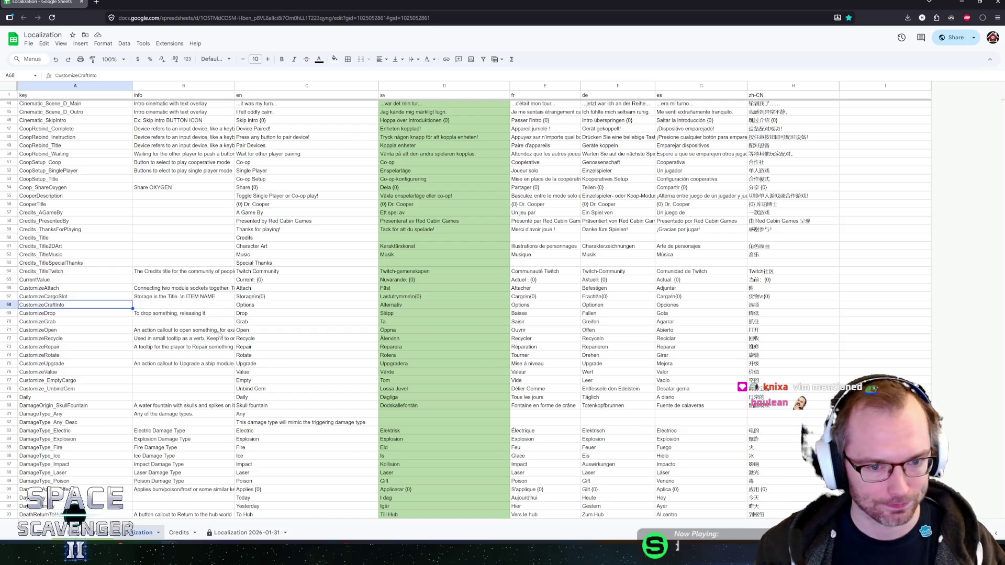
pyautogui.click(149, 305)
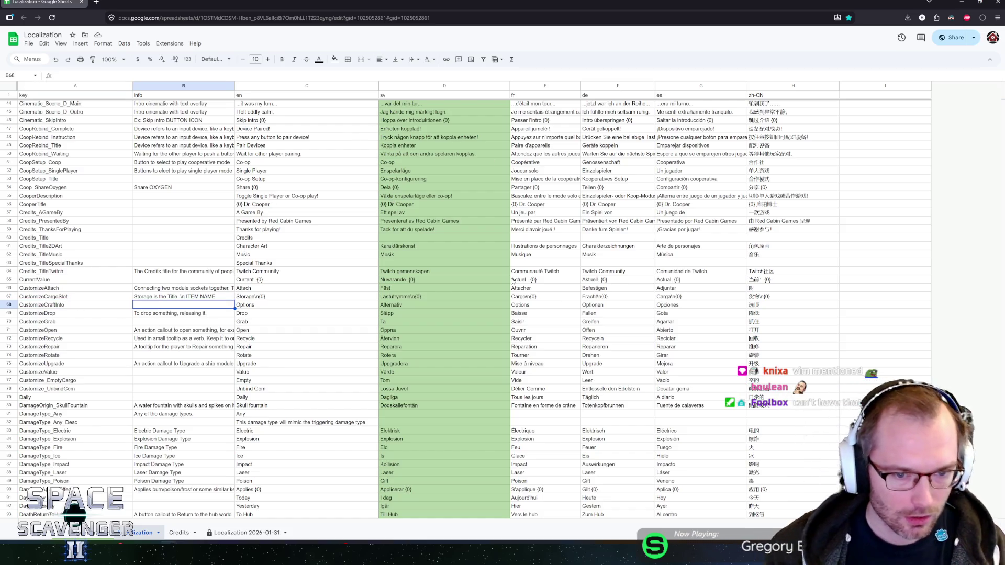
pyautogui.press('Right')
pyautogui.press('Left')
pyautogui.press('Down')
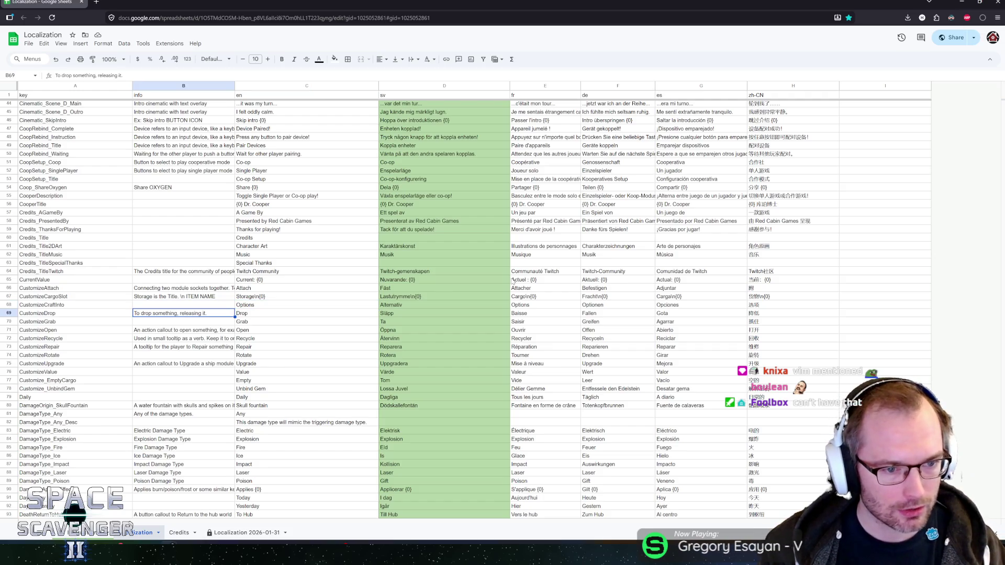
pyautogui.press('Down')
pyautogui.press('Down')
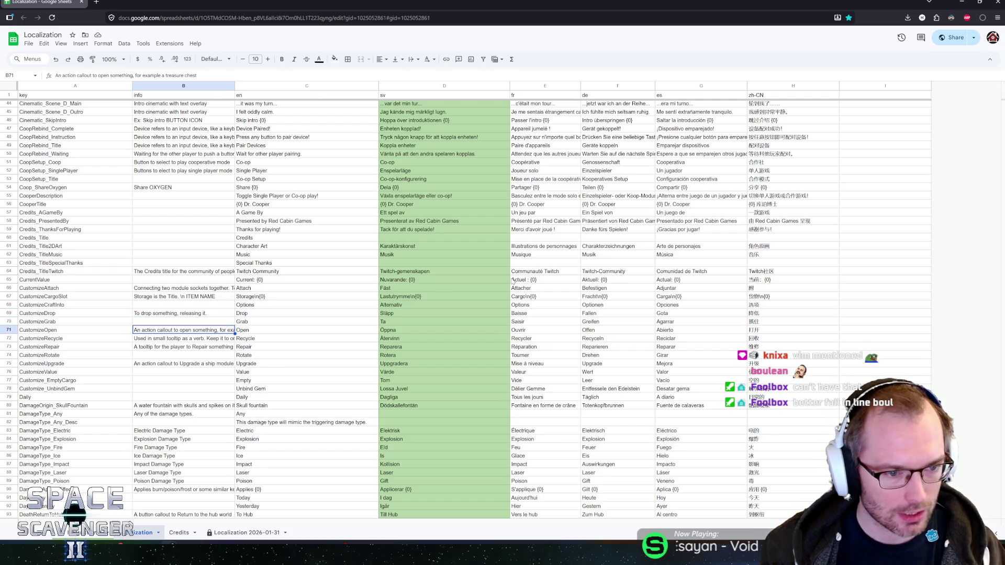
pyautogui.press('Down')
pyautogui.press('Down')
pyautogui.press('Down')
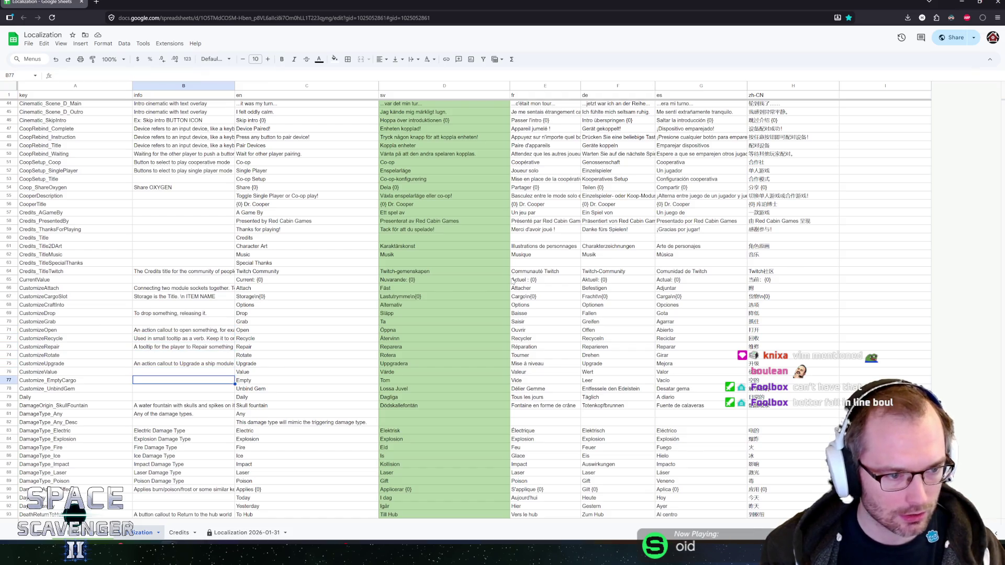
pyautogui.press('Up')
pyautogui.press('Up')
pyautogui.press('Down')
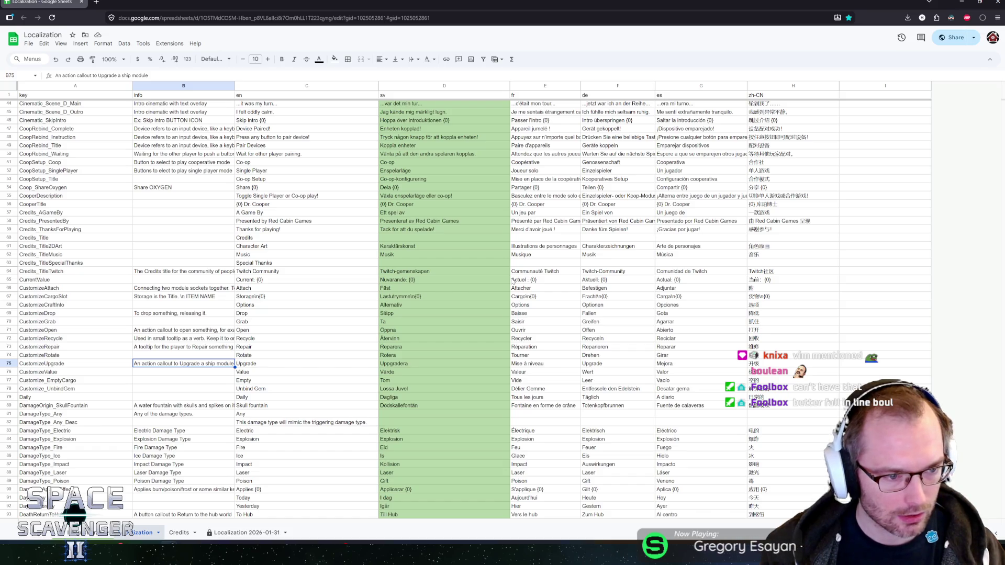
pyautogui.press('Down')
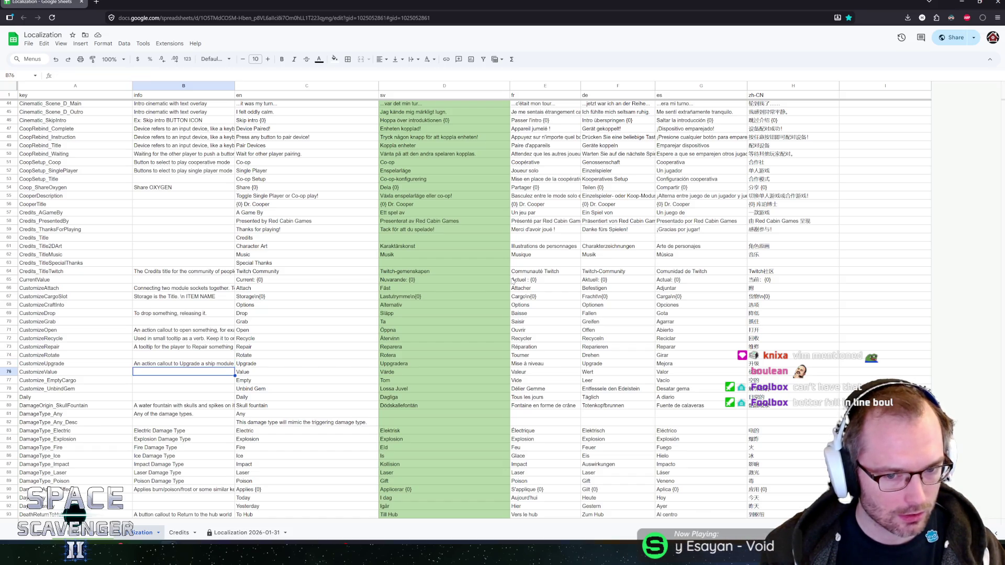
pyautogui.press('Down')
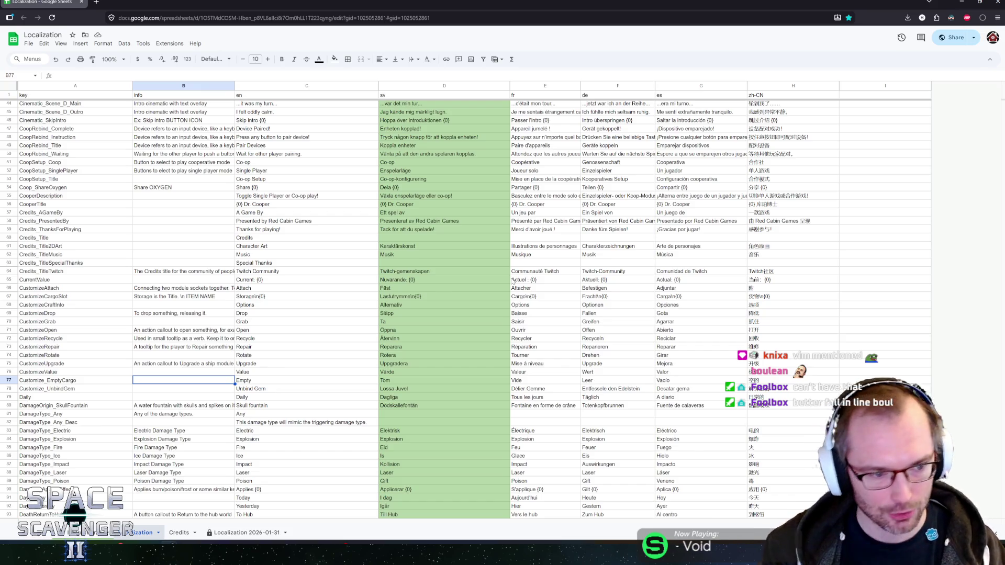
pyautogui.scroll(-3, 285, 330)
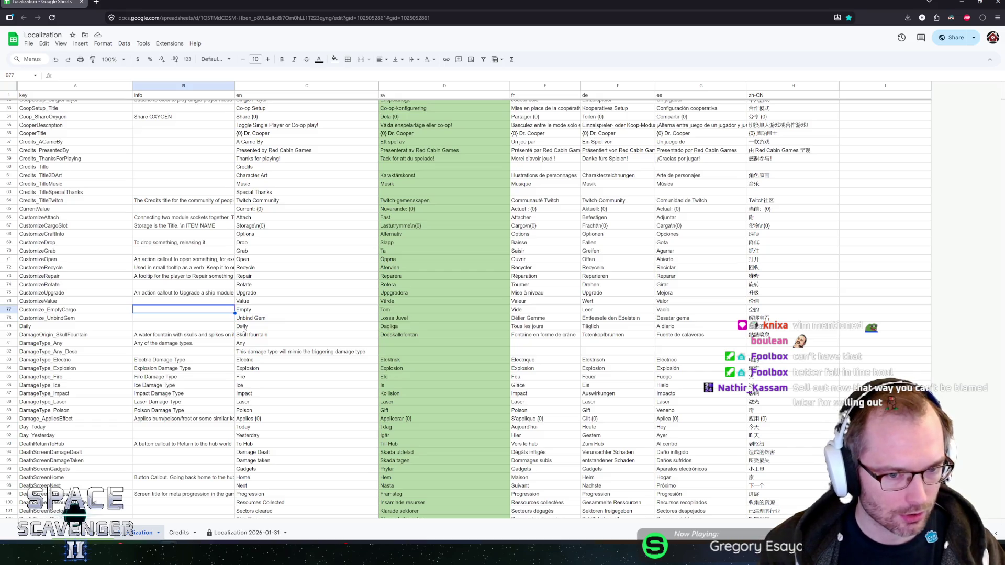
pyautogui.press('Down')
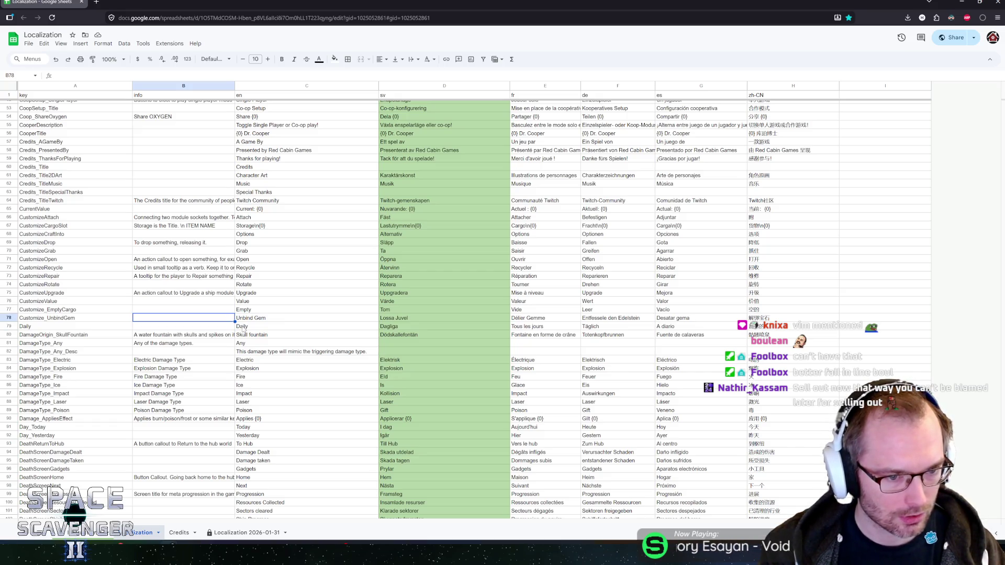
# Step: Delete row 78 (Customize_UnbindGem) from its row header menu
pyautogui.rightClick(8, 317)
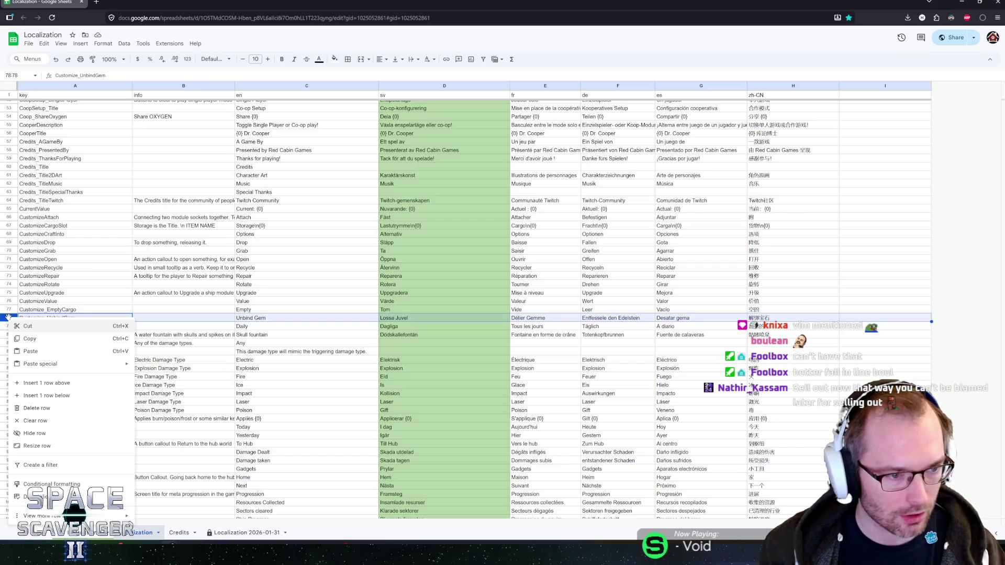
pyautogui.click(36, 408)
pyautogui.click(164, 320)
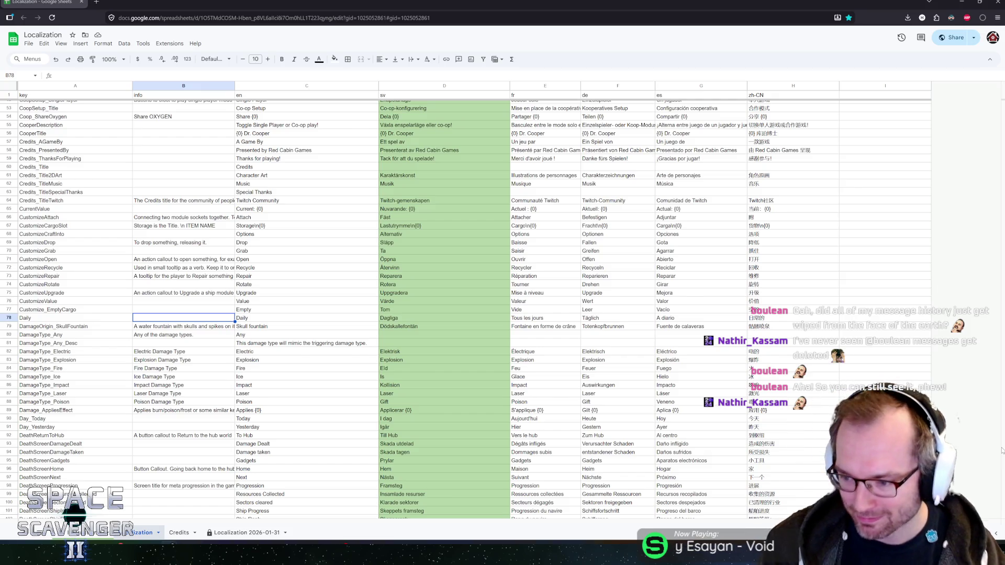
pyautogui.press('Down')
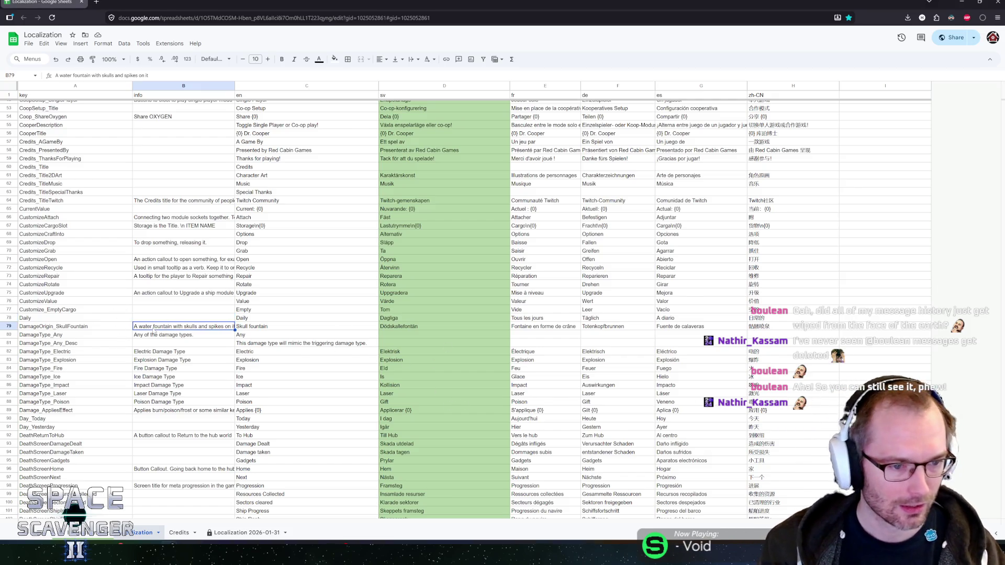
pyautogui.scroll(-2, 225, 342)
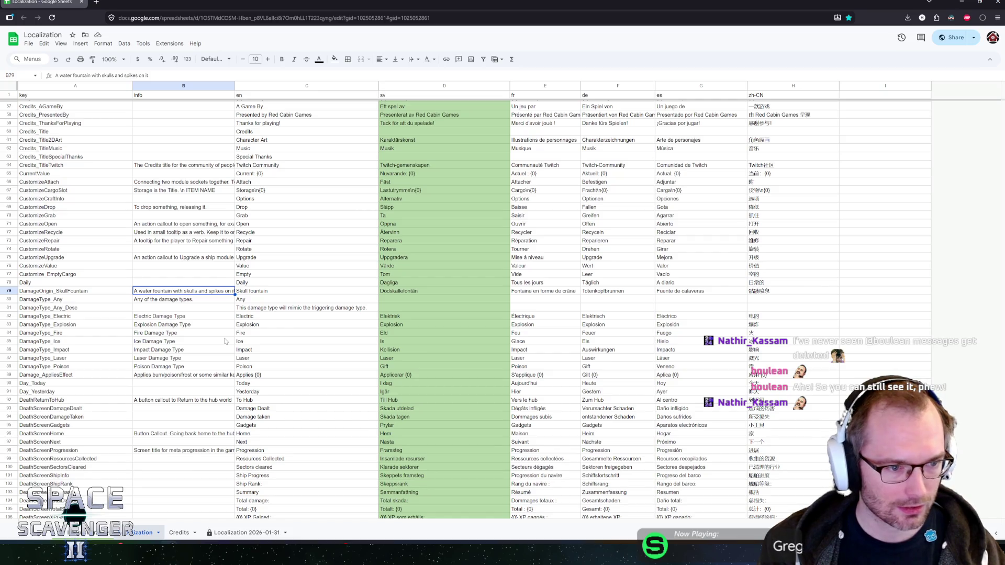
pyautogui.press('Down')
pyautogui.press('Up')
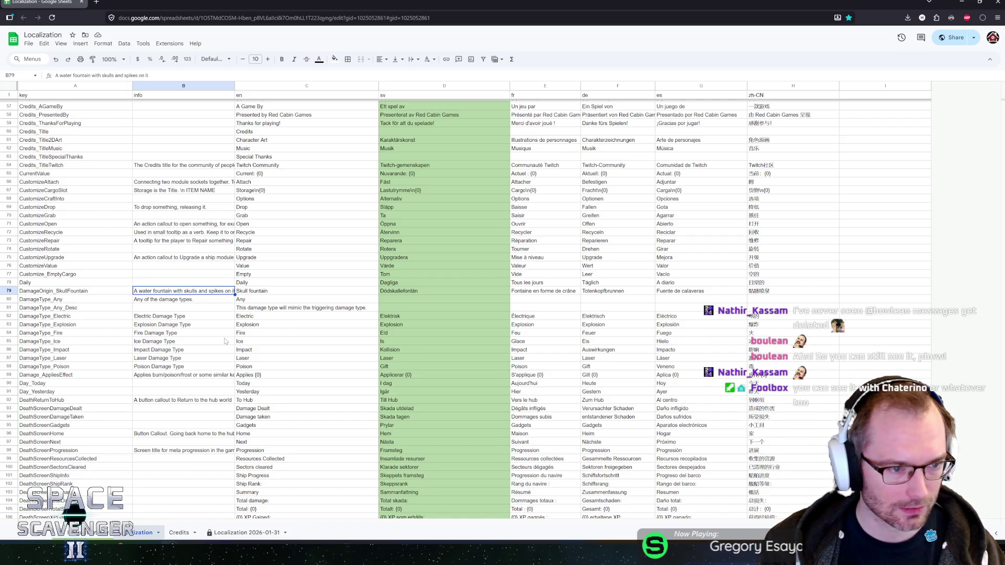
pyautogui.press('Down')
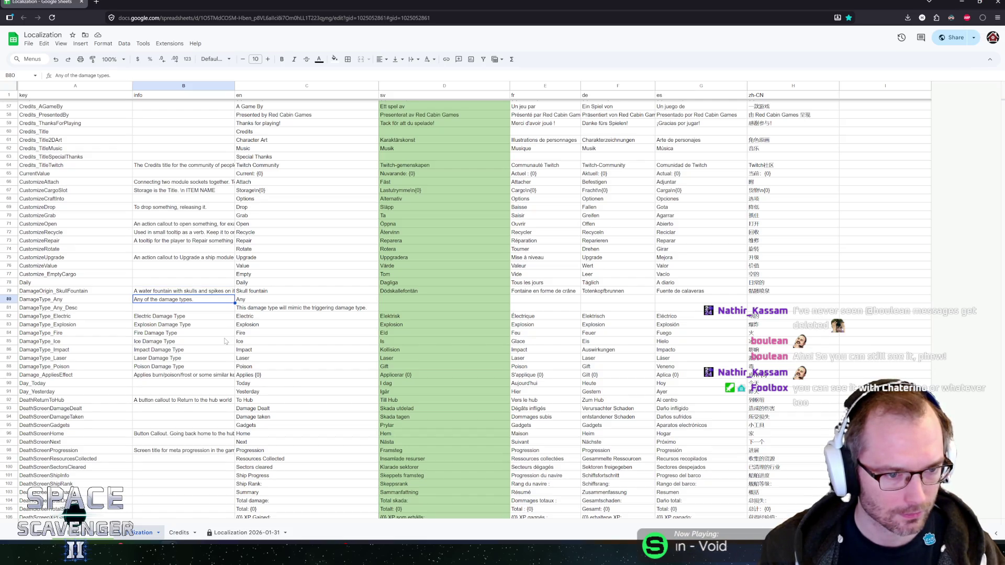
pyautogui.press('Down')
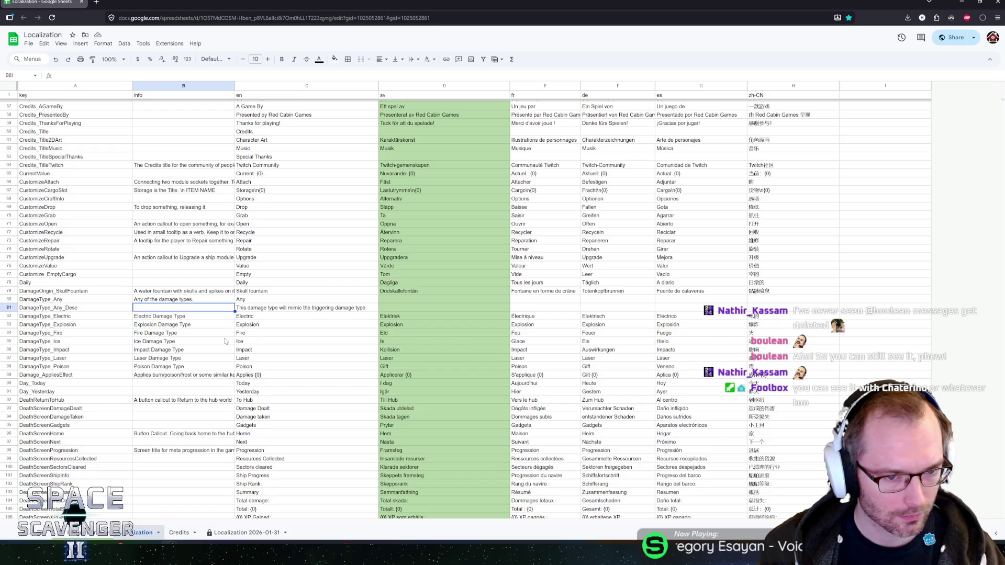
pyautogui.press('Down')
pyautogui.press('Down')
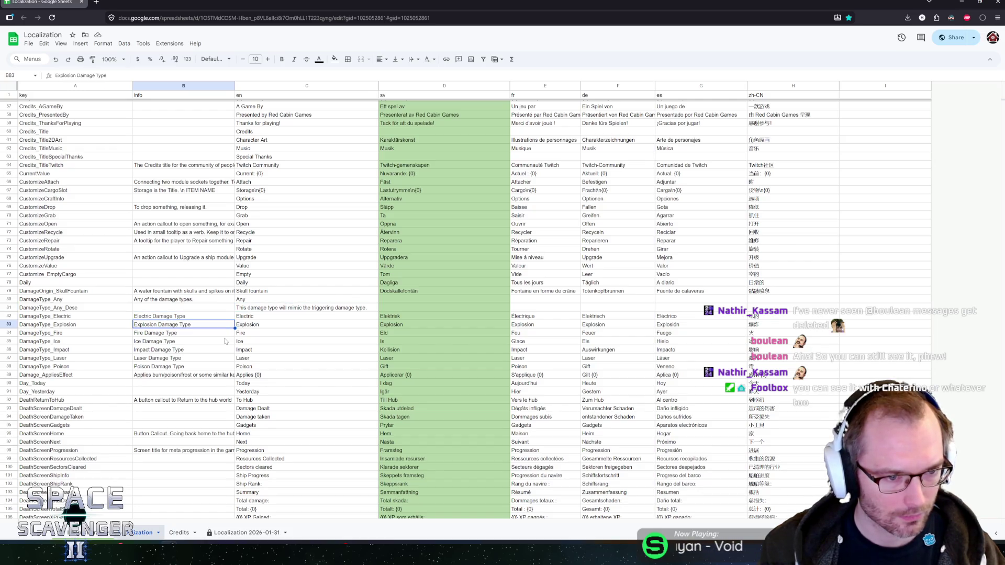
pyautogui.press('Down')
pyautogui.press('Down')
pyautogui.press('Down')
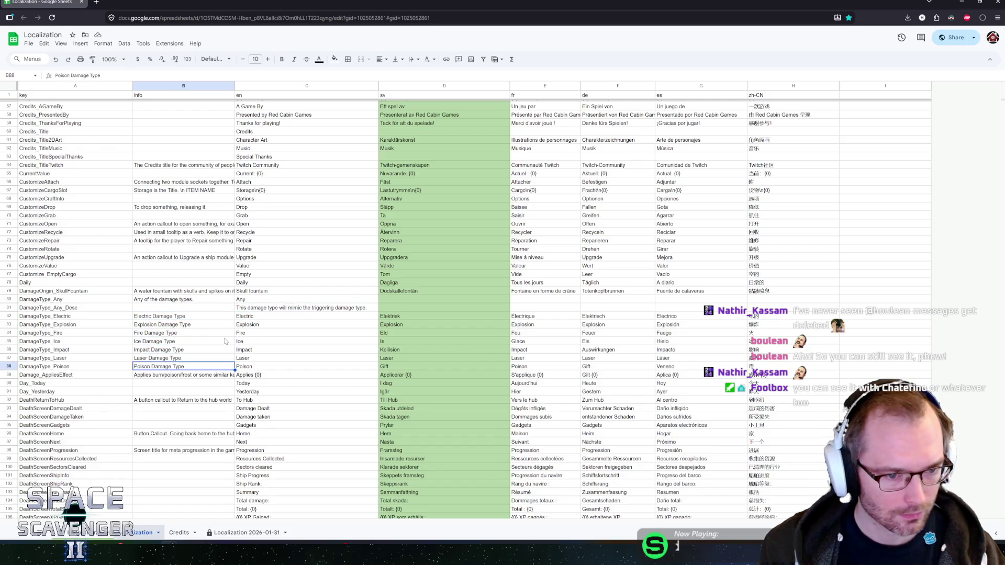
pyautogui.press('Down')
pyautogui.scroll(-3, 225, 342)
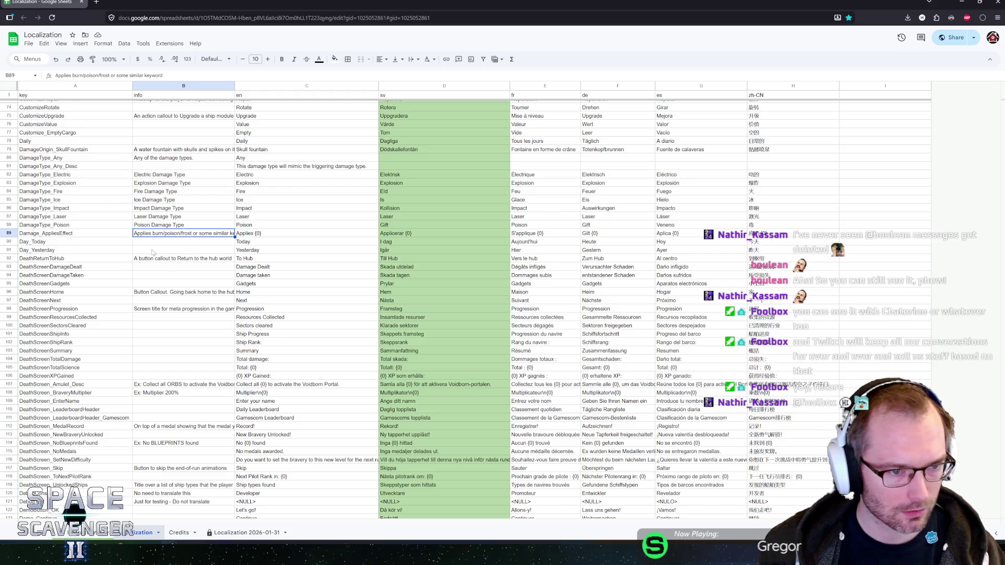
pyautogui.doubleClick(134, 233)
pyautogui.write('E')
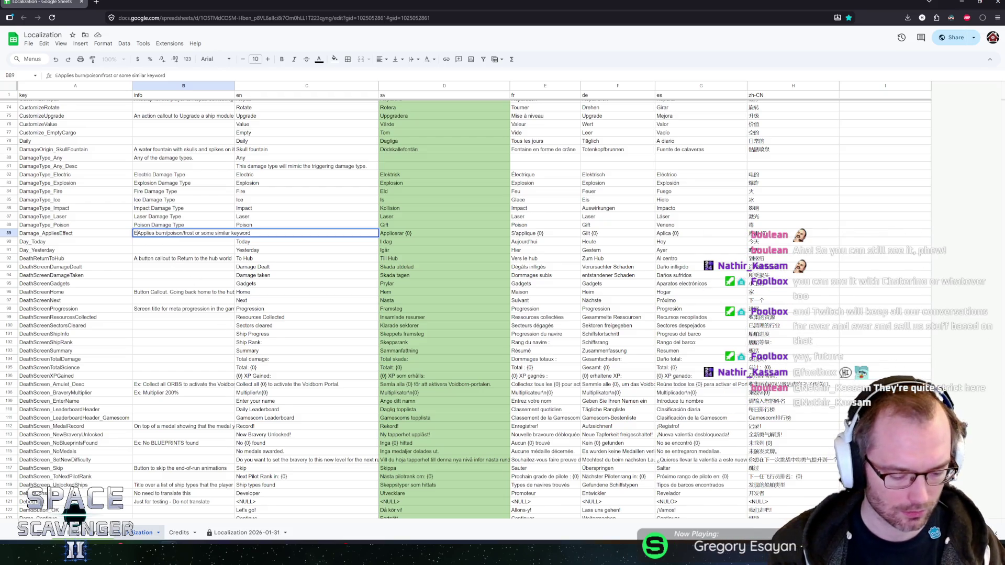
pyautogui.write('x')
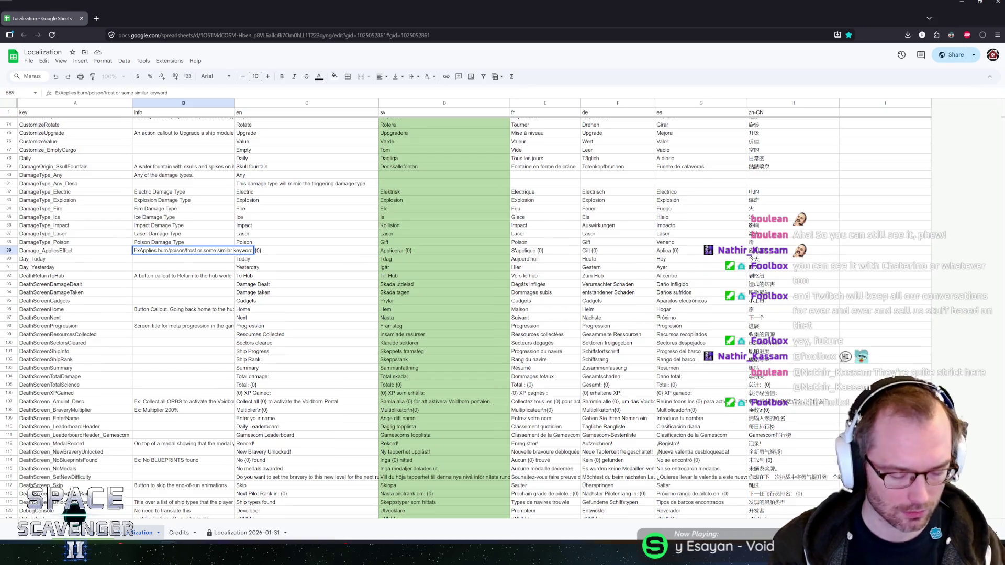
pyautogui.write(':')
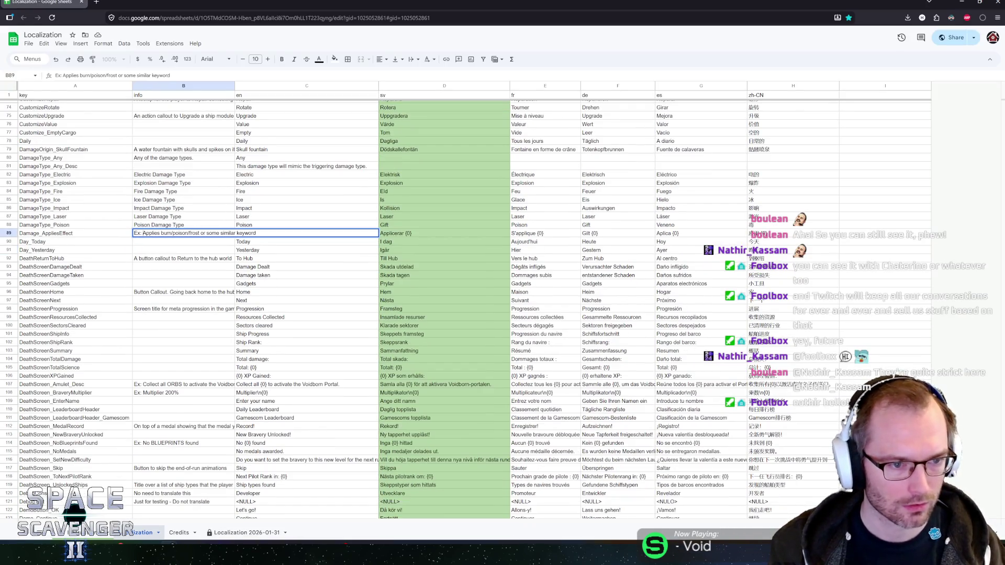
pyautogui.press('Return')
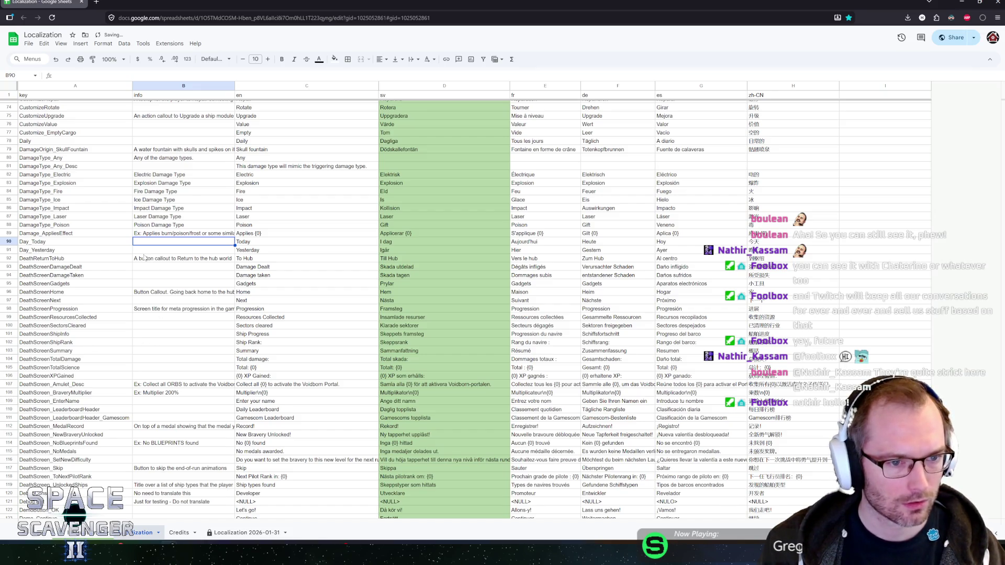
pyautogui.click(134, 252)
pyautogui.press('Down')
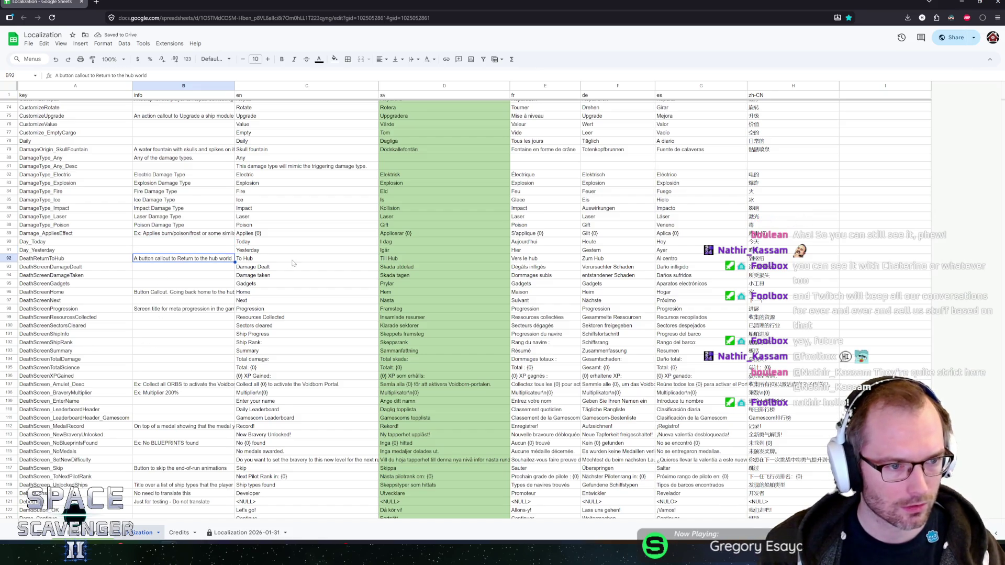
pyautogui.click(292, 260)
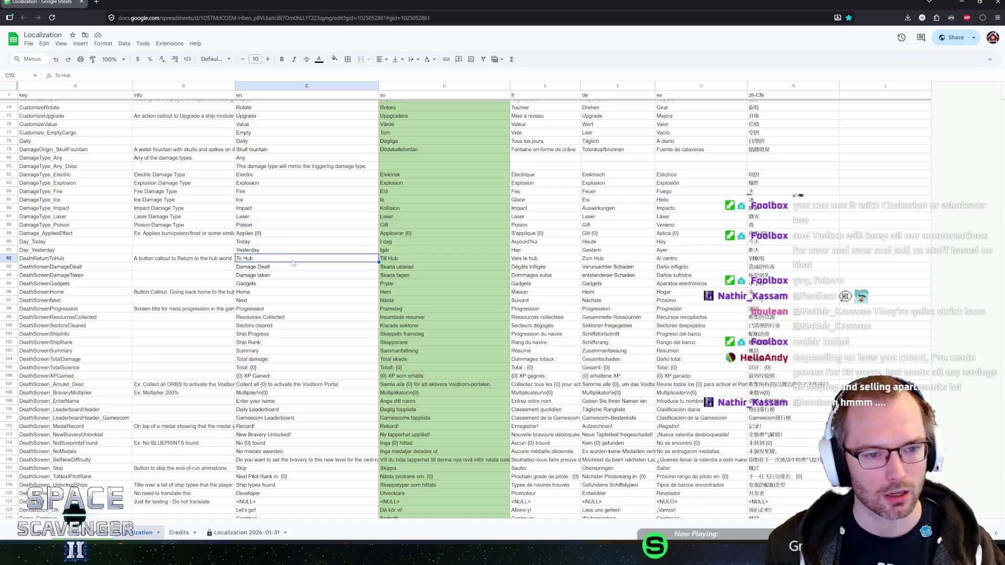
pyautogui.press('Left')
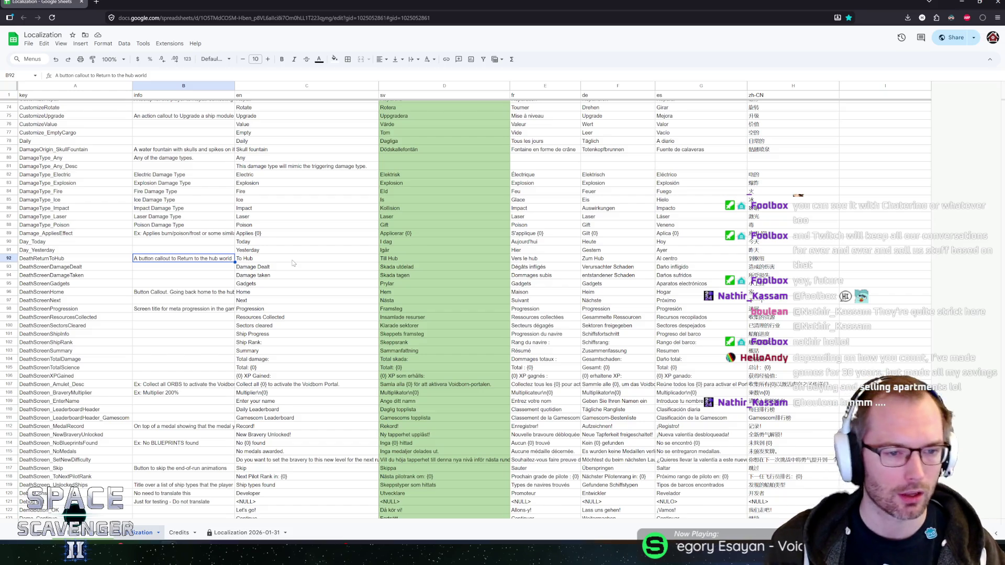
pyautogui.press('Right')
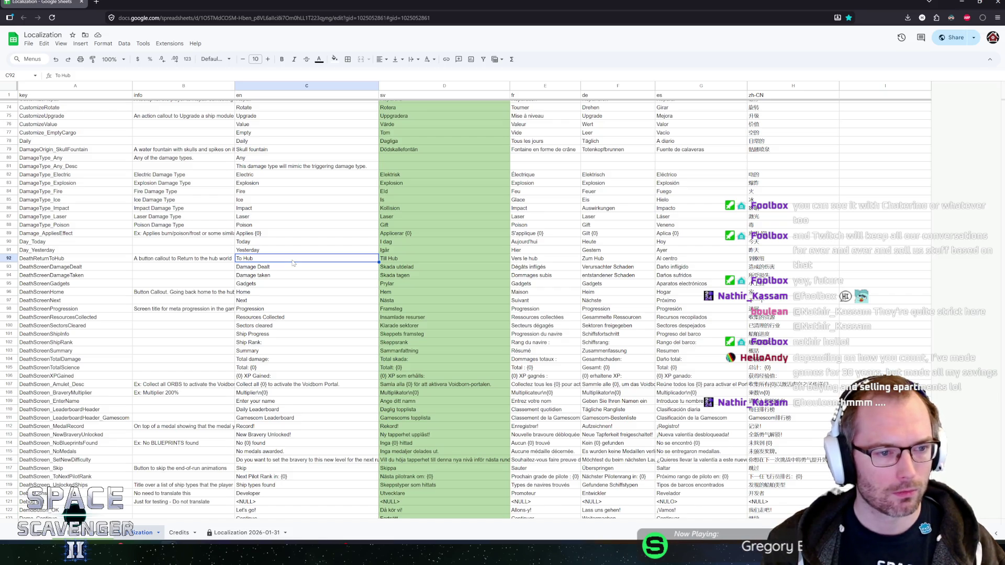
pyautogui.press('Down')
pyautogui.press('Left')
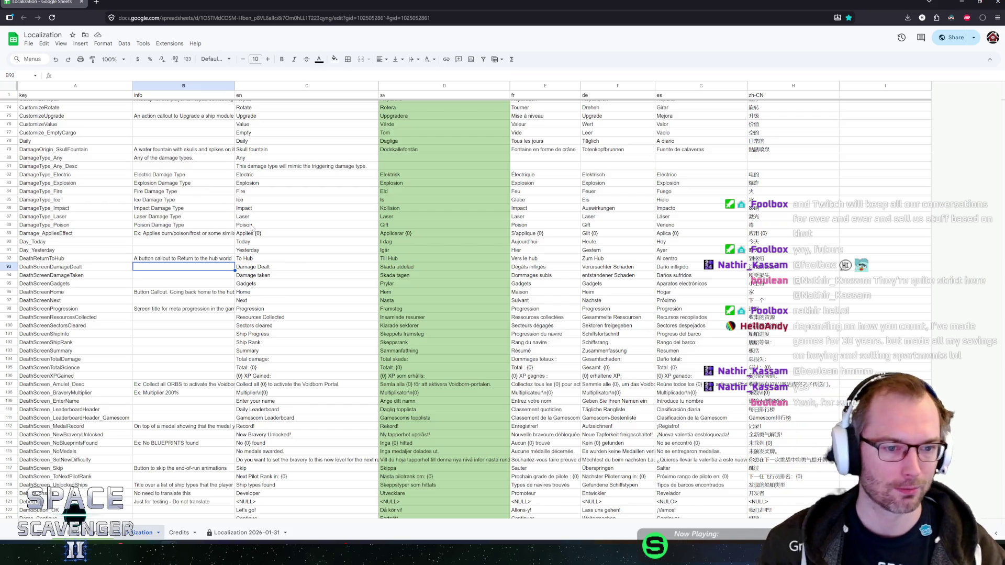
pyautogui.click(185, 255)
pyautogui.press('Down')
pyautogui.press('Down')
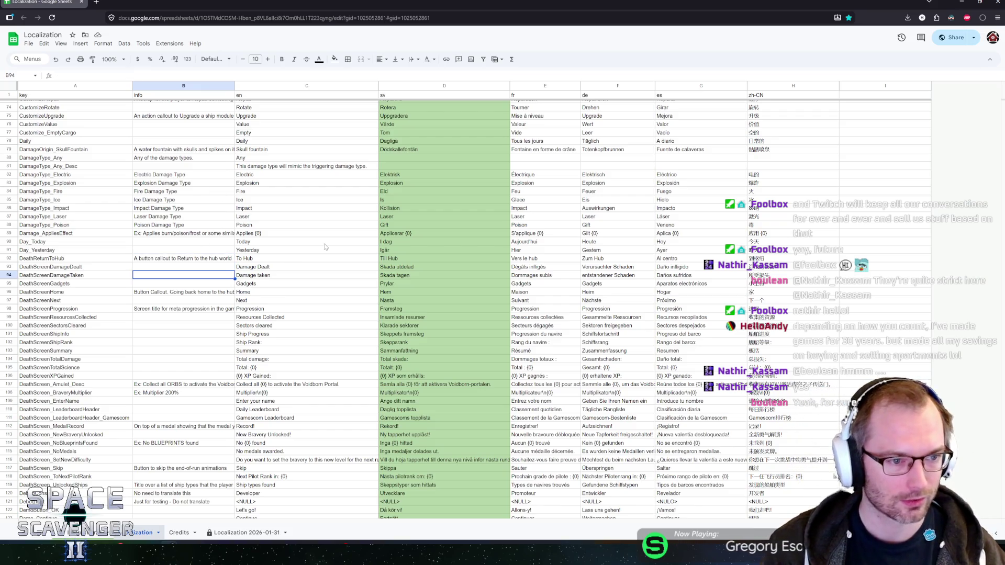
pyautogui.press('Up')
pyautogui.press('Up')
pyautogui.press('Down')
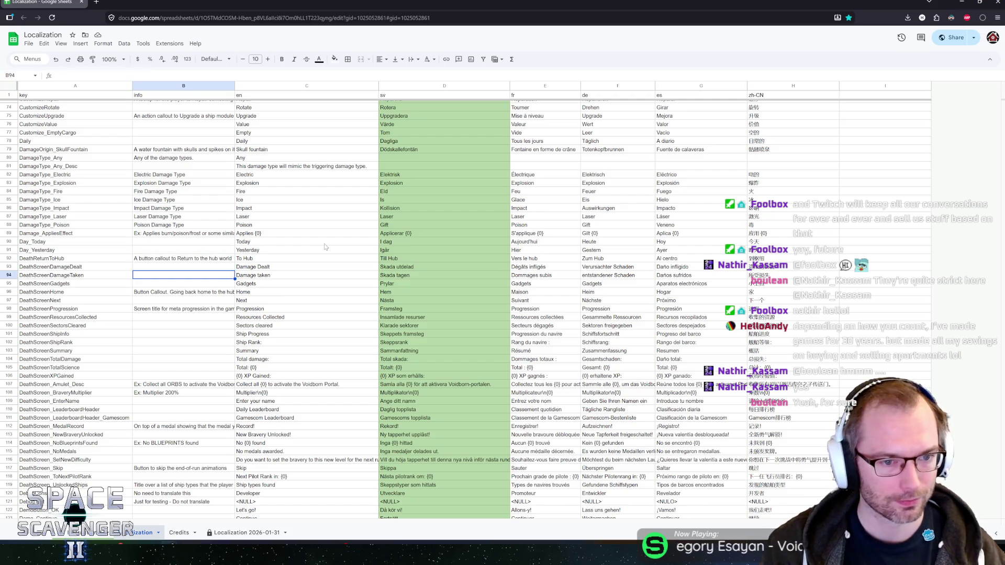
pyautogui.press('Down')
pyautogui.press('Down')
pyautogui.press('Up')
pyautogui.press('Up')
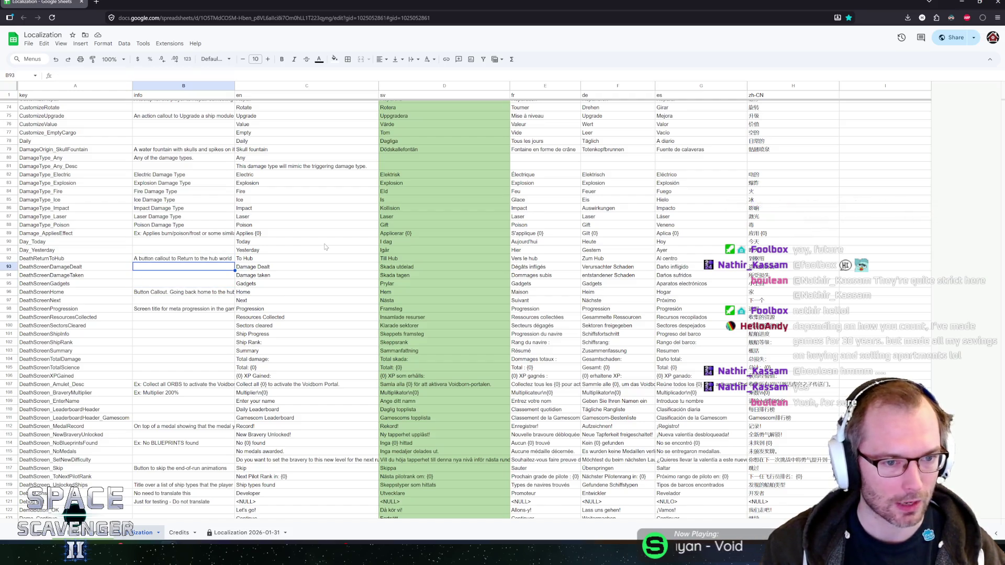
pyautogui.press('Up')
pyautogui.press('Down')
pyautogui.press('Down')
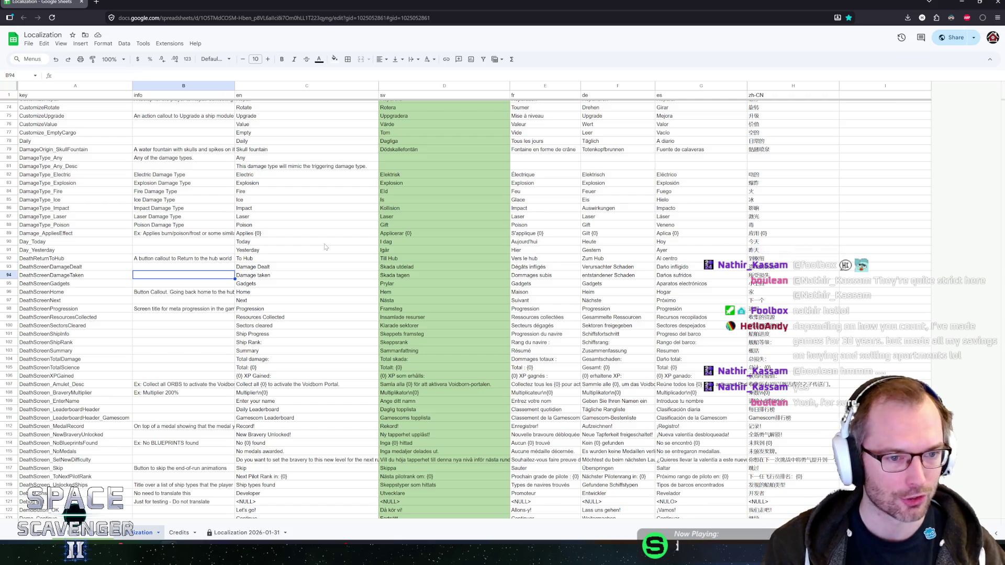
pyautogui.press('Down')
pyautogui.press('Up')
pyautogui.press('Up')
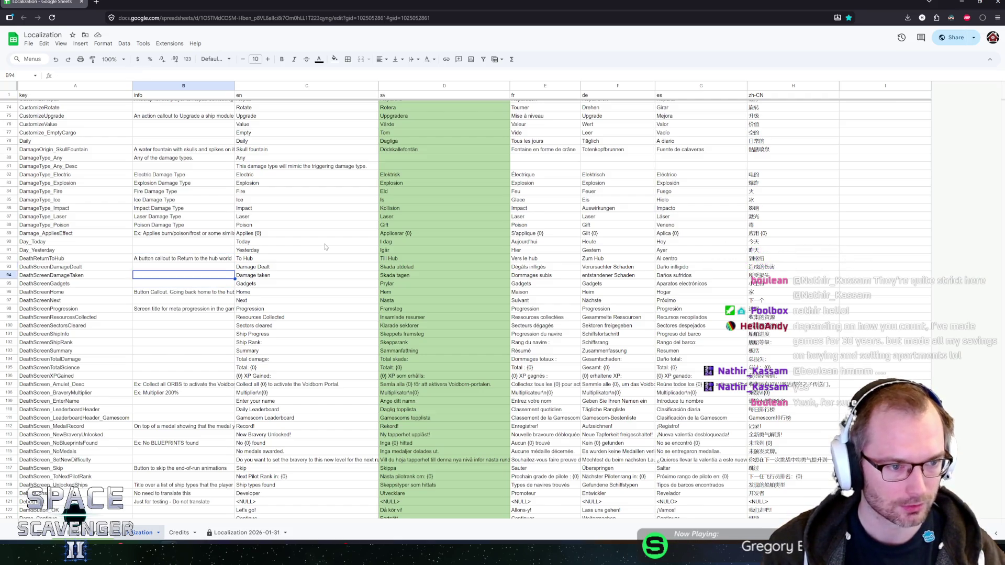
pyautogui.press('Down')
pyautogui.press('Down')
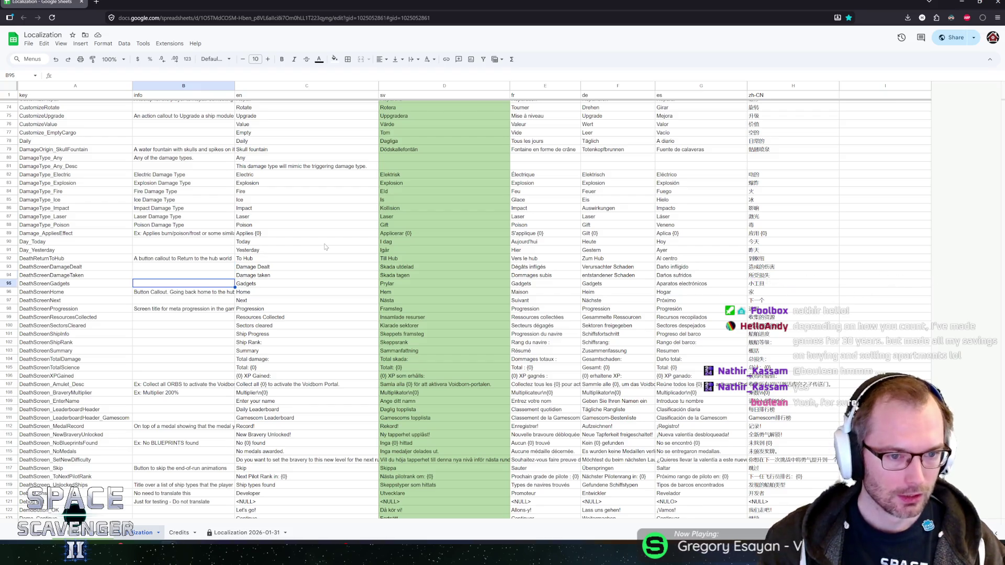
pyautogui.press('Down')
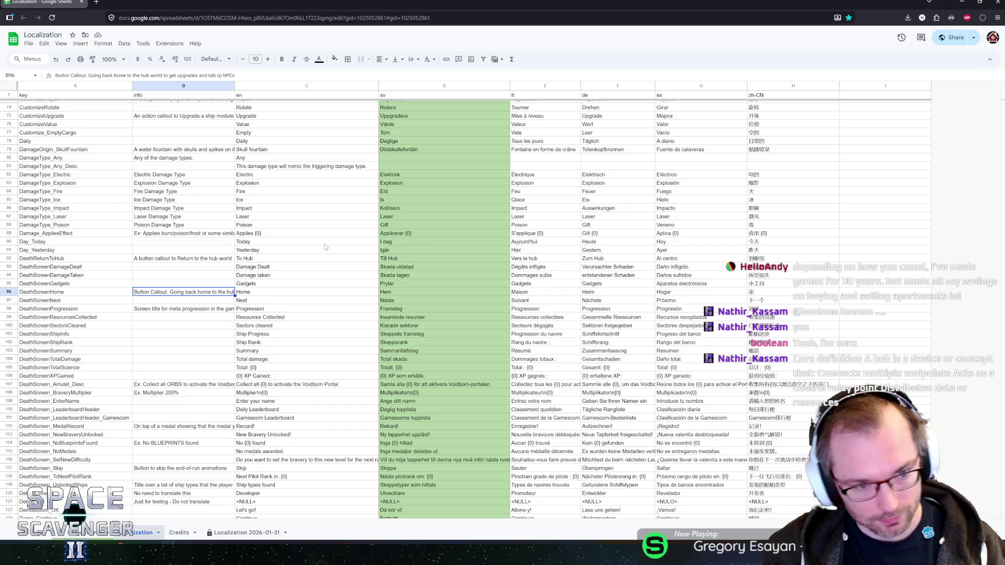
pyautogui.press('Up')
pyautogui.press('Down')
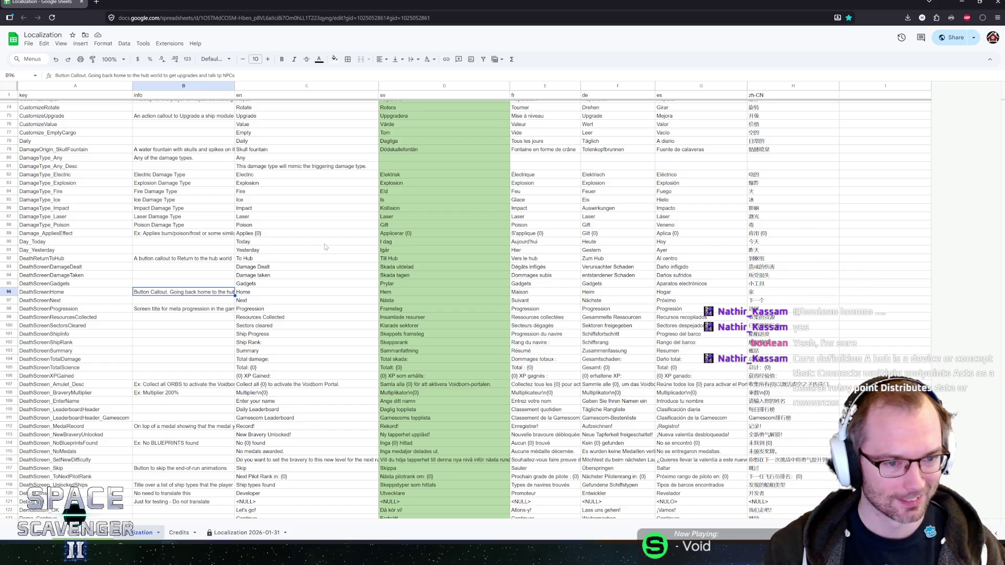
pyautogui.press('Down')
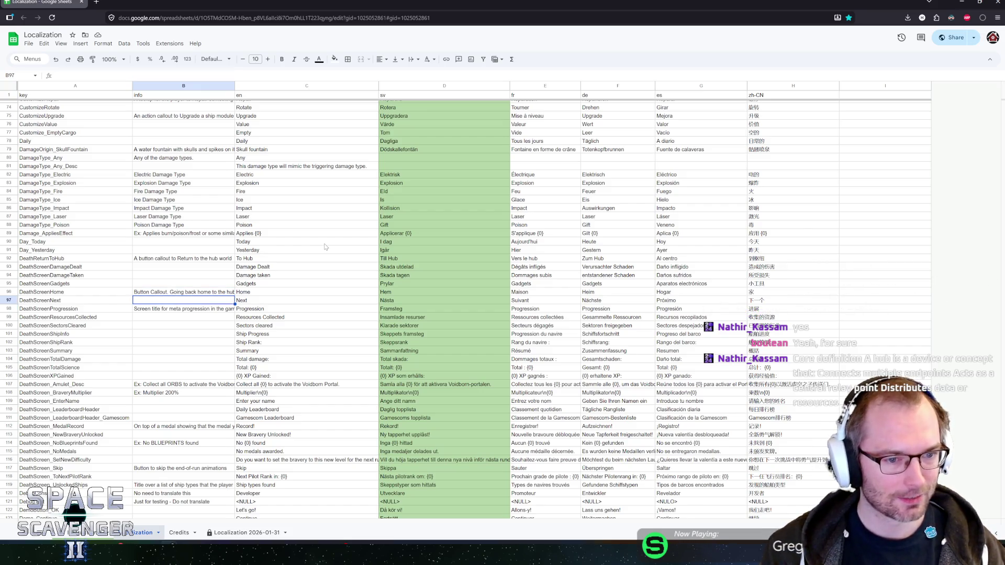
pyautogui.press('Up')
pyautogui.press('Right')
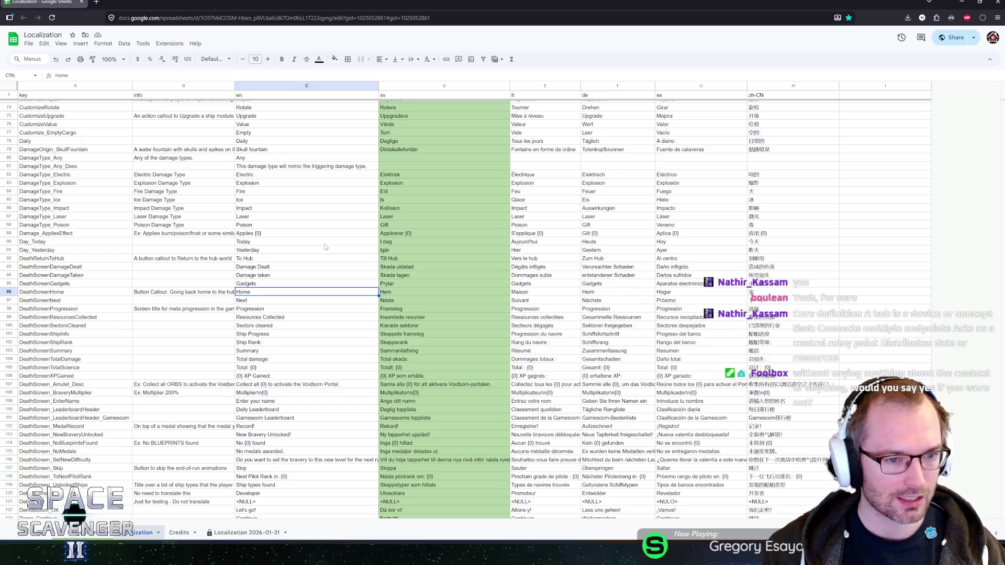
pyautogui.press('Up')
pyautogui.press('Up')
pyautogui.press('Up')
pyautogui.press('Down')
pyautogui.press('Down')
pyautogui.press('Down')
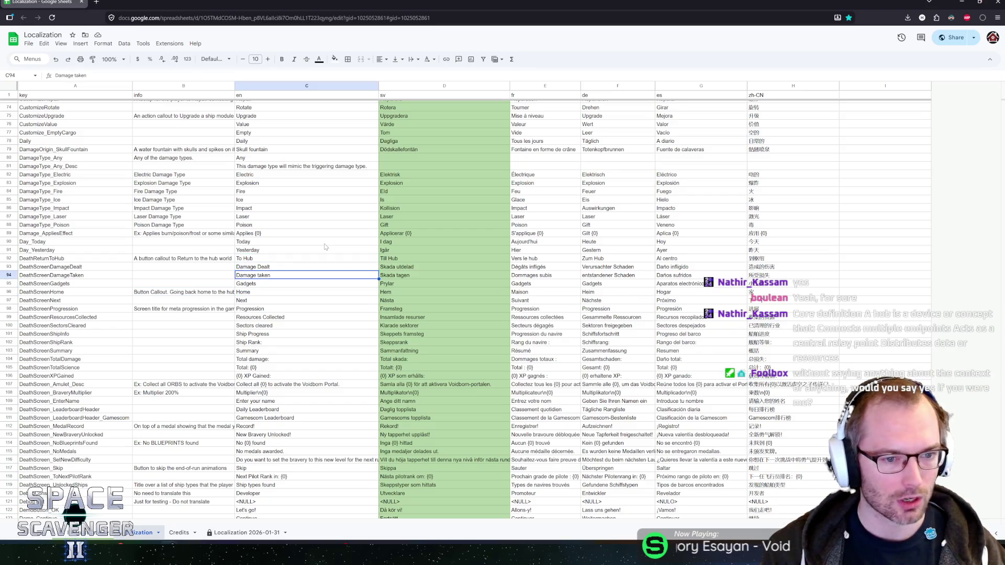
pyautogui.press('Left')
pyautogui.press('Right')
pyautogui.press('Left')
pyautogui.press('Right')
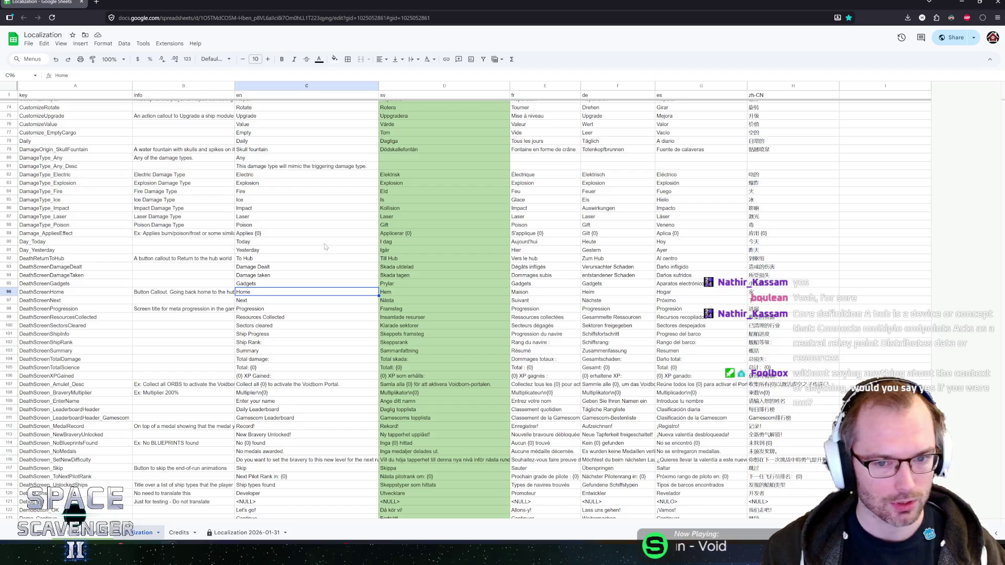
pyautogui.press('Left')
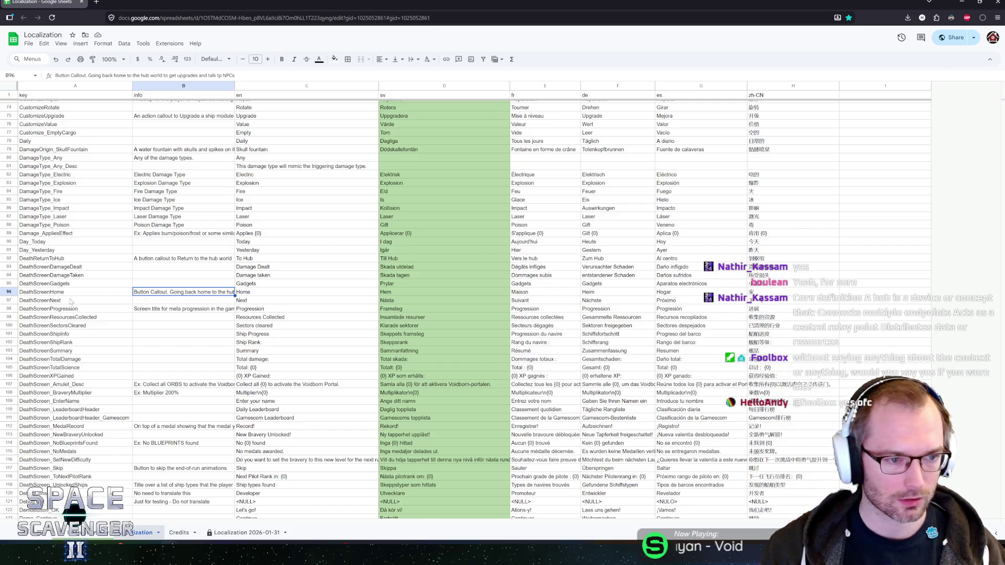
pyautogui.click(43, 293)
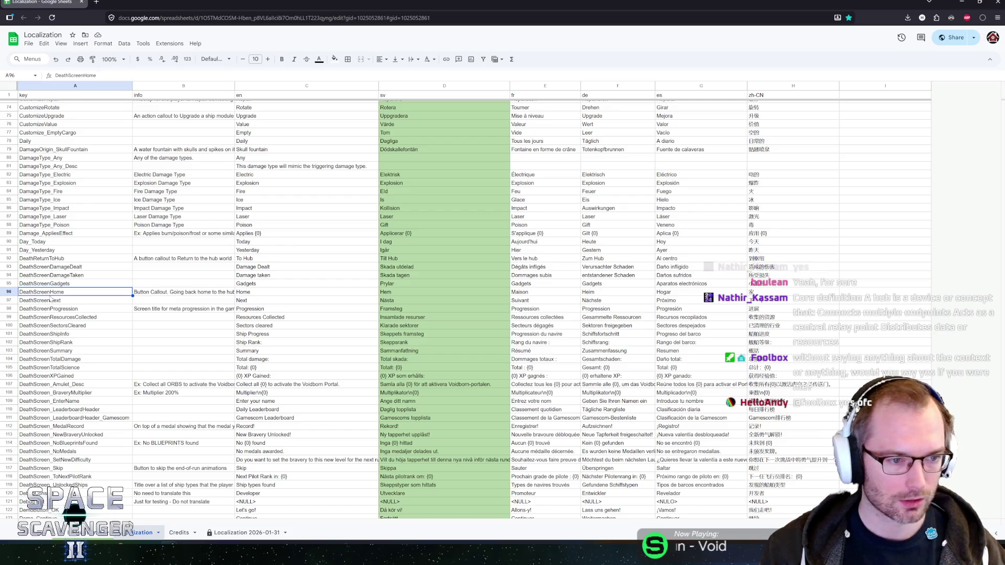
# Step: Delete the DeathScreenHome row (row 96)
pyautogui.rightClick(8, 292)
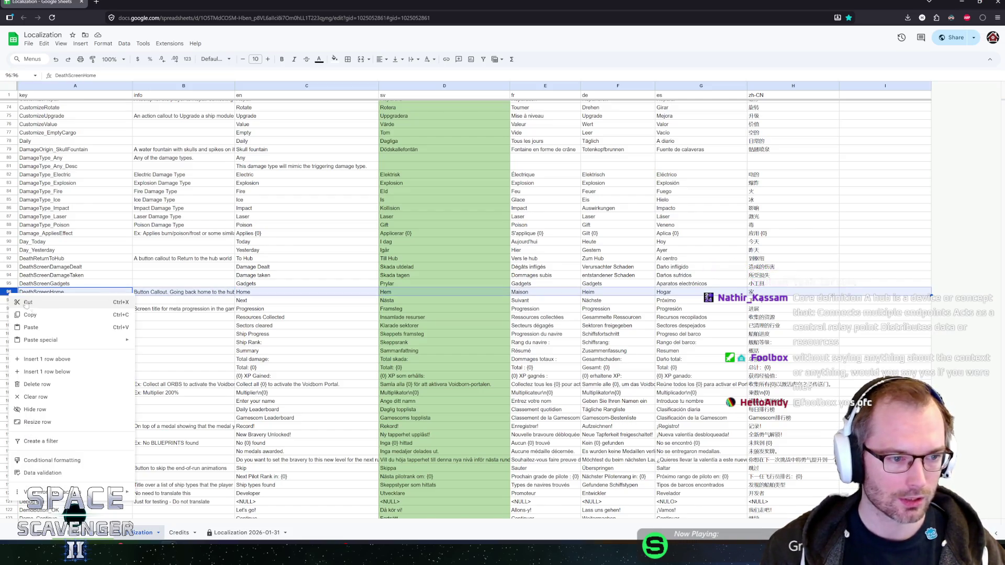
pyautogui.click(33, 385)
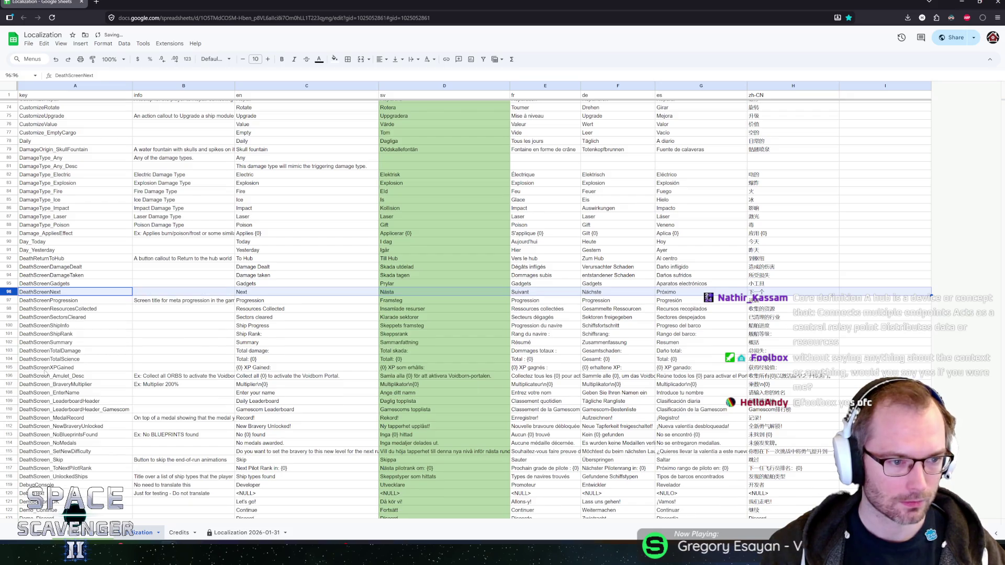
pyautogui.click(183, 301)
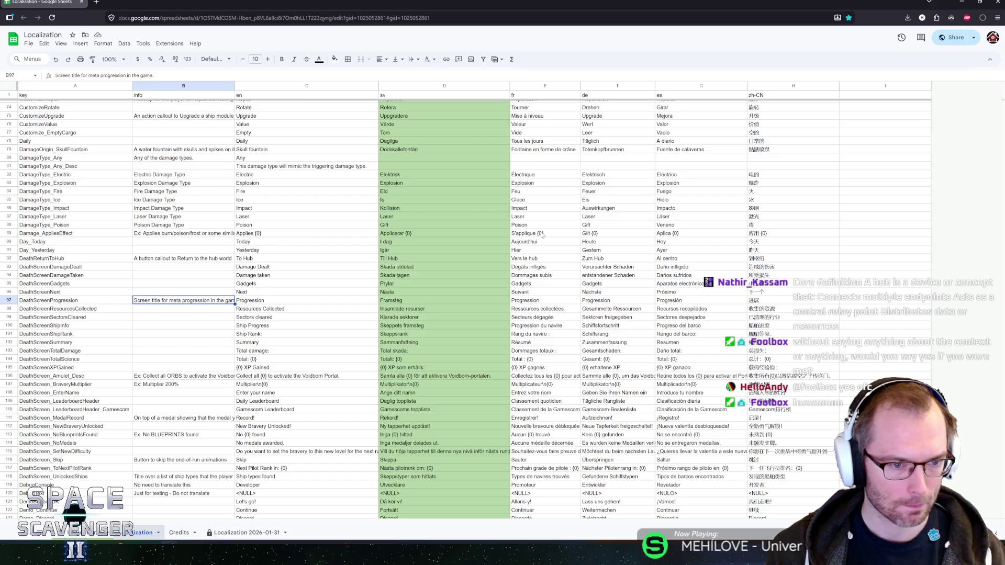
# Step: Give DeathScreenResourcesCollected the info note 'Resources are currencies like Scrap, Copper and Crystal'
pyautogui.press('Down')
pyautogui.write('Resources')
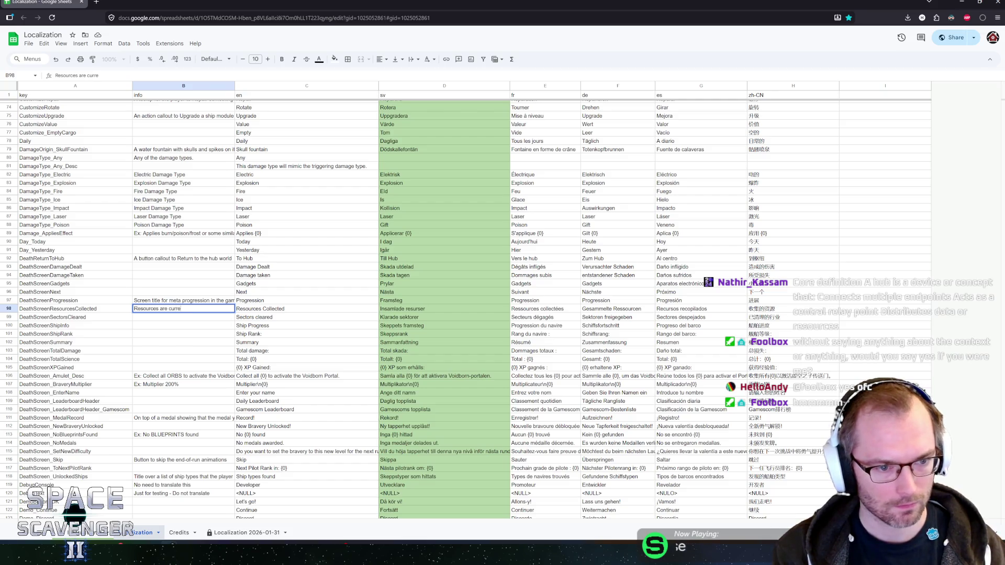
pyautogui.write('ies')
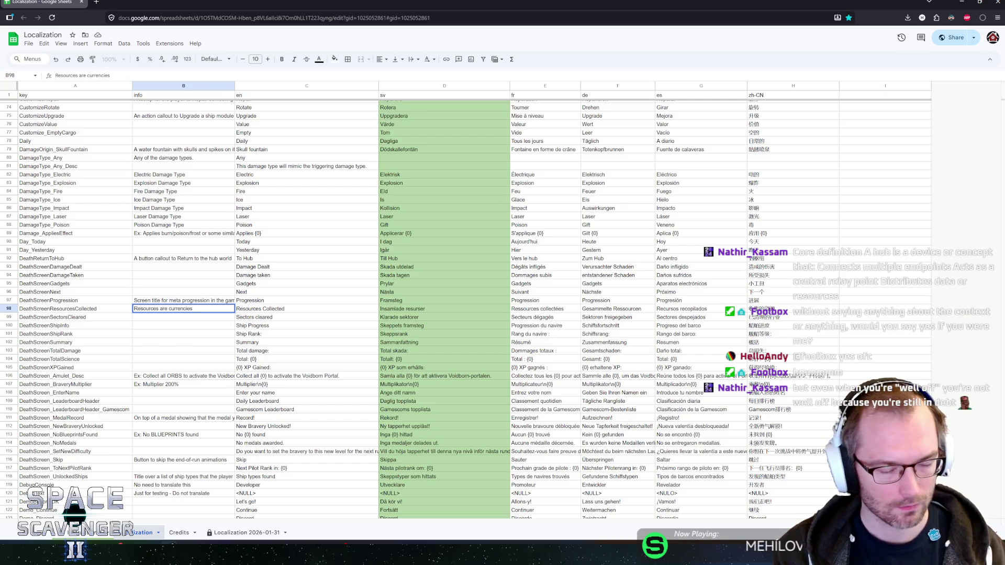
pyautogui.write(' like Scrap and C')
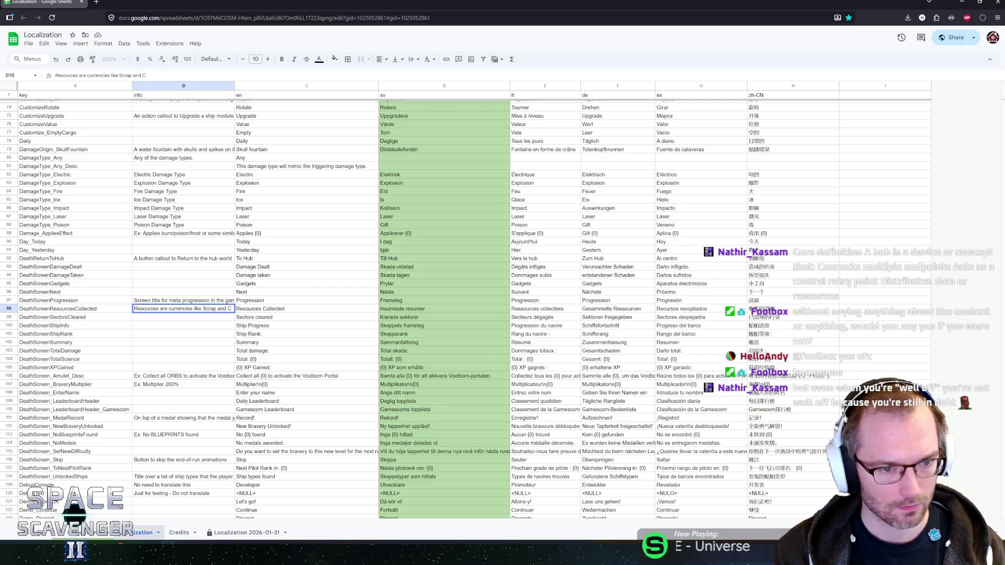
pyautogui.press('BackSpace')
pyautogui.press('BackSpace')
pyautogui.press('BackSpace')
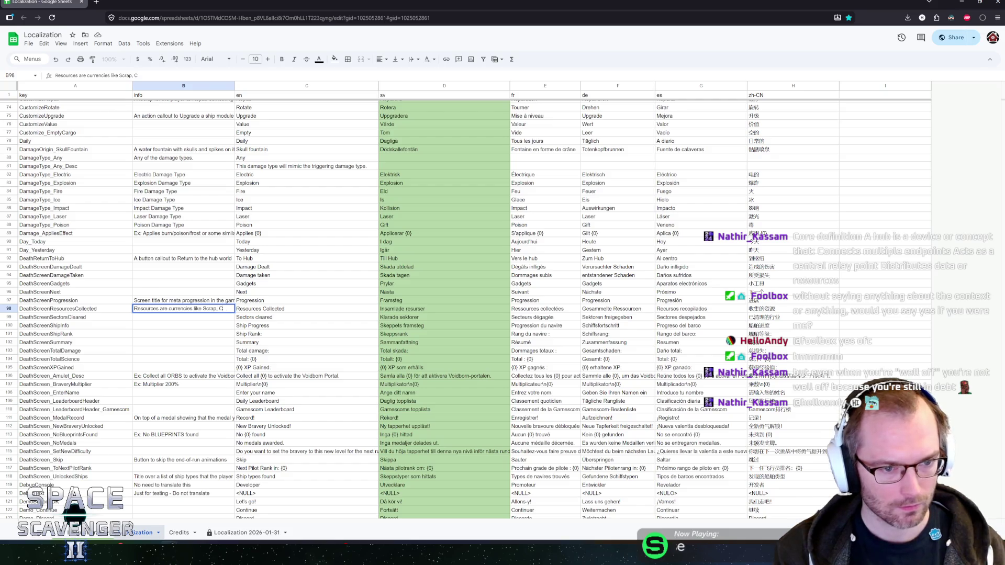
pyautogui.write('opper and C')
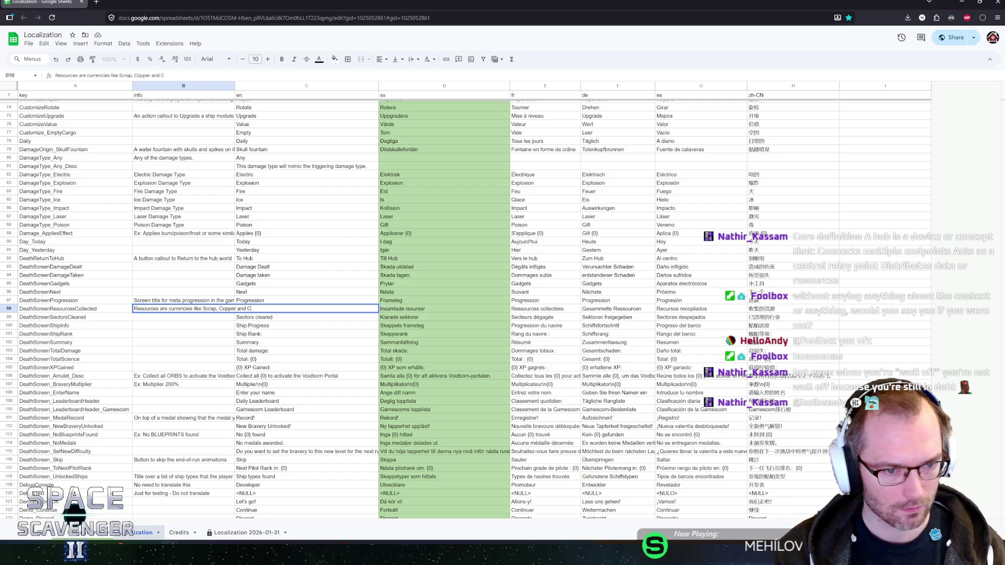
pyautogui.write('rystal')
pyautogui.press('Return')
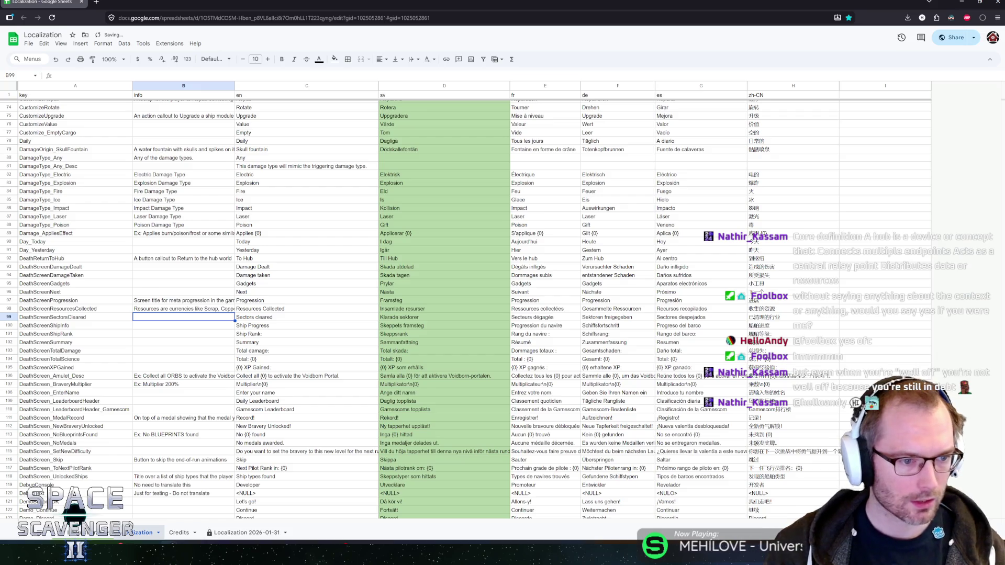
pyautogui.scroll(-1, 209, 331)
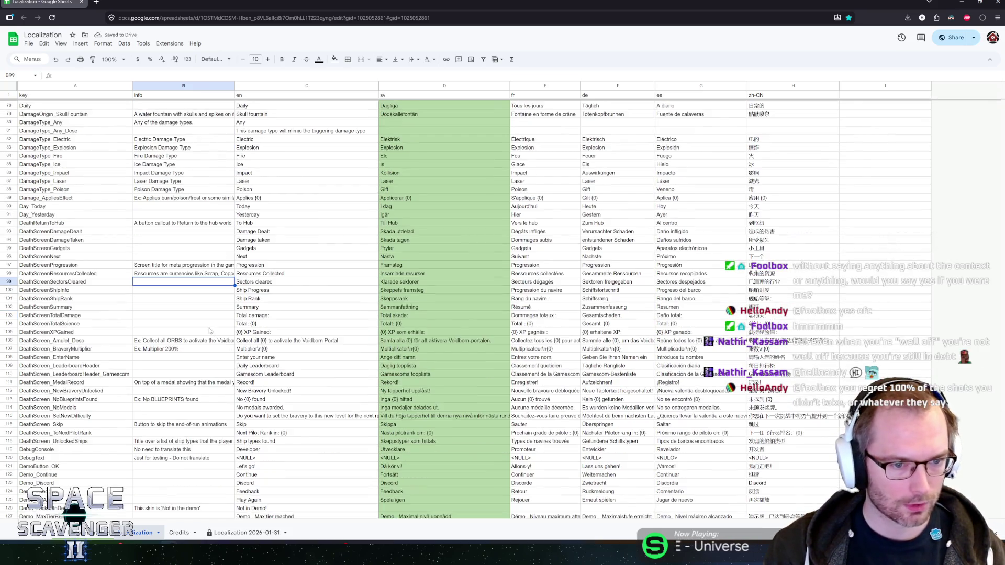
pyautogui.click(168, 293)
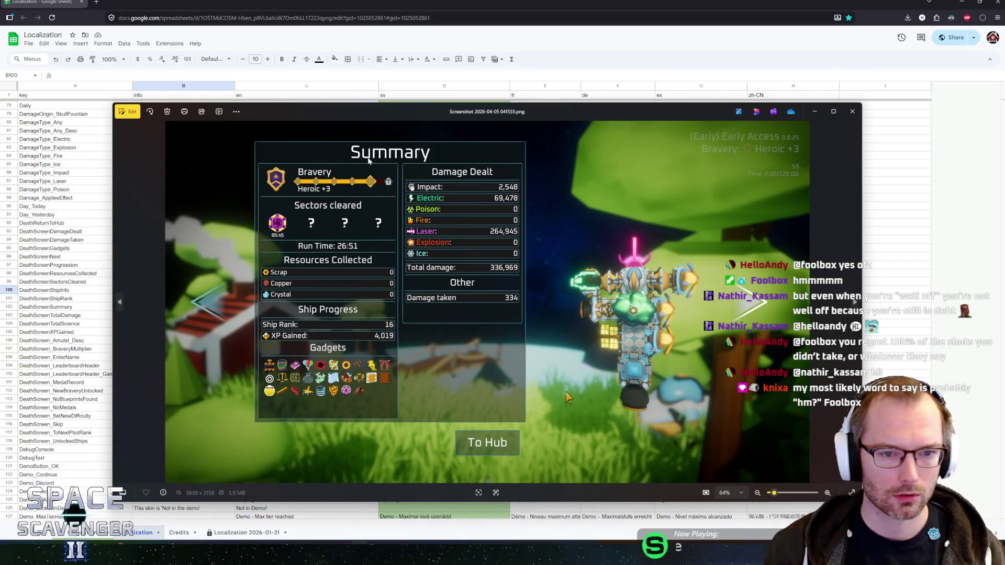
pyautogui.scroll(5, 318, 164)
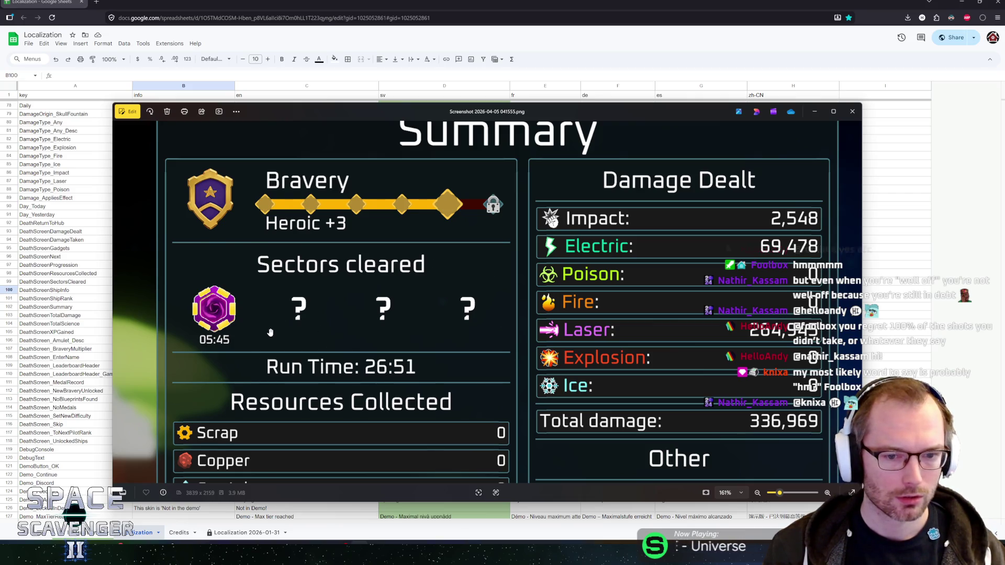
pyautogui.scroll(-5, 319, 164)
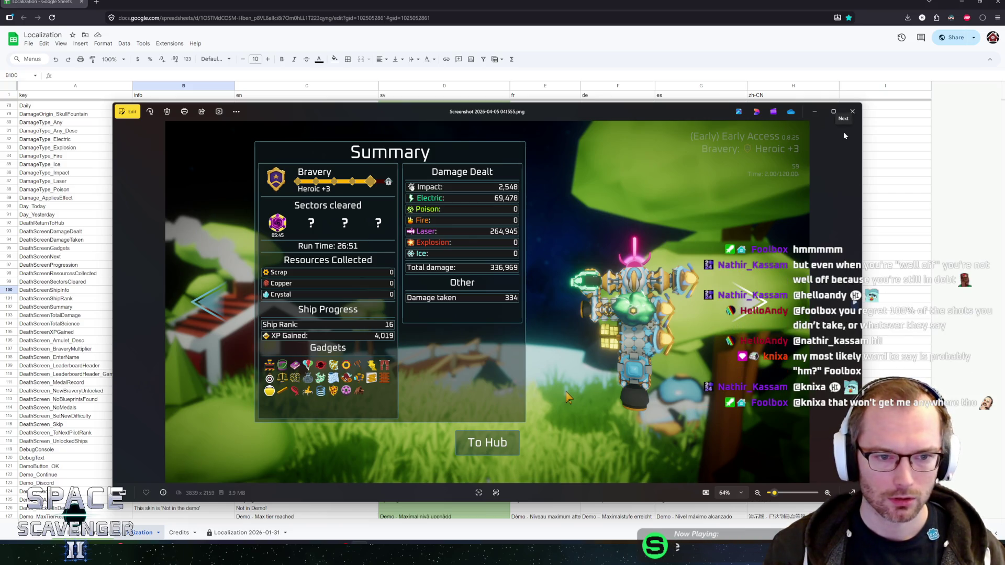
pyautogui.click(852, 111)
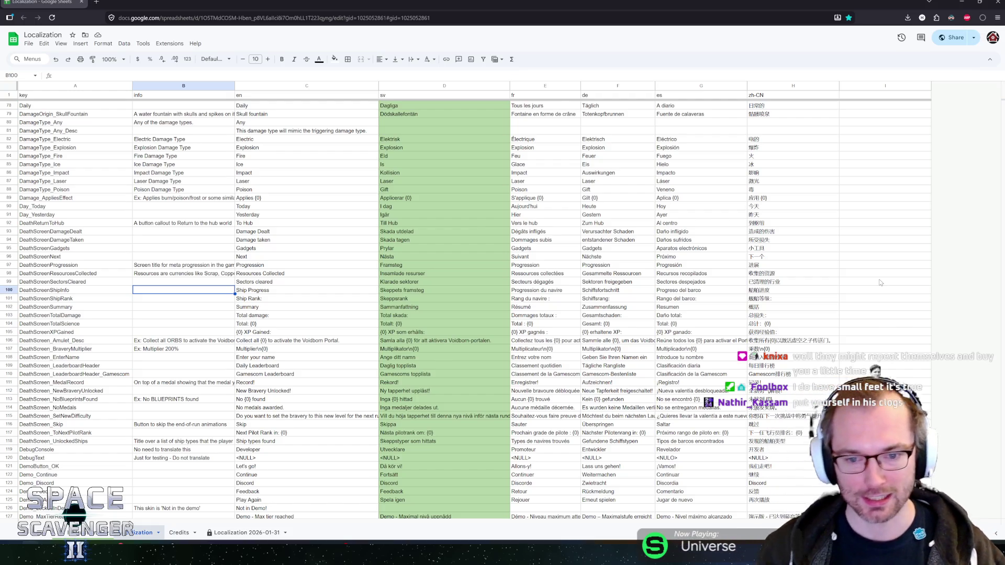
# Step: Move through column B to the empty DeathScreenSectorsCleared info cell
pyautogui.click(146, 280)
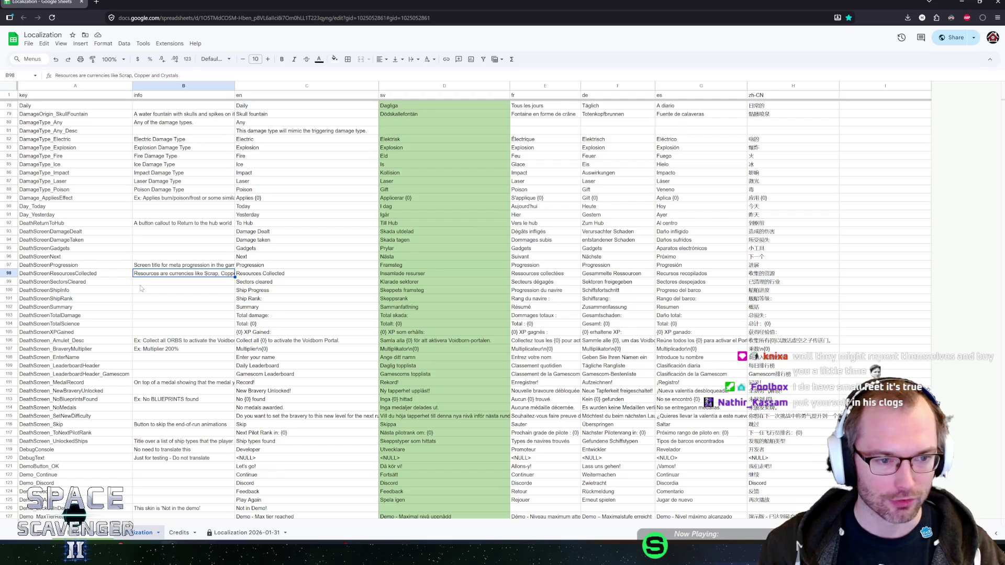
pyautogui.click(167, 289)
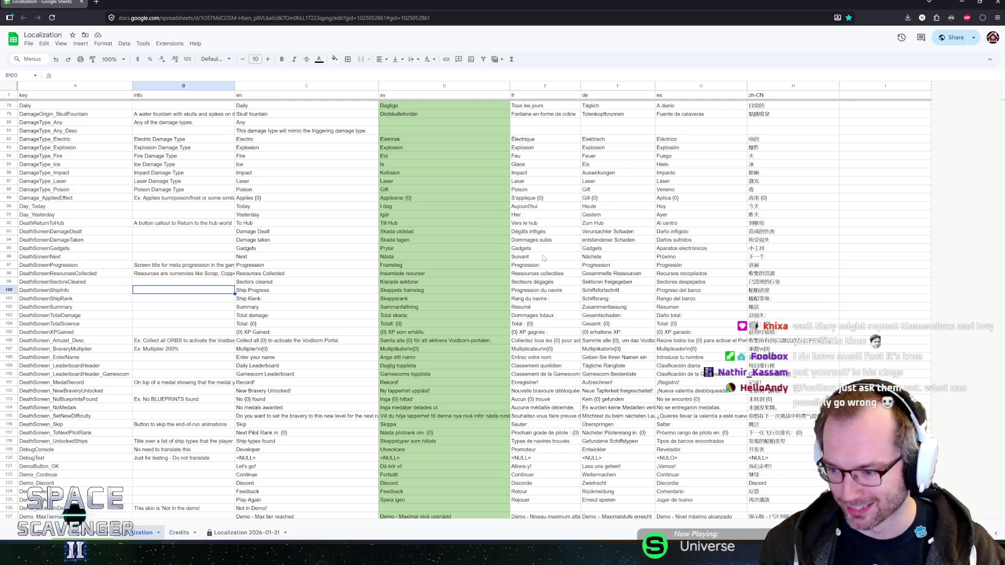
pyautogui.press('Up')
pyautogui.press('Up')
pyautogui.press('Down')
pyautogui.press('Down')
pyautogui.press('Down')
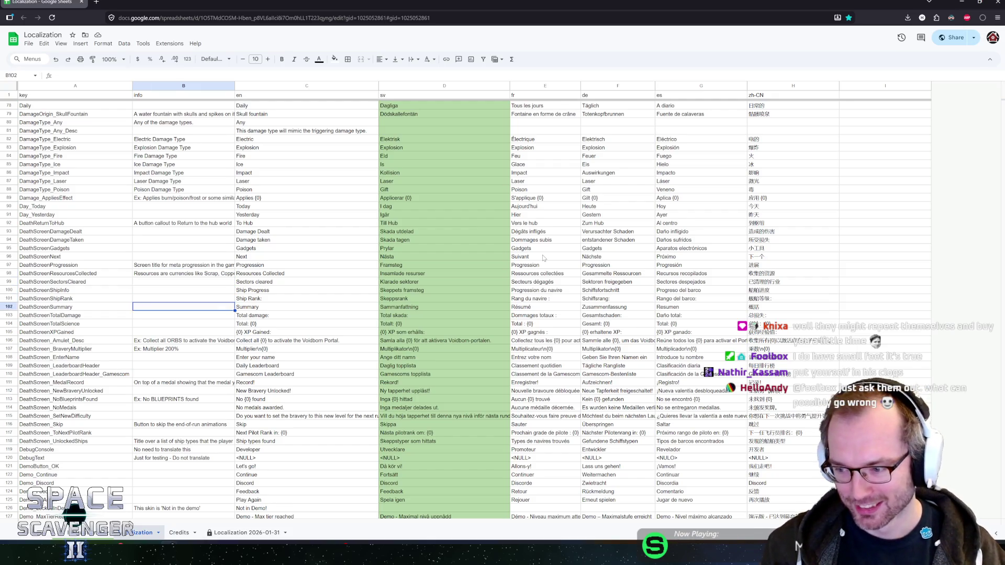
pyautogui.press('Up')
pyautogui.press('Up')
pyautogui.press('Up')
pyautogui.press('Down')
pyautogui.press('Down')
pyautogui.press('Down')
pyautogui.press('Up')
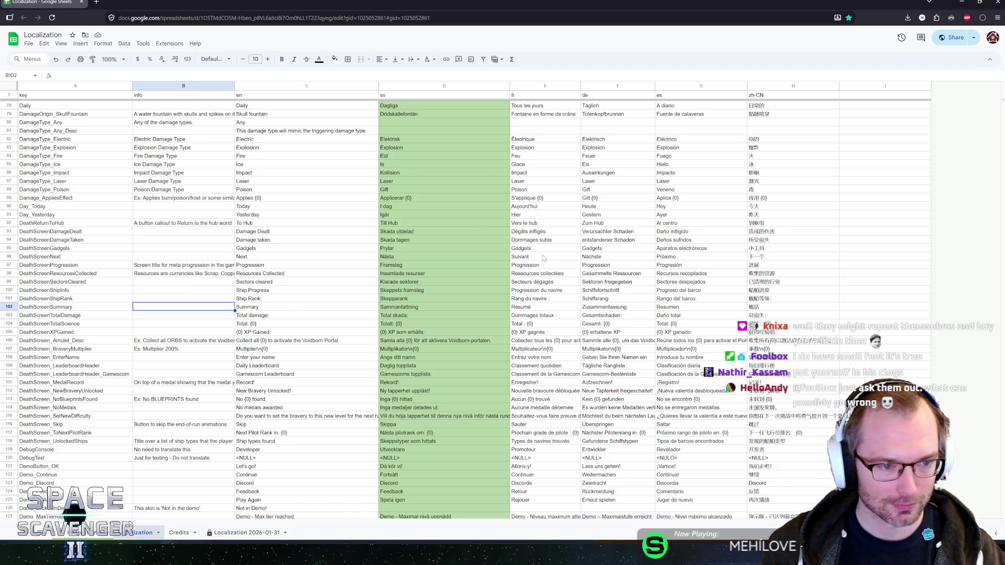
pyautogui.press('Up')
pyautogui.press('Up')
pyautogui.press('Up')
pyautogui.press('Down')
pyautogui.press('Down')
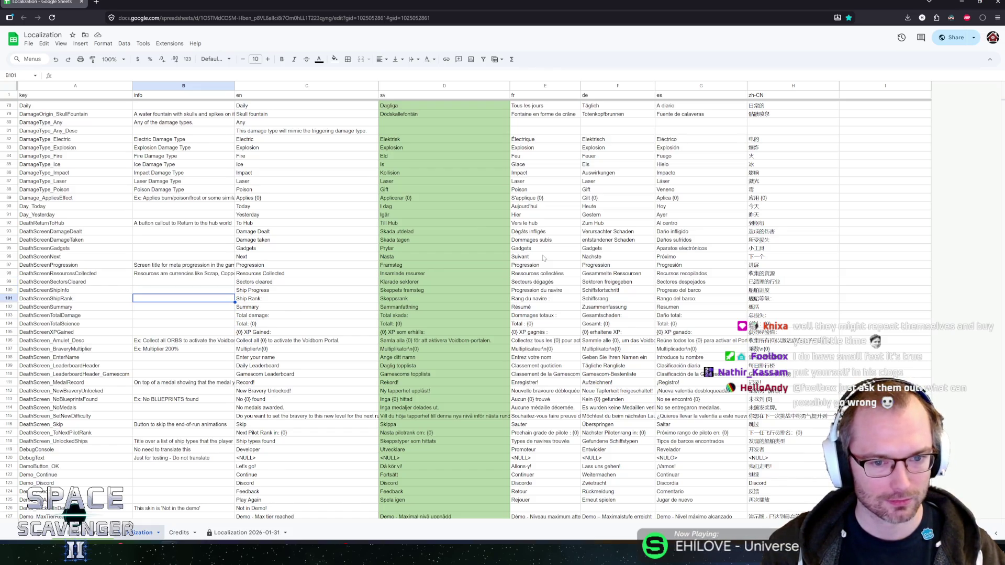
pyautogui.press('Up')
pyautogui.press('Up')
pyautogui.press('Down')
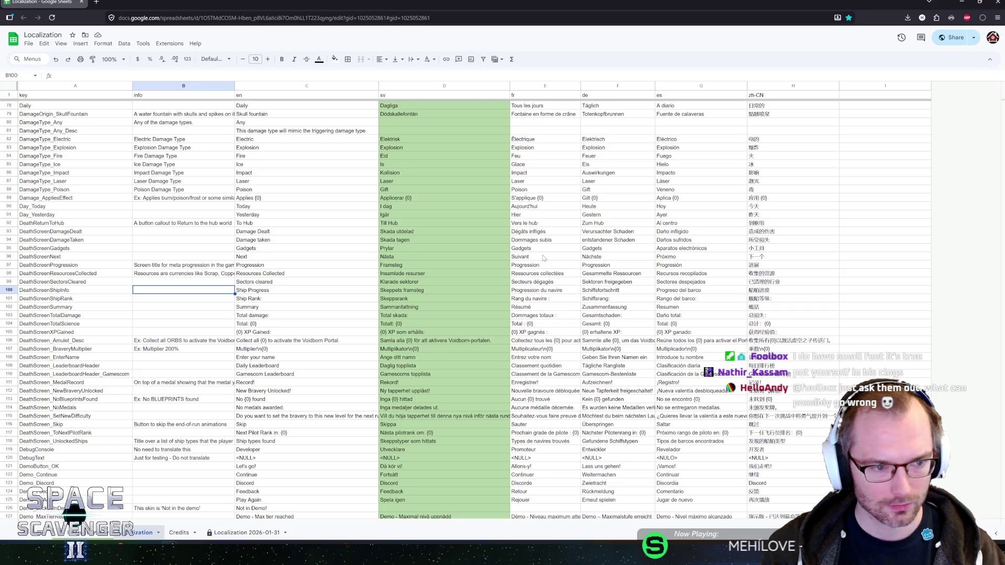
pyautogui.press('Up')
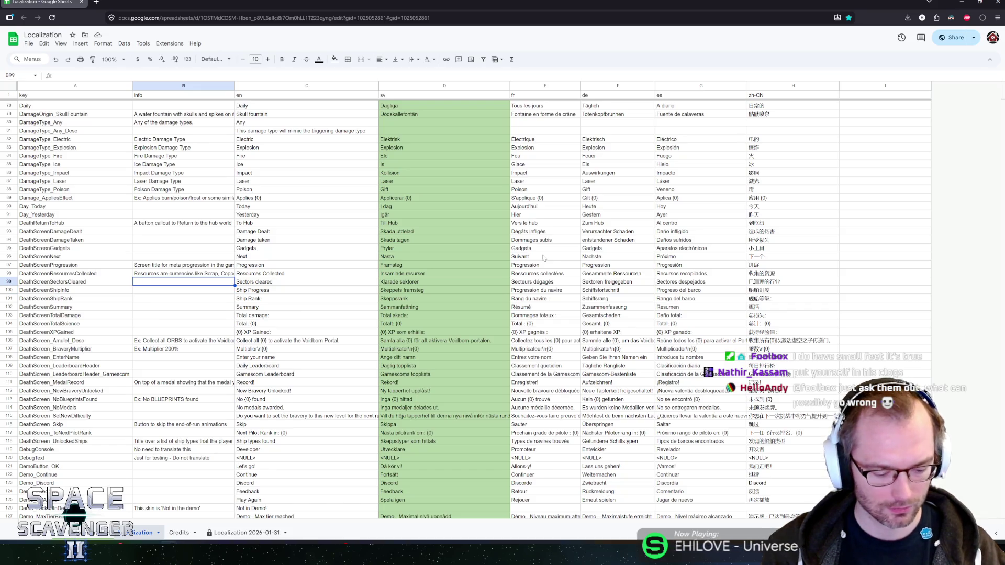
# Step: Type the note 'The list of sectors that the player played…' describing sectors played in a run
pyautogui.write('The number')
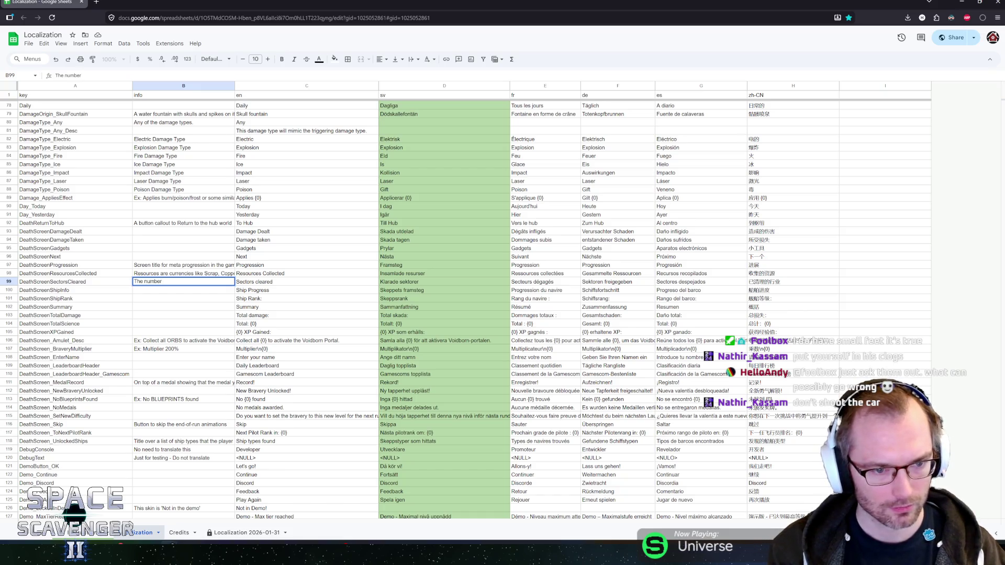
pyautogui.press('BackSpace')
pyautogui.press('BackSpace')
pyautogui.press('BackSpace')
pyautogui.press('BackSpace')
pyautogui.press('BackSpace')
pyautogui.press('BackSpace')
pyautogui.write('li')
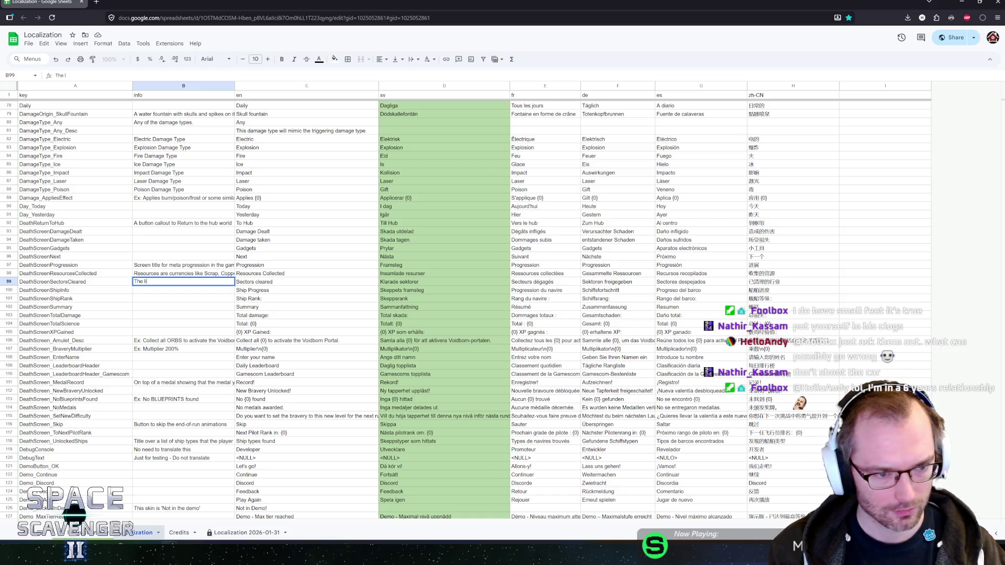
pyautogui.write('st of sectors ')
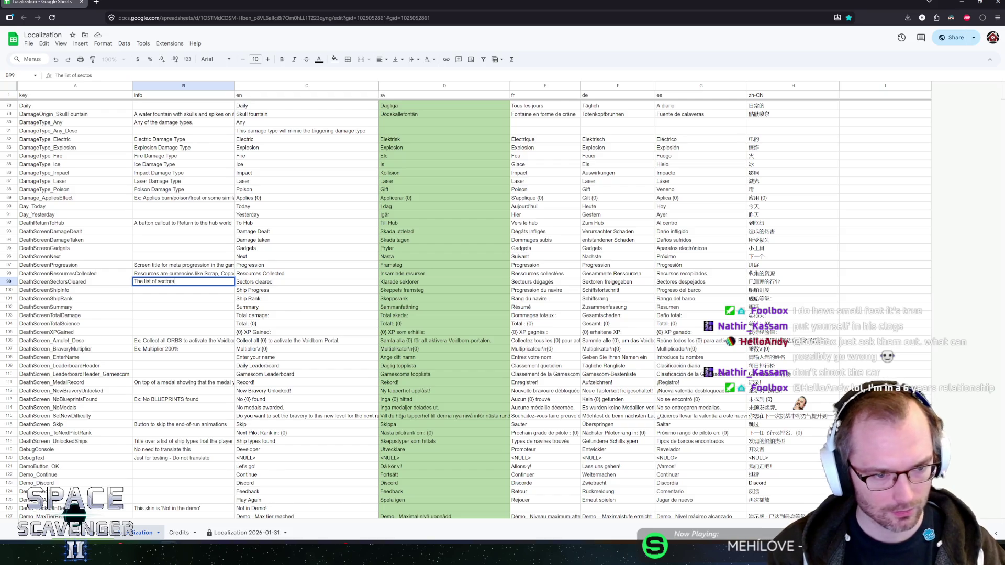
pyautogui.write('that the playe')
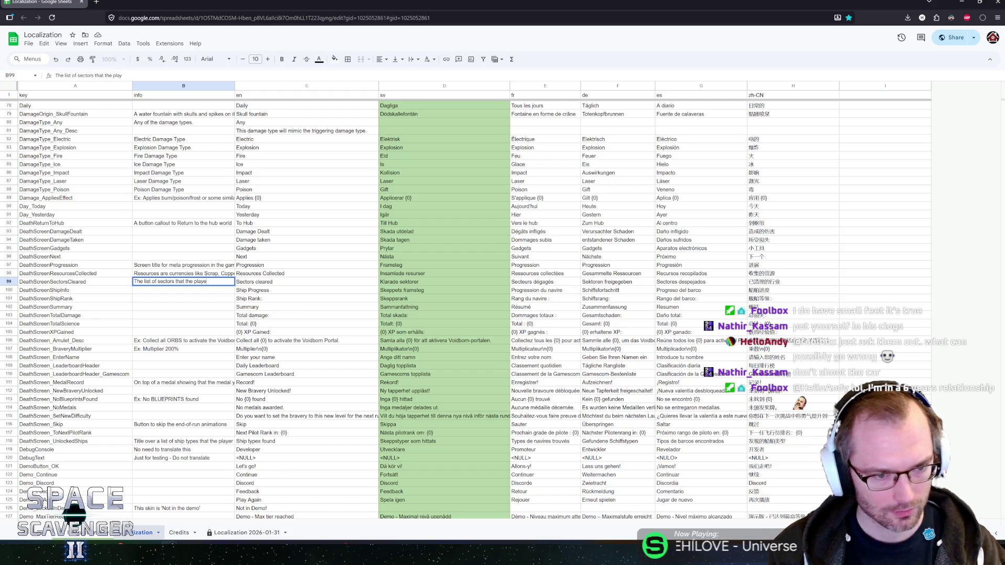
pyautogui.write('r compl')
pyautogui.press('BackSpace')
pyautogui.press('BackSpace')
pyautogui.press('BackSpace')
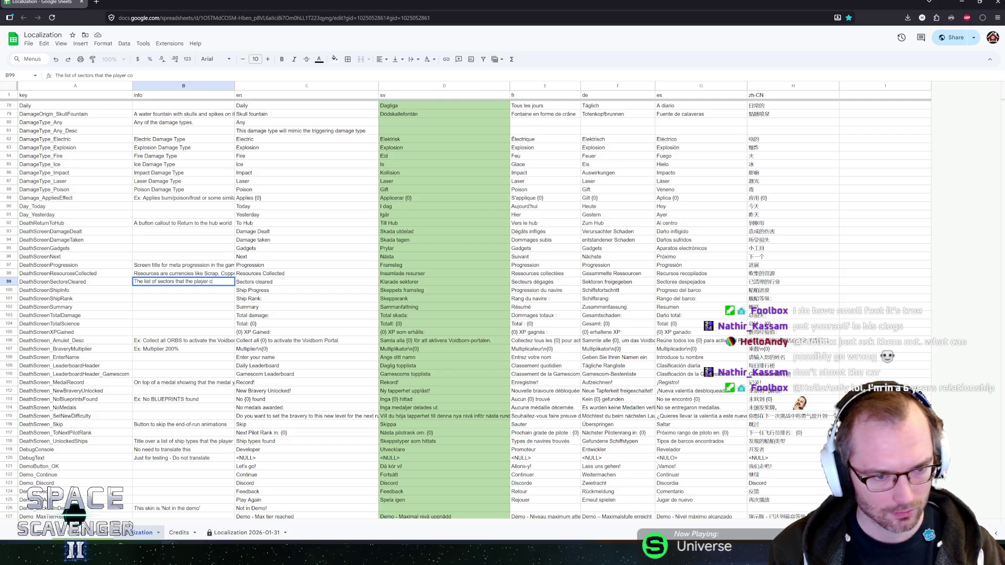
pyautogui.write('played')
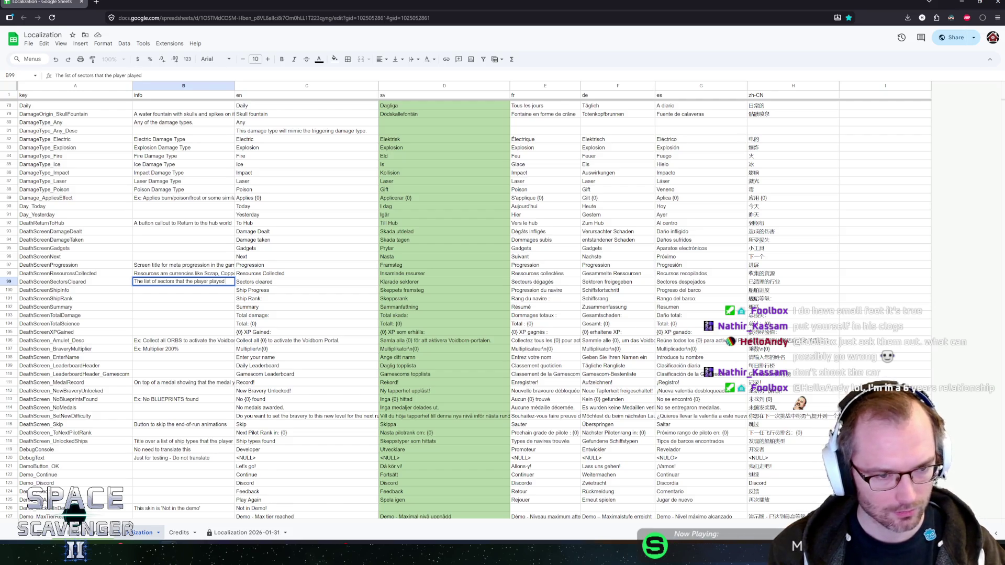
pyautogui.write('ring a run')
pyautogui.press('Return')
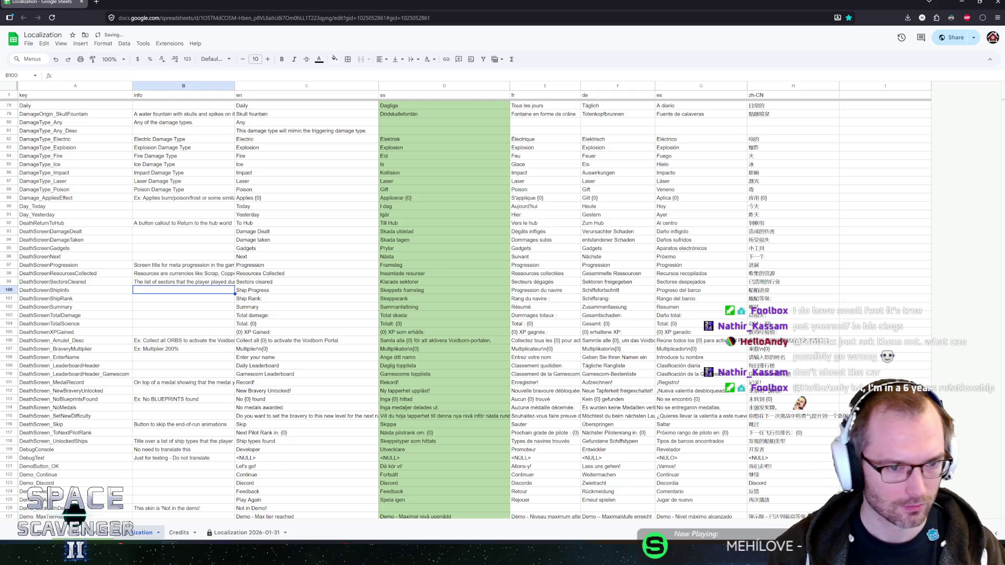
pyautogui.press('Down')
pyautogui.press('Down')
pyautogui.press('Down')
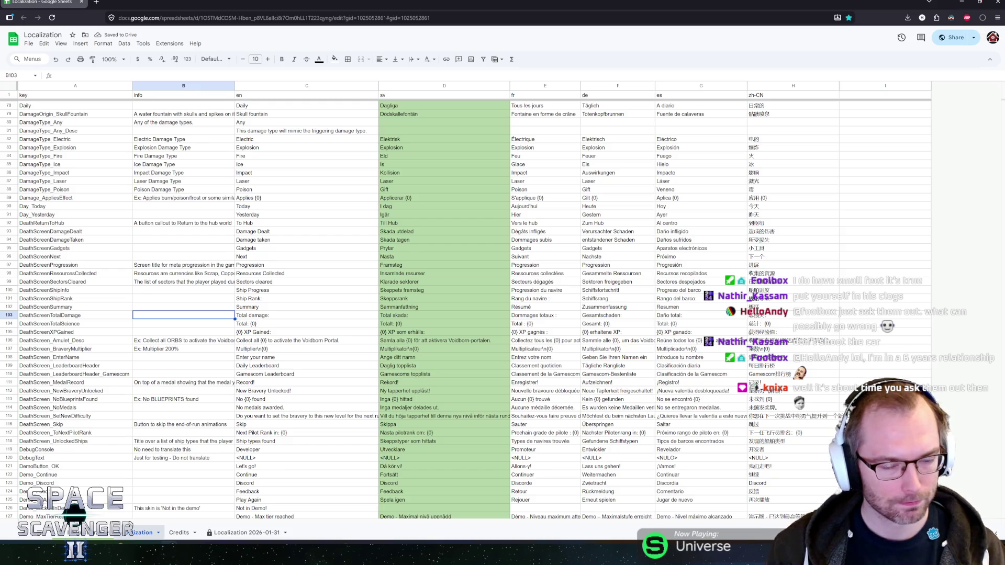
pyautogui.click(306, 315)
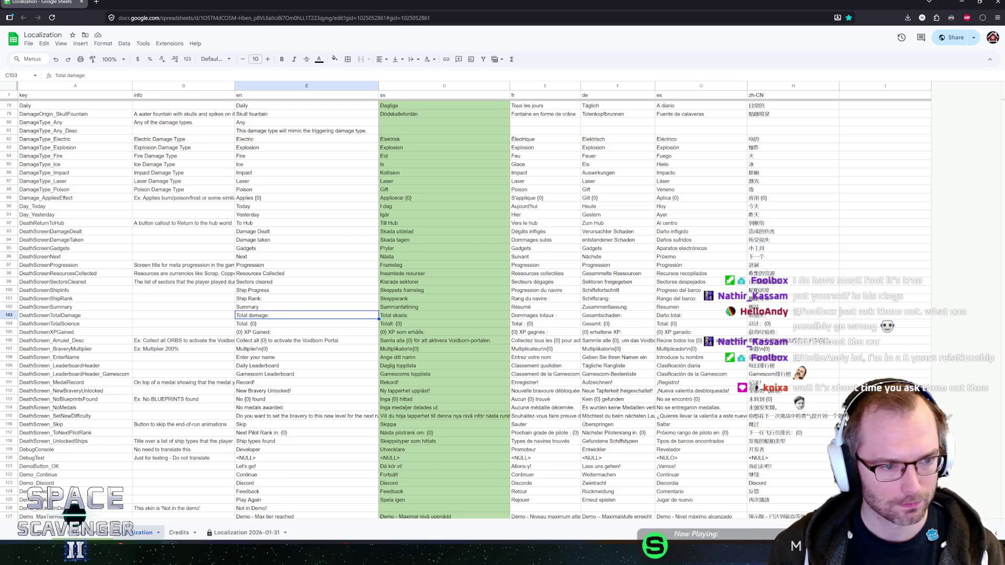
pyautogui.press('Return')
pyautogui.press('BackSpace')
pyautogui.press('Return')
pyautogui.click(444, 315)
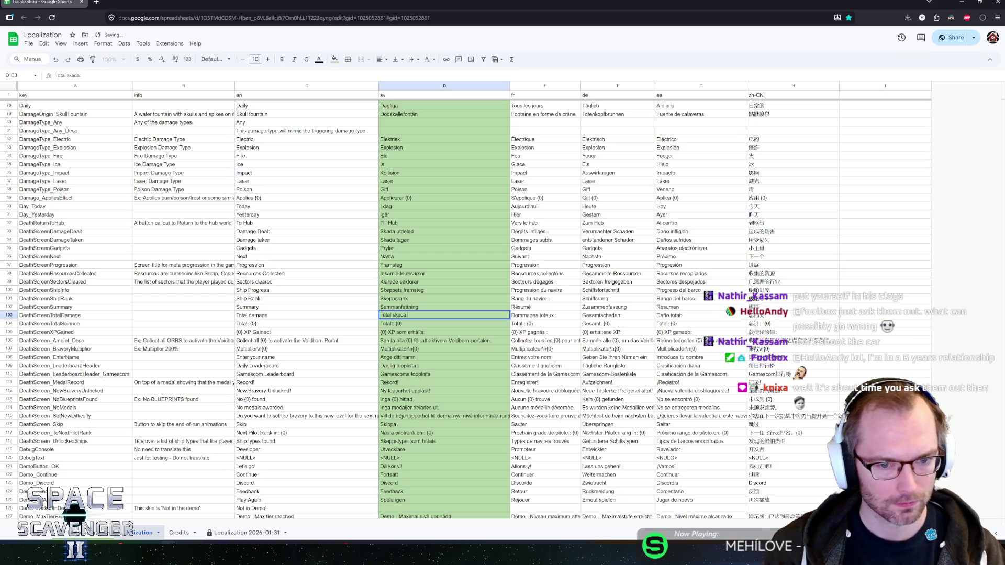
pyautogui.press('Return')
pyautogui.press('BackSpace')
pyautogui.press('Return')
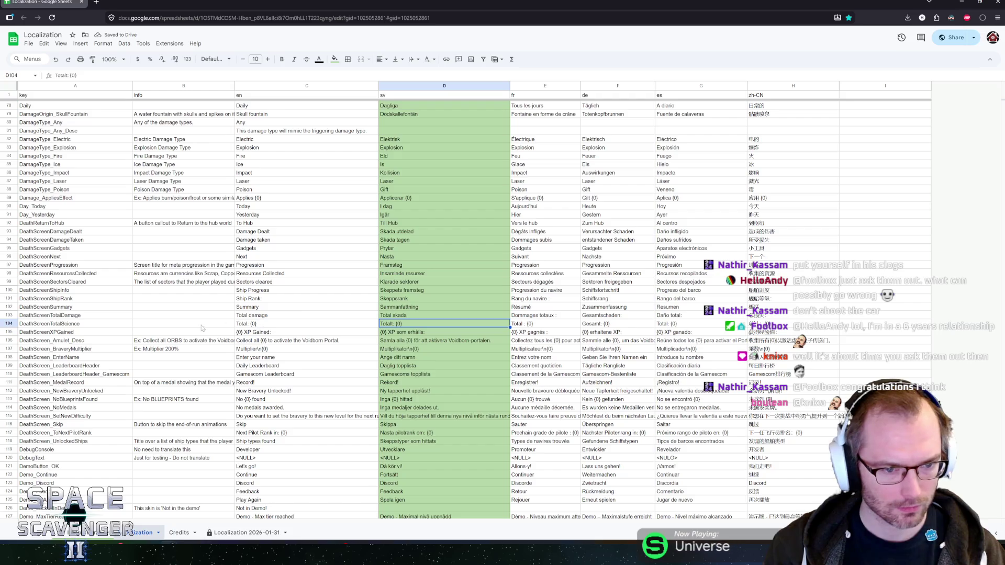
pyautogui.click(176, 325)
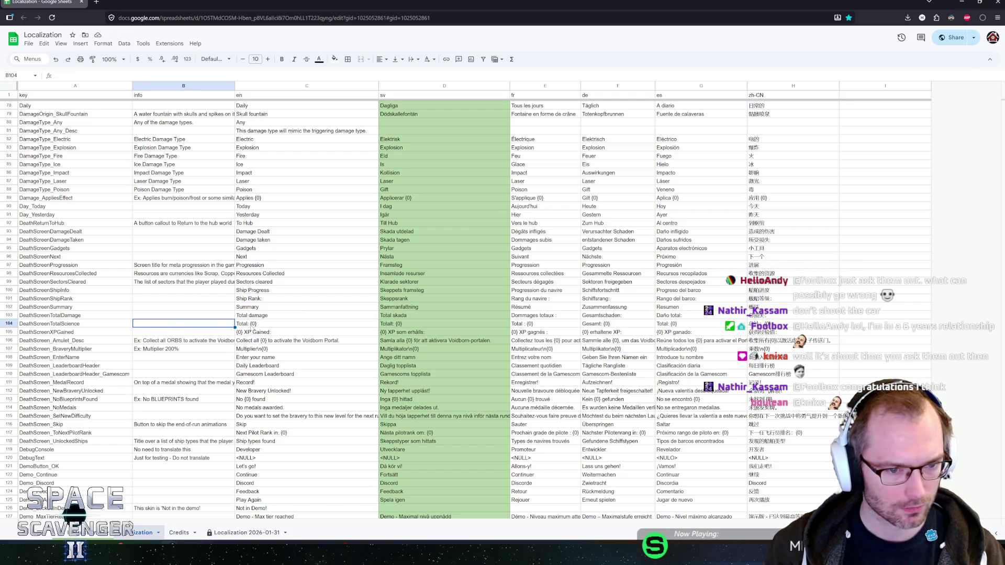
pyautogui.click(252, 327)
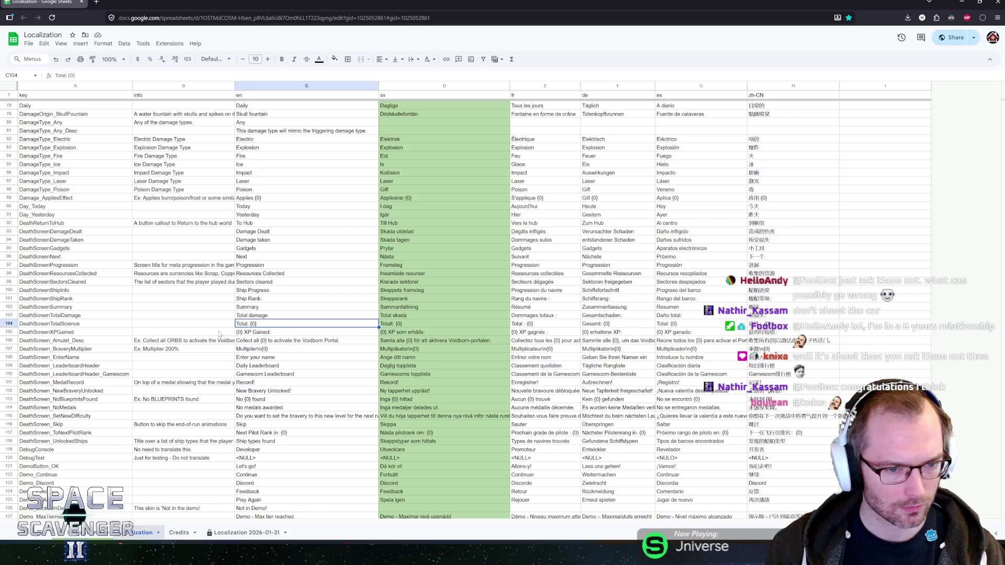
pyautogui.hotkey('ctrl', 'z')
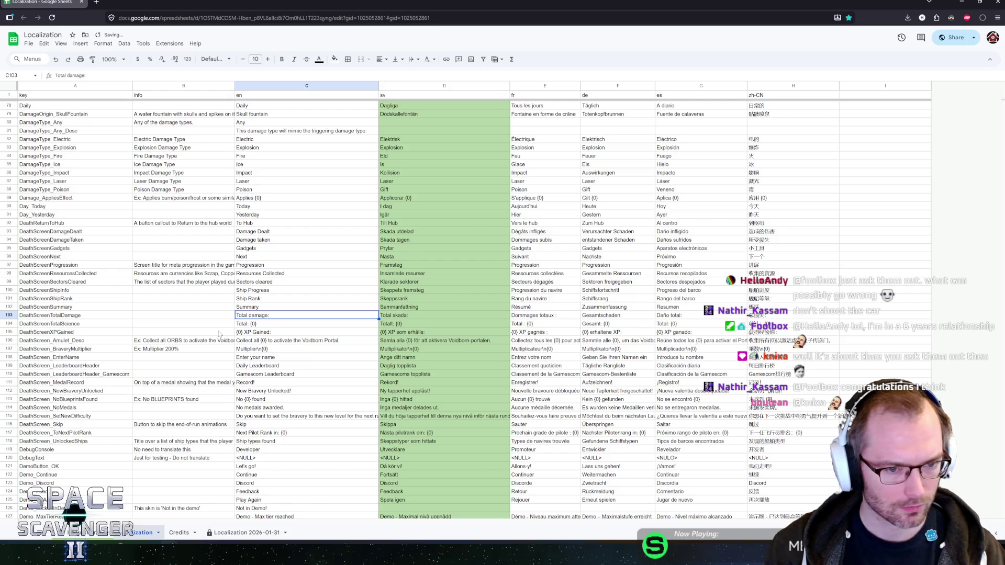
pyautogui.click(219, 333)
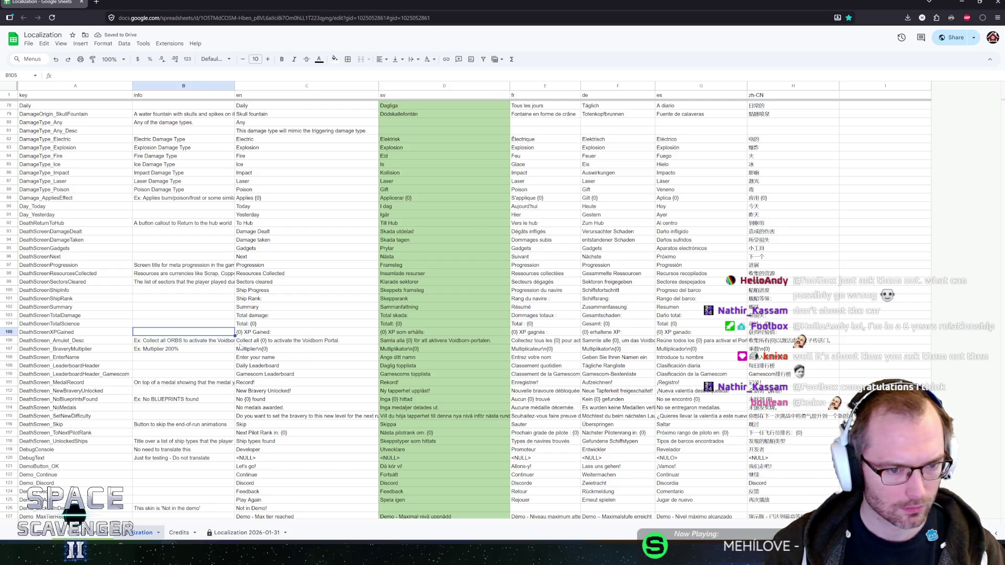
# Step: Revise the MedalRecord info description in cell B111
pyautogui.click(200, 342)
pyautogui.scroll(-3, 392, 349)
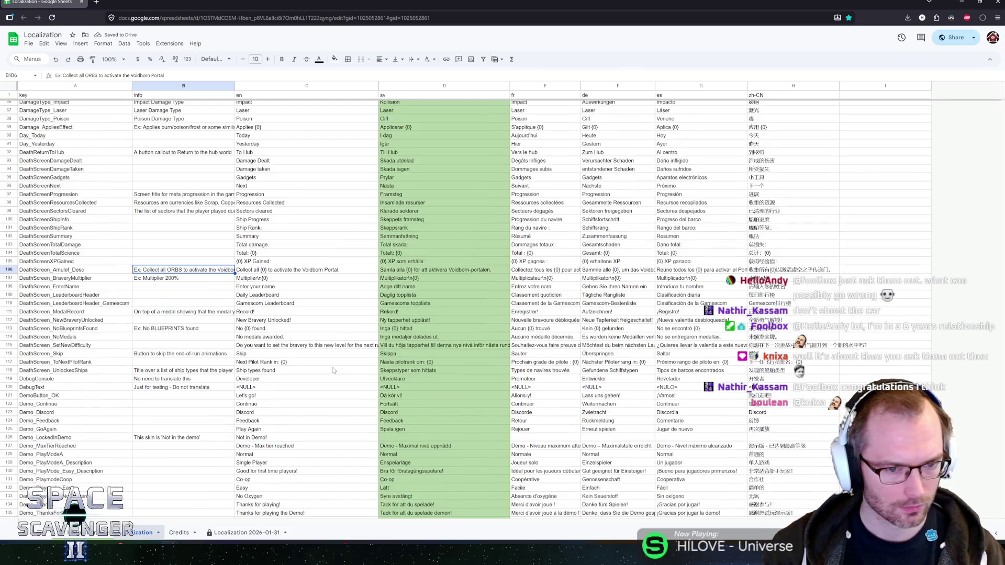
pyautogui.press('Down')
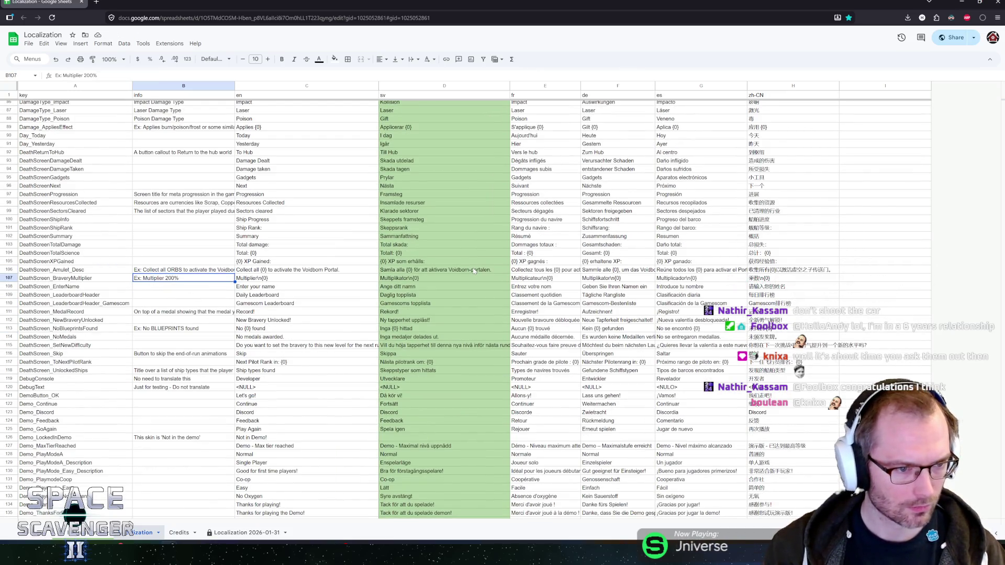
pyautogui.press('Down')
pyautogui.press('Down')
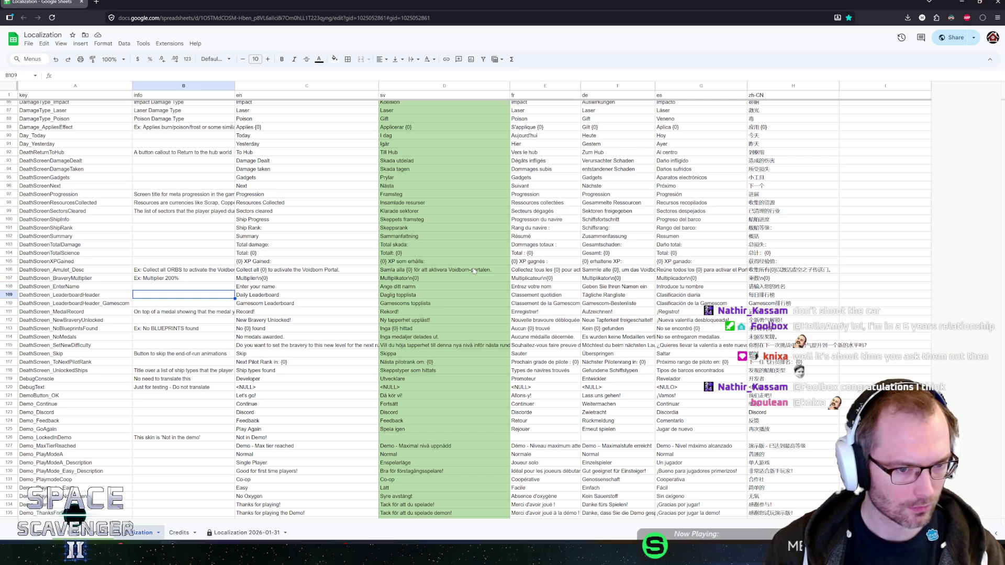
pyautogui.press('Down')
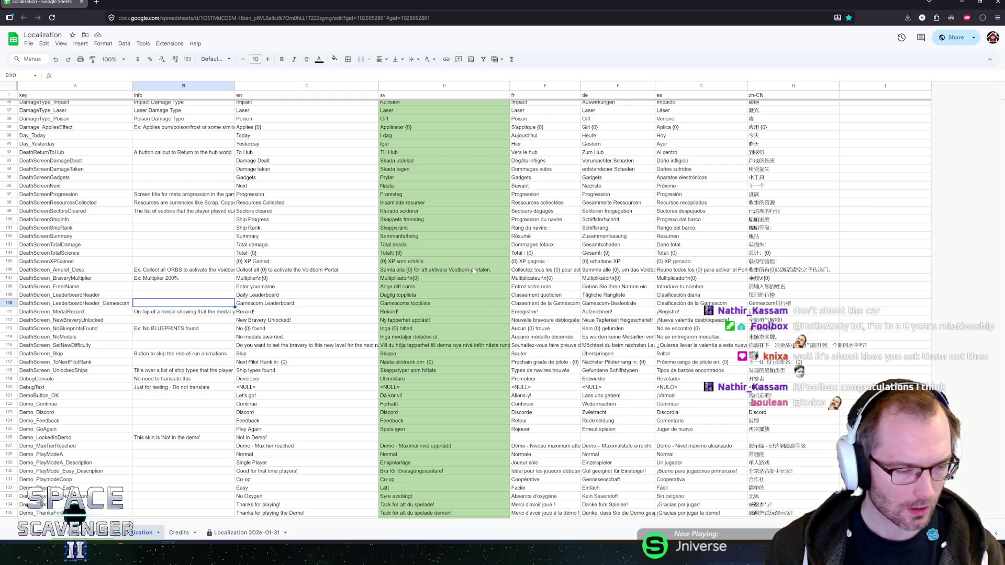
pyautogui.press('Down')
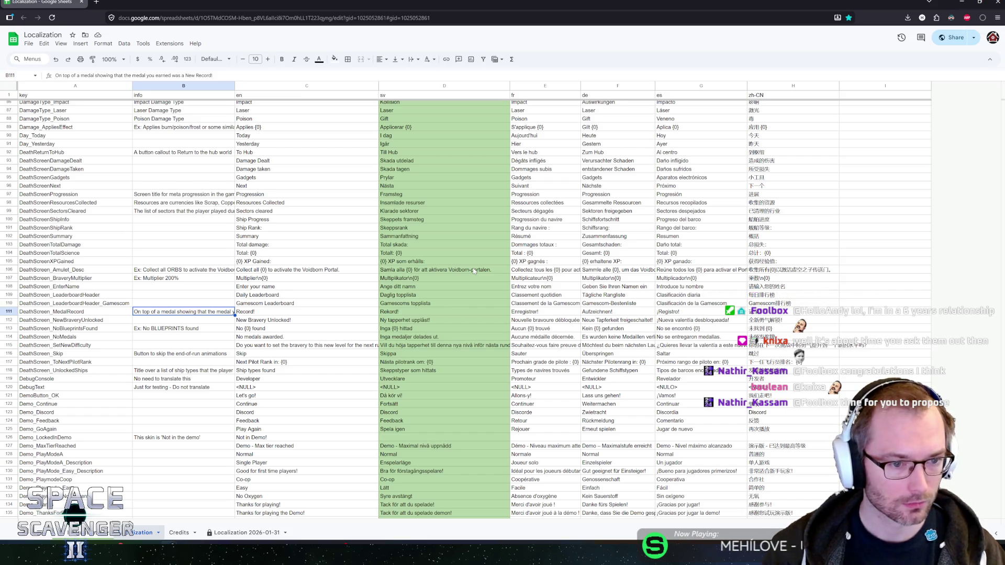
pyautogui.press('Return')
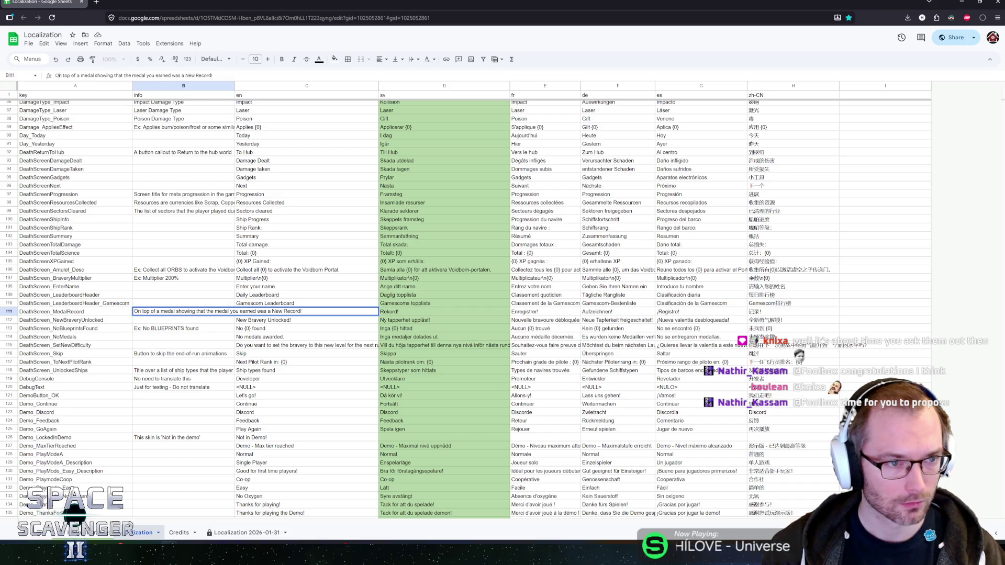
pyautogui.write('A Label')
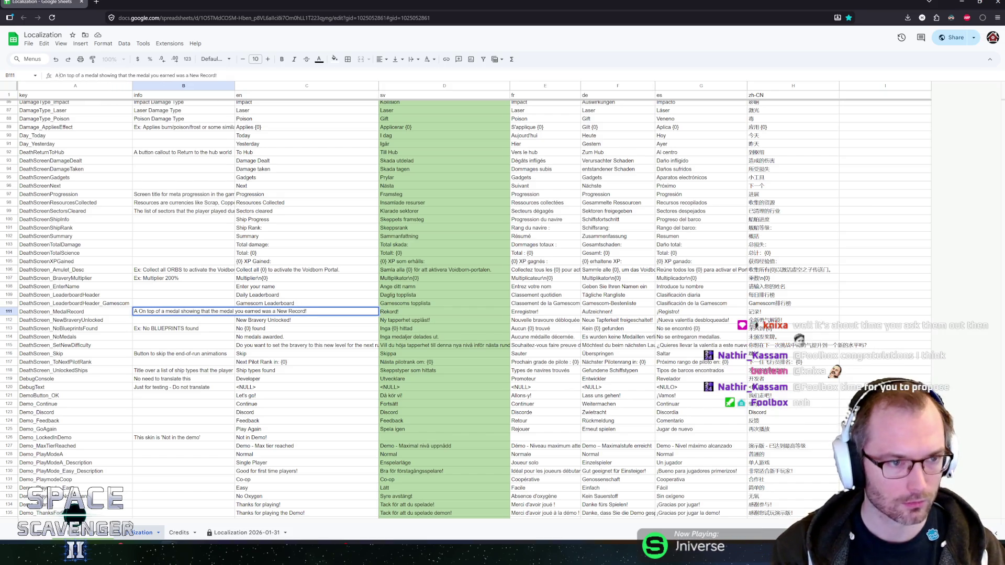
pyautogui.press('Delete')
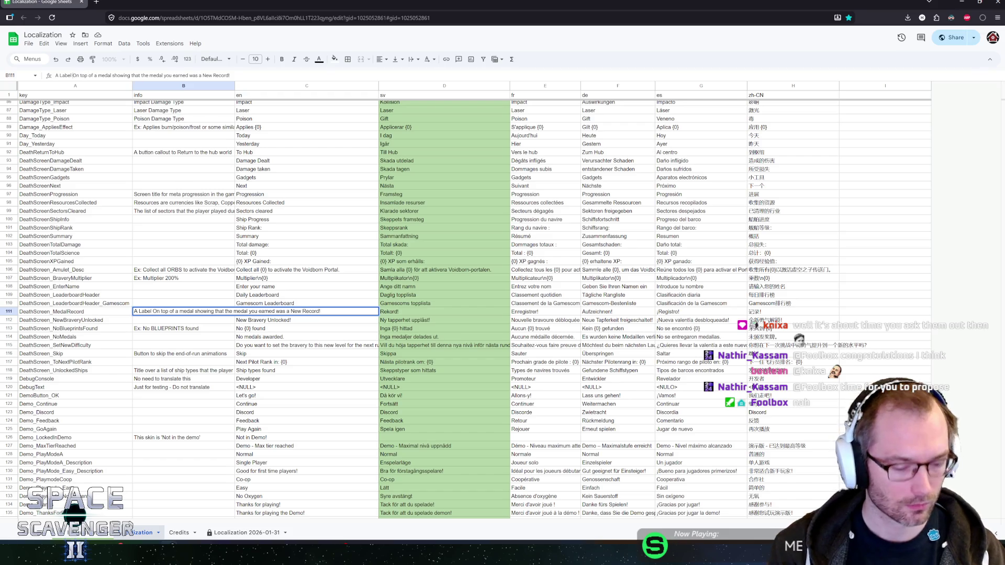
pyautogui.write('o')
pyautogui.press('Return')
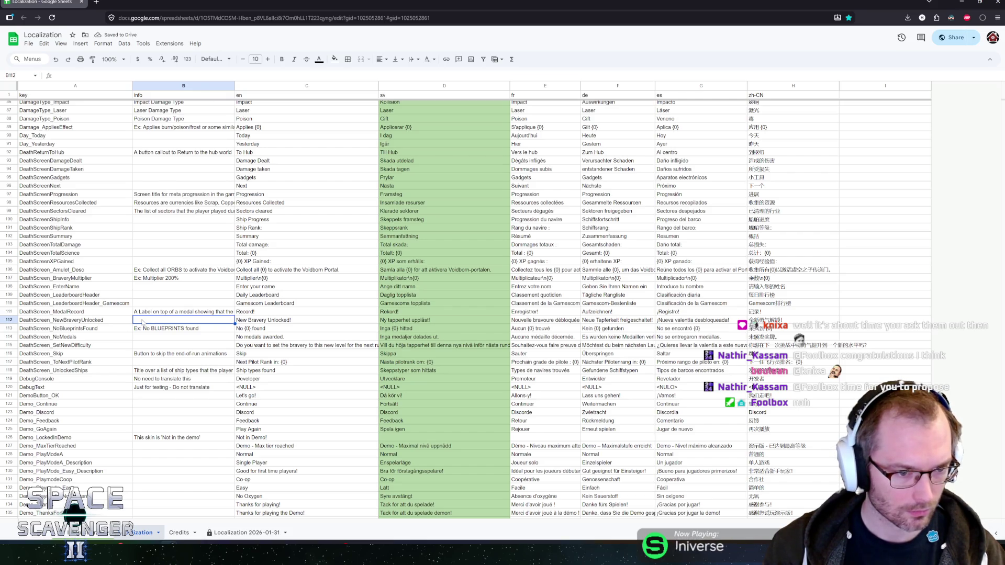
# Step: Write 'Bravery is the name for the difficulty setting' in B112 and copy it to the SetNewDifficulty row
pyautogui.write('Bravery i')
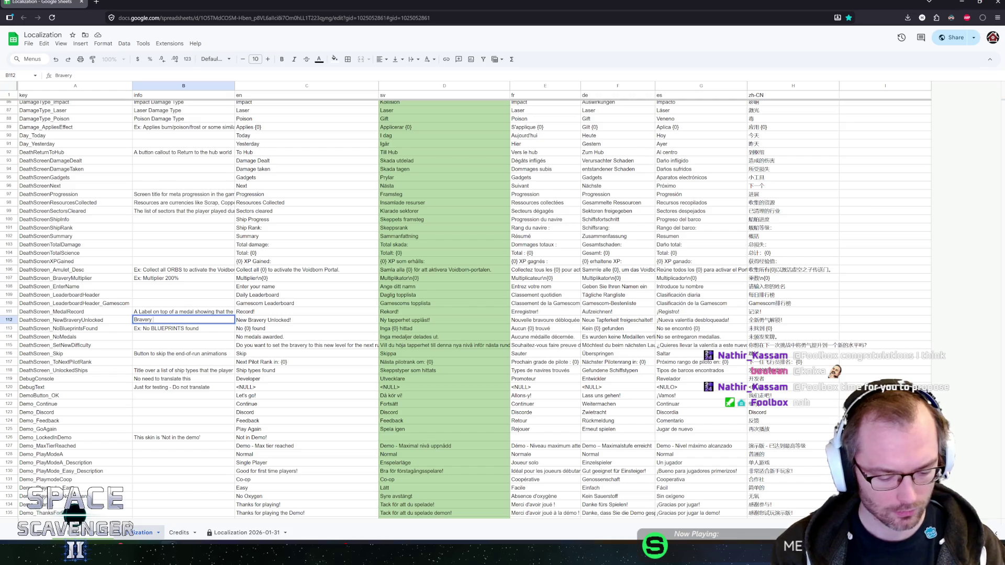
pyautogui.write('s the name for the difficul')
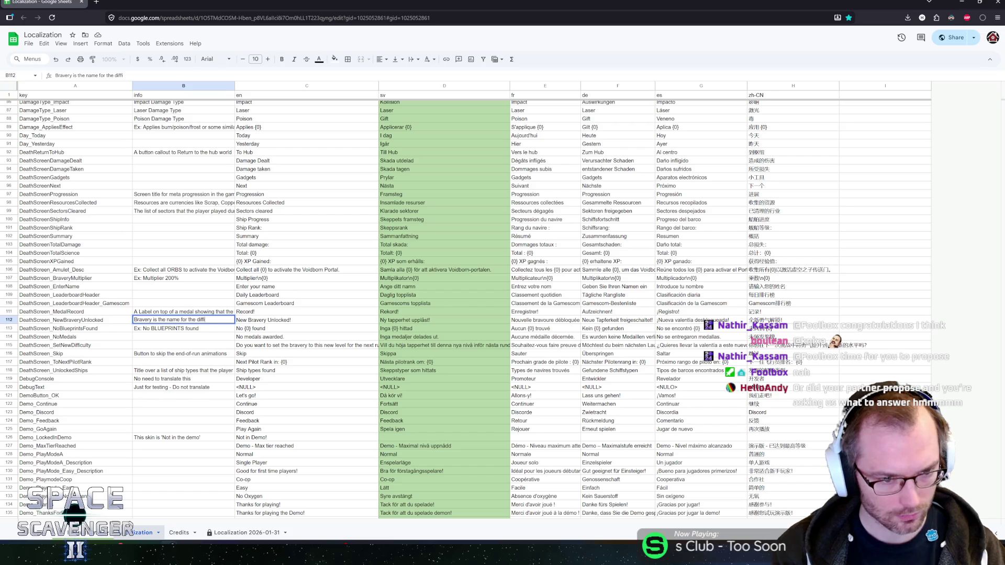
pyautogui.write('ty setting')
pyautogui.press('Return')
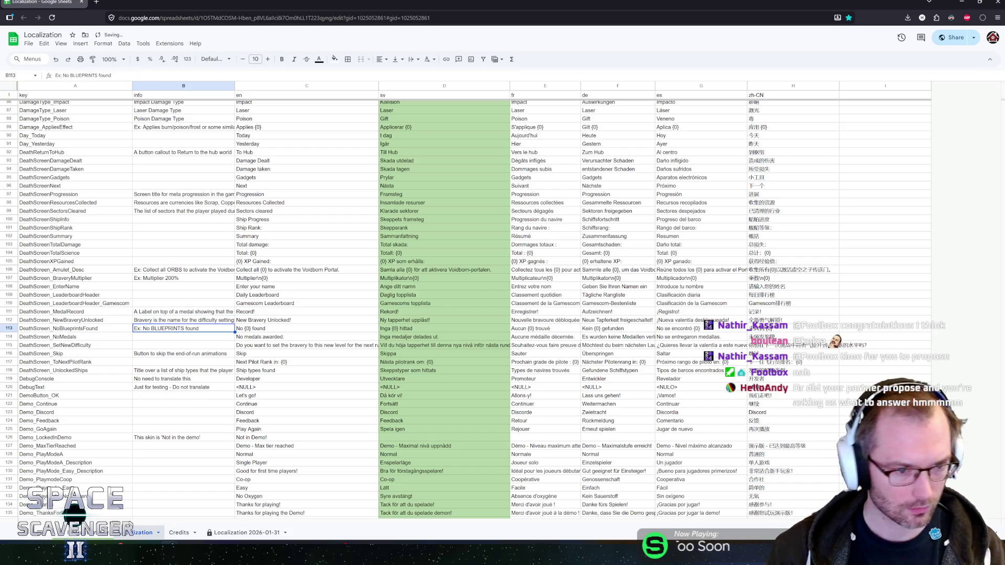
pyautogui.press('Return')
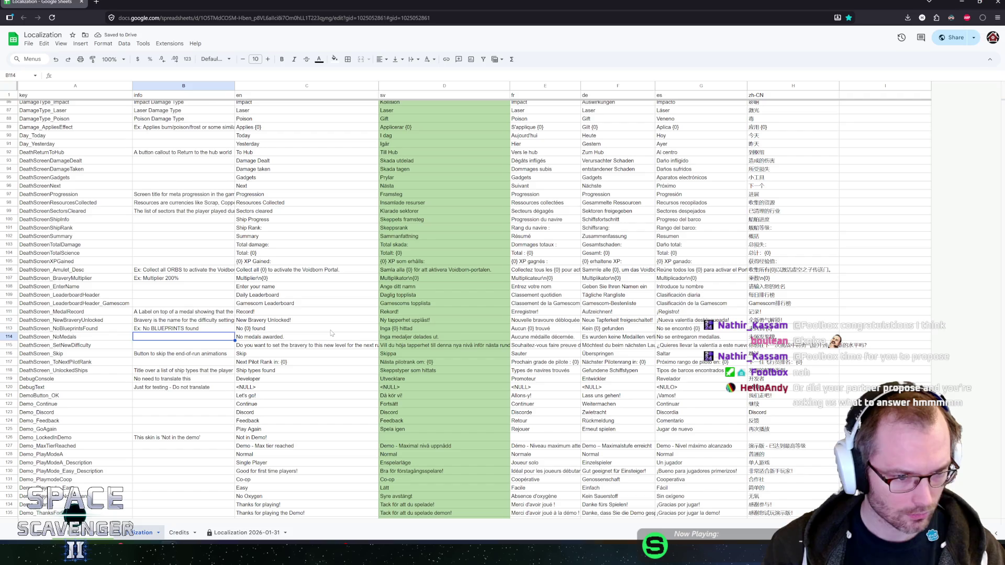
pyautogui.press('Down')
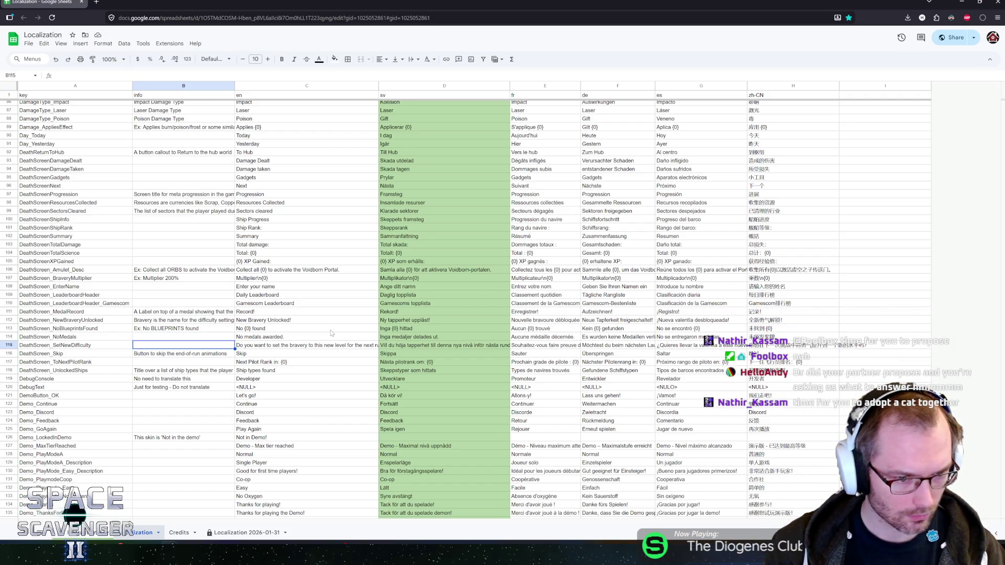
pyautogui.press('Up')
pyautogui.press('Up')
pyautogui.press('Up')
pyautogui.hotkey('ctrl', 'c')
pyautogui.press('Down')
pyautogui.press('Down')
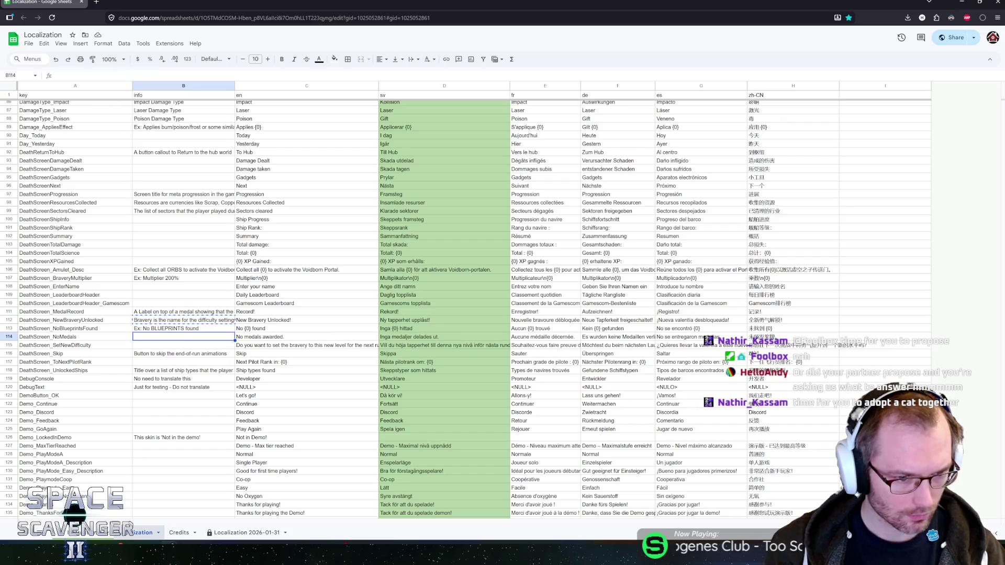
pyautogui.hotkey('ctrl', 'v')
pyautogui.hotkey('ctrl', 'z')
pyautogui.press('Down')
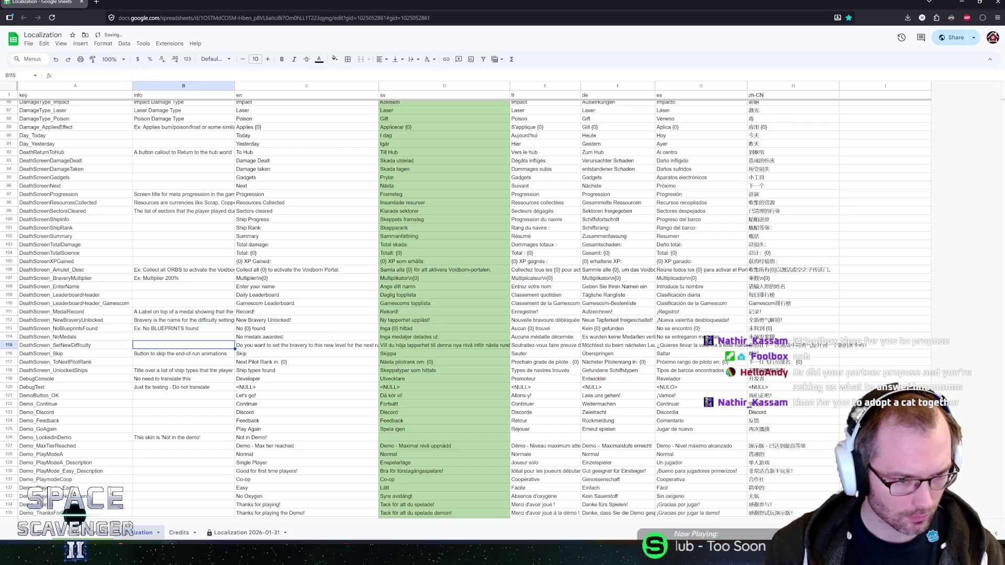
pyautogui.hotkey('ctrl', 'v')
pyautogui.press('Down')
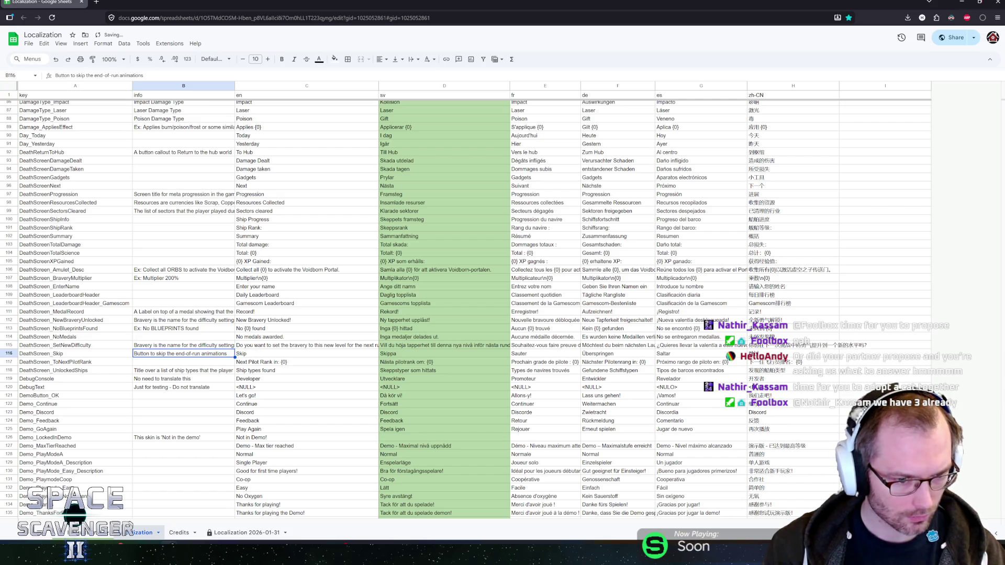
pyautogui.press('Down')
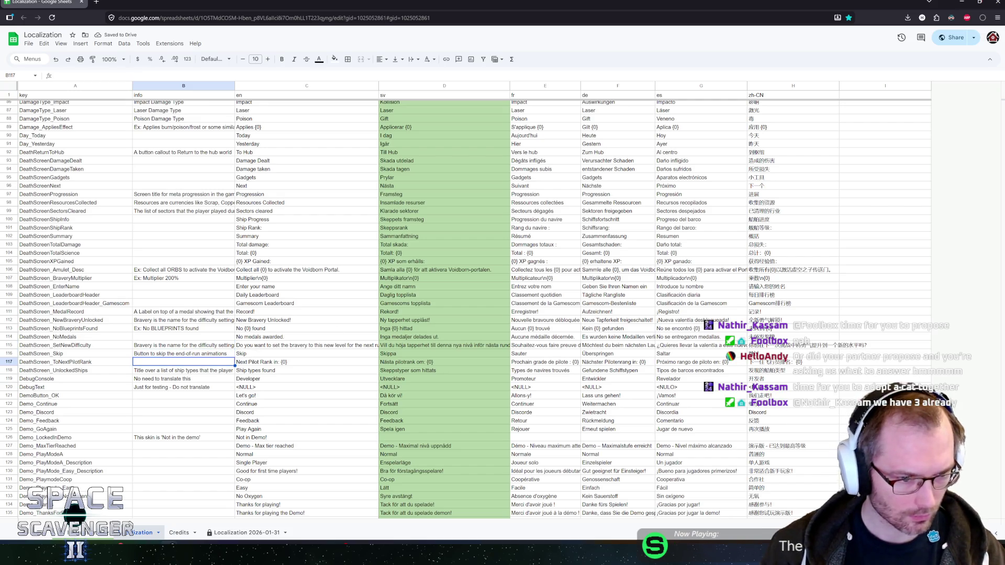
pyautogui.scroll(-3, 403, 328)
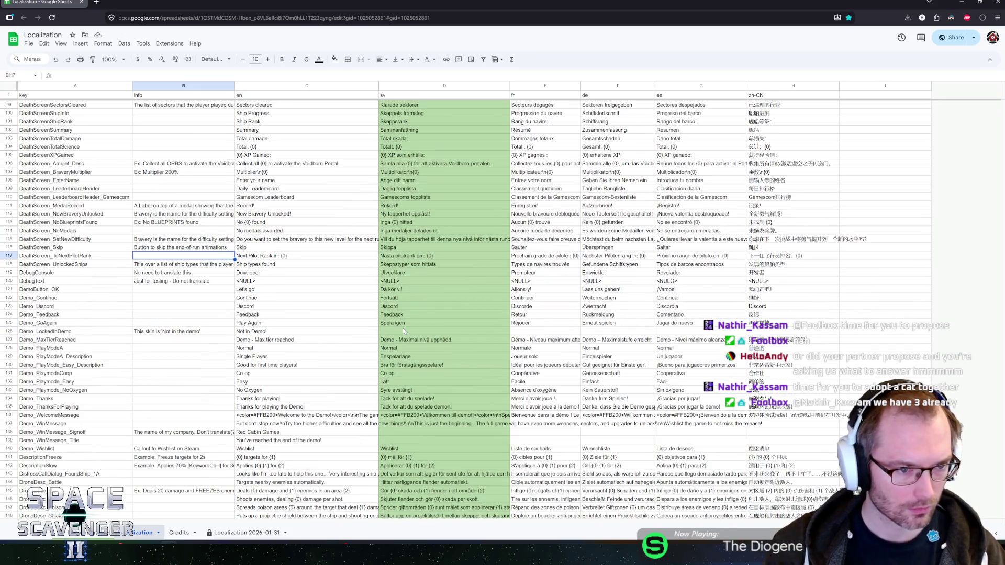
pyautogui.click(266, 256)
pyautogui.press('Left')
pyautogui.press('Down')
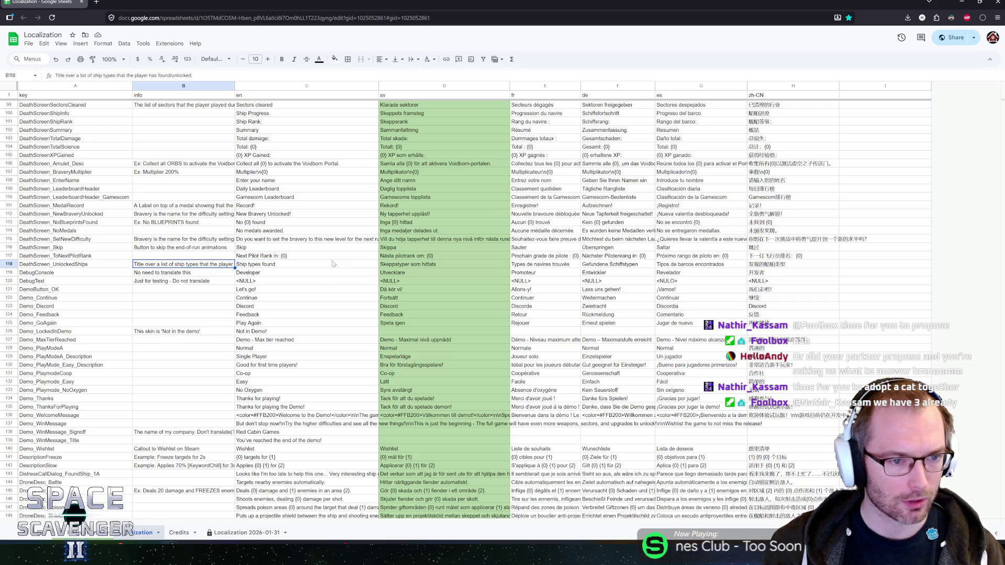
pyautogui.press('Down')
pyautogui.press('Down')
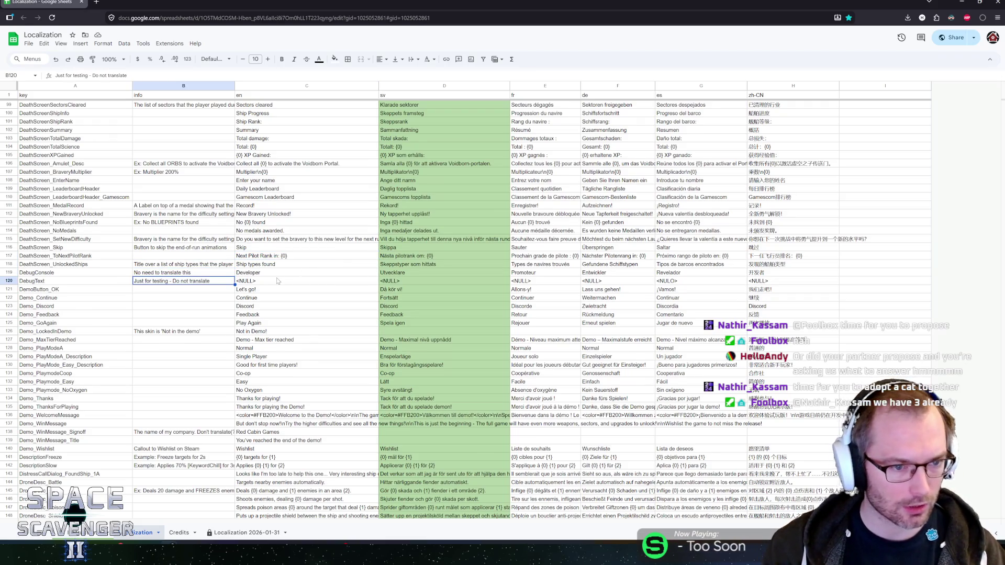
pyautogui.scroll(-2, 272, 285)
pyautogui.press('Down')
pyautogui.press('Down')
pyautogui.press('Down')
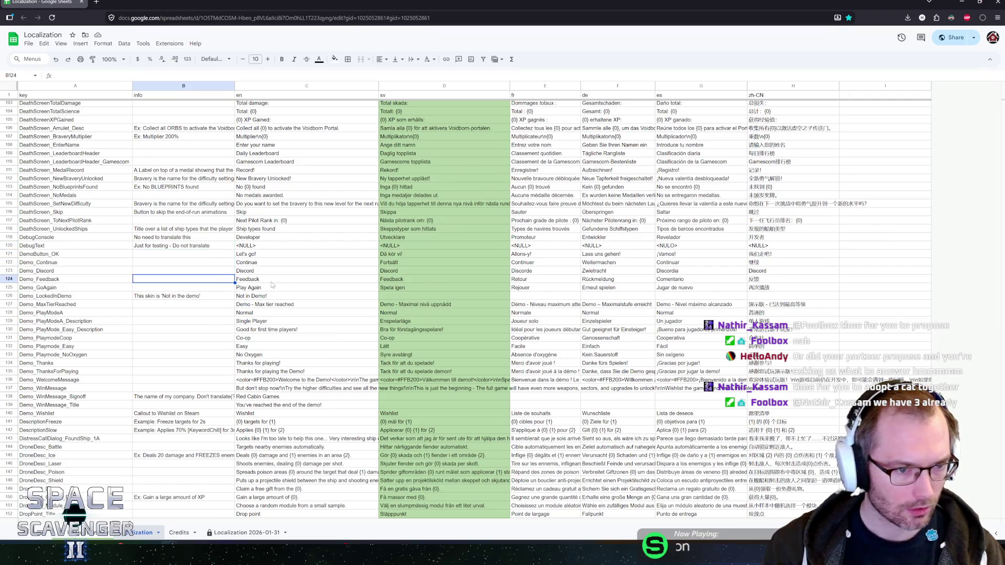
pyautogui.press('Up')
pyautogui.press('Up')
pyautogui.press('Up')
pyautogui.press('Down')
pyautogui.press('Down')
pyautogui.press('Down')
pyautogui.press('Down')
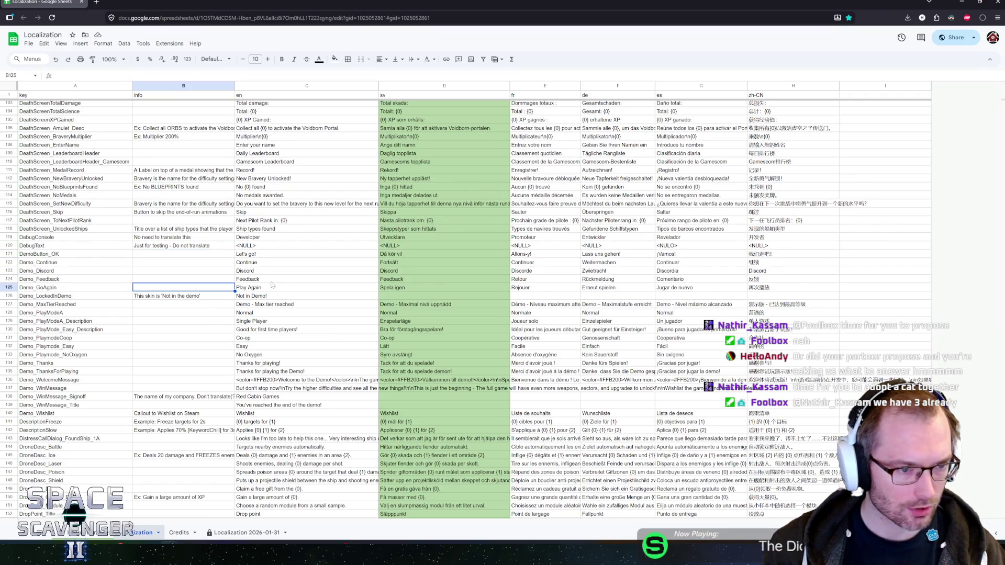
pyautogui.click(261, 255)
pyautogui.press('Down')
pyautogui.press('Down')
pyautogui.press('Down')
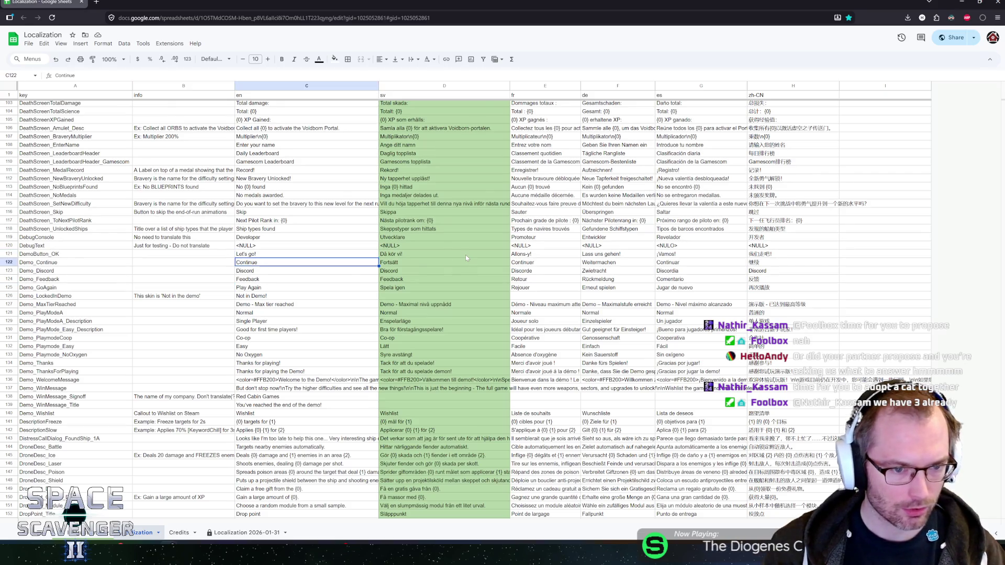
pyautogui.press('Down')
pyautogui.press('Down')
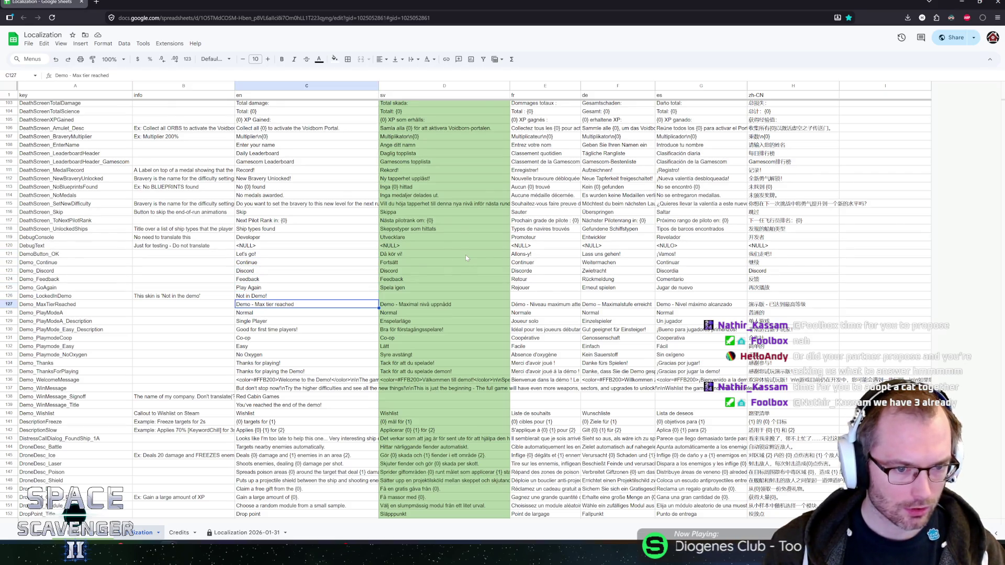
pyautogui.press('Down')
pyautogui.press('Down')
pyautogui.press('Down')
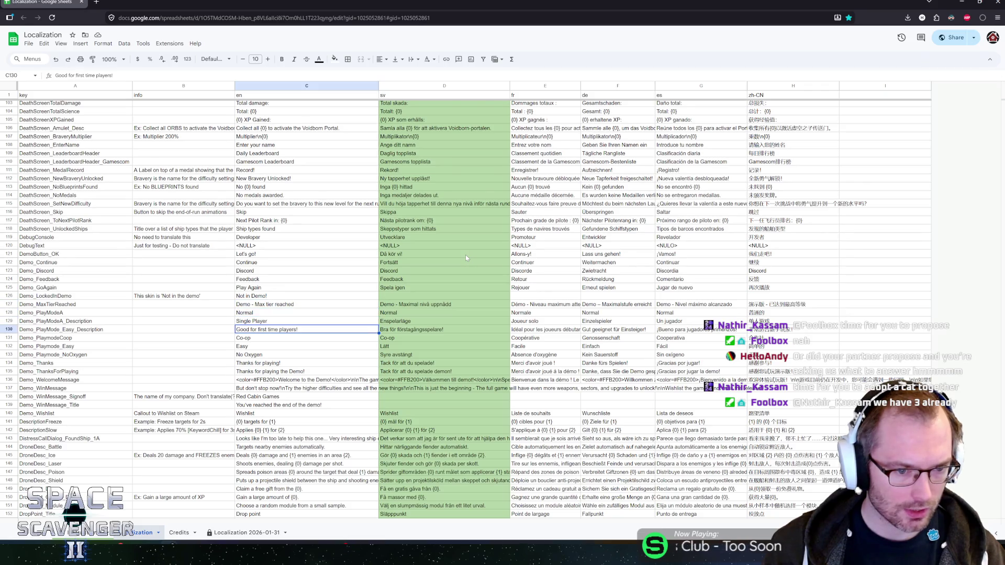
pyautogui.press('Up')
pyautogui.press('Up')
pyautogui.press('Up')
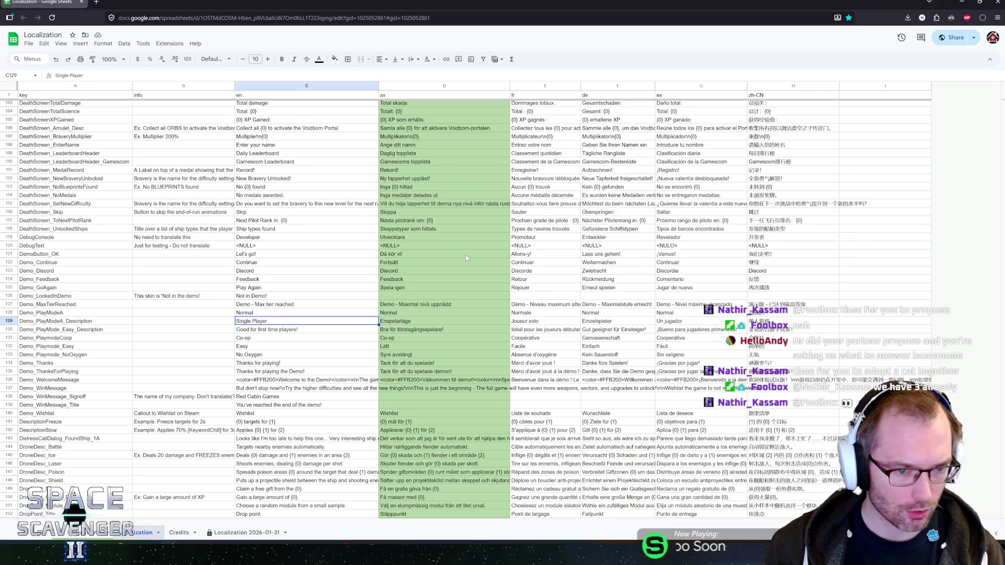
pyautogui.press('Down')
pyautogui.press('Down')
pyautogui.press('Down')
pyautogui.press('Down')
pyautogui.press('Down')
pyautogui.press('Down')
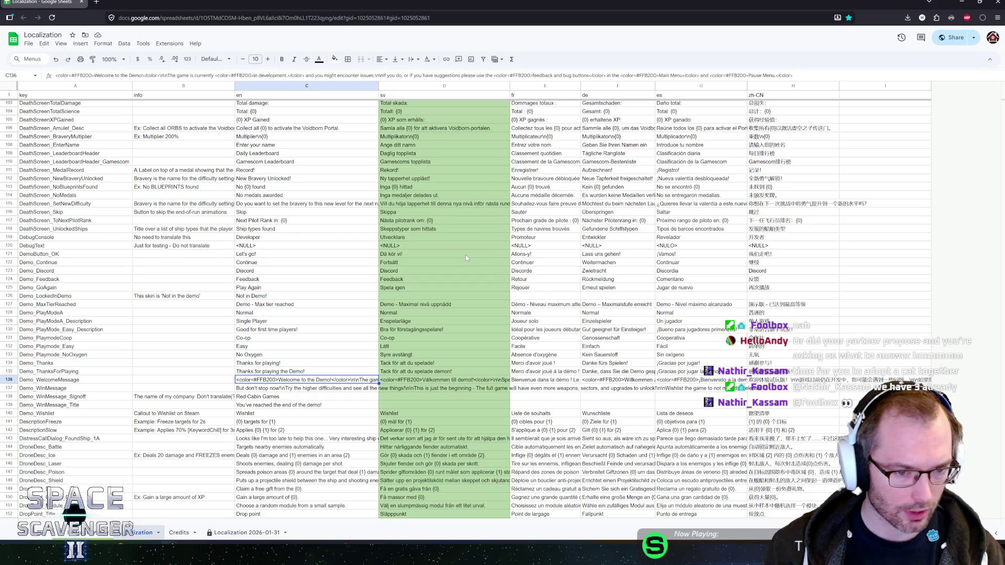
pyautogui.scroll(-2, 350, 256)
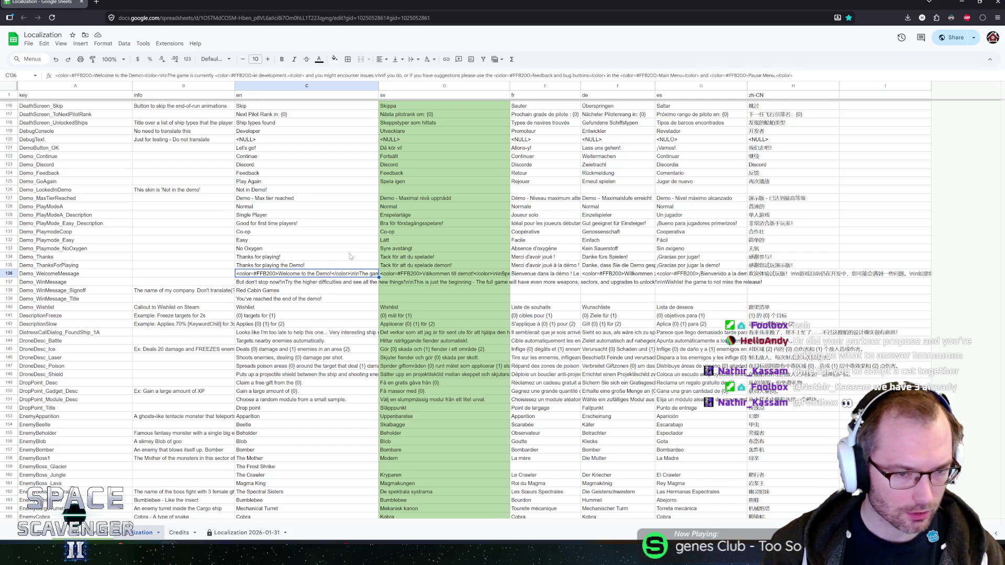
pyautogui.press('Down')
pyautogui.press('Up')
pyautogui.press('Up')
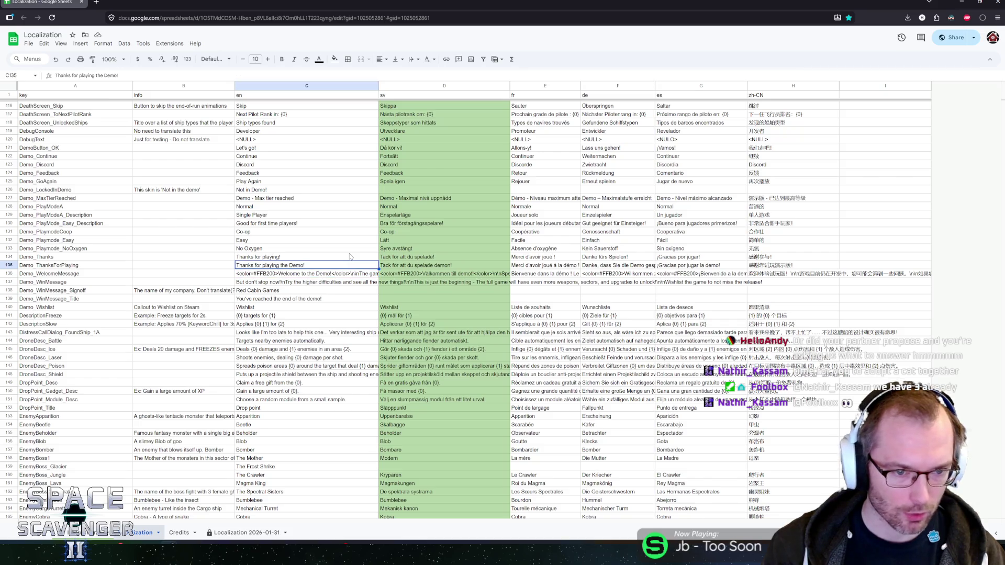
pyautogui.press('Down')
pyautogui.press('Down')
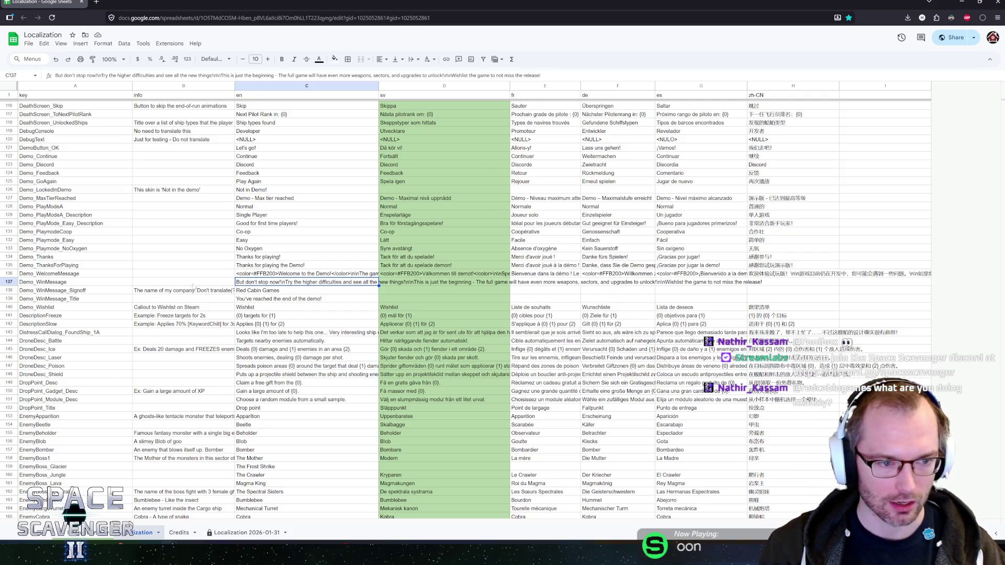
pyautogui.click(261, 293)
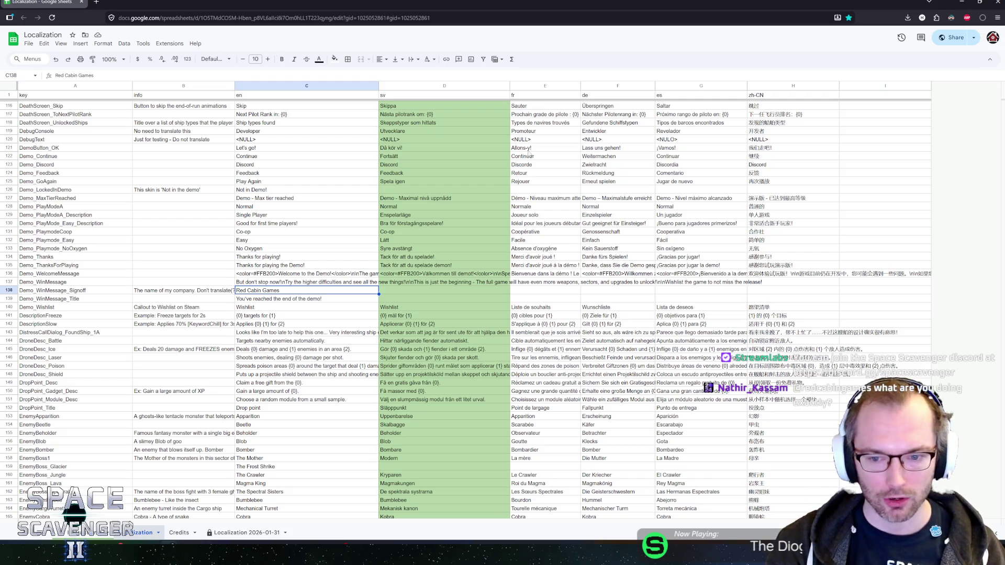
pyautogui.scroll(-3, 408, 265)
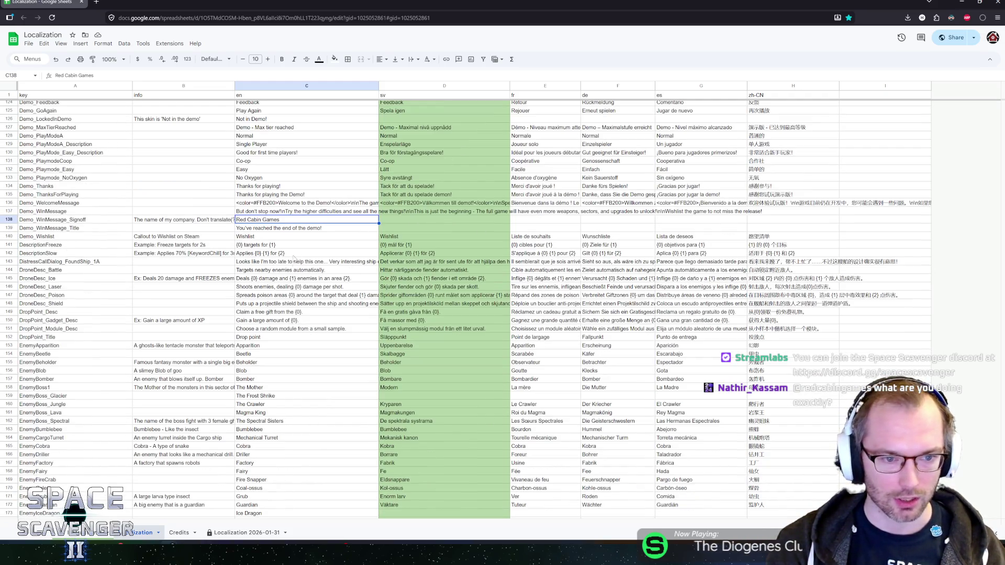
# Step: Finish the info note describing how the battle drone finds targets, and confirm the ice drone note
pyautogui.press('Down')
pyautogui.press('Down')
pyautogui.press('Down')
pyautogui.press('Down')
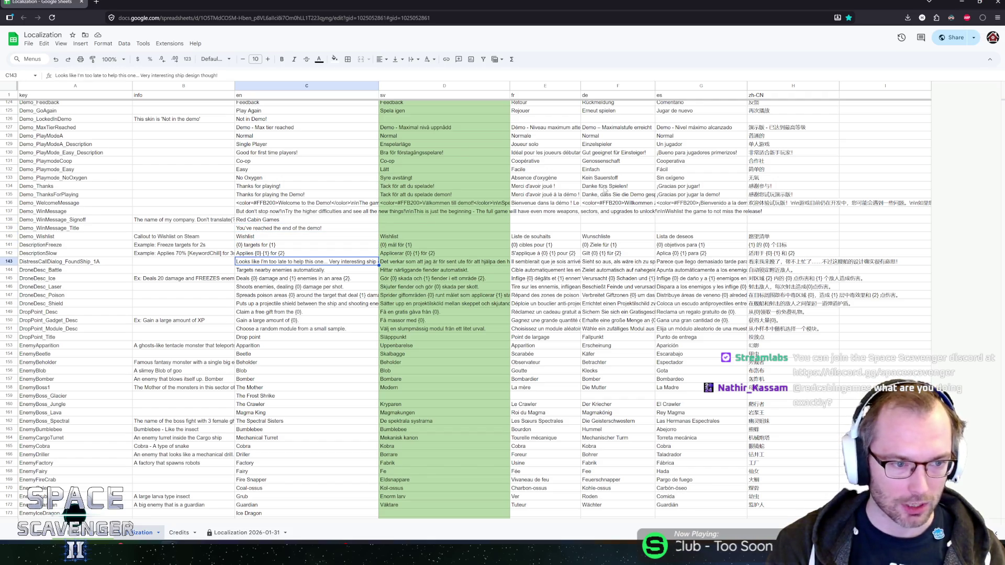
pyautogui.press('Down')
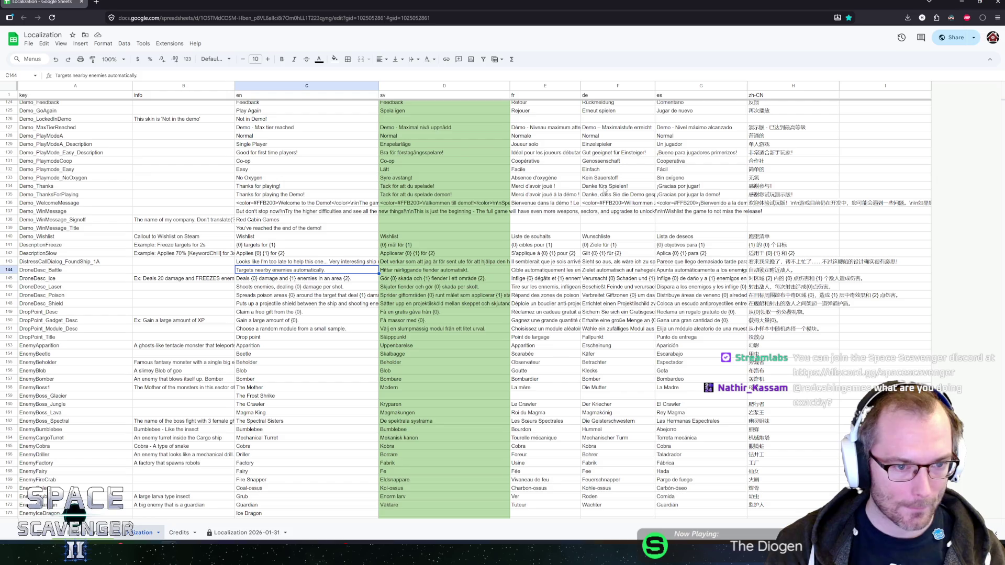
pyautogui.press('Left')
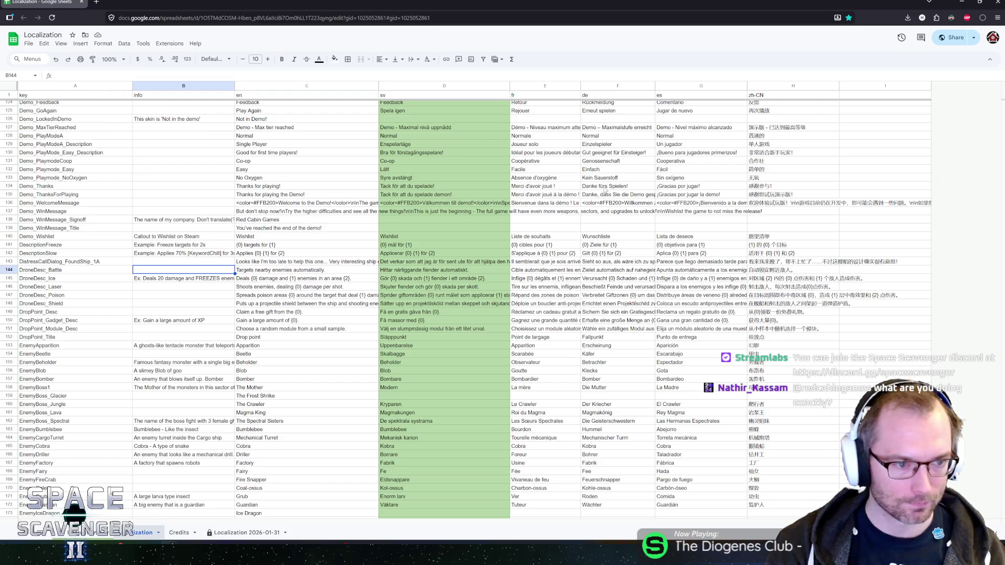
pyautogui.write('Finds')
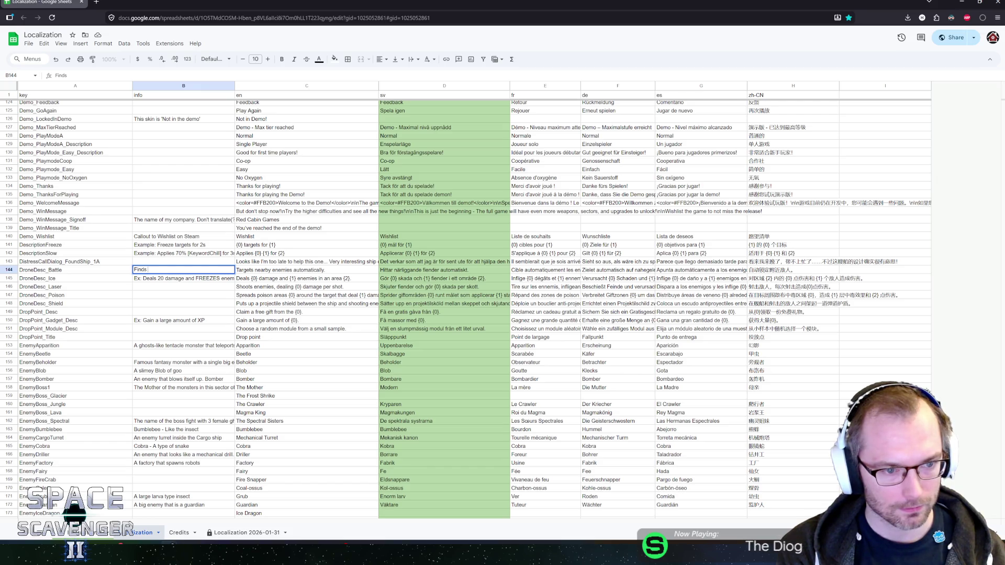
pyautogui.write(' nearby target')
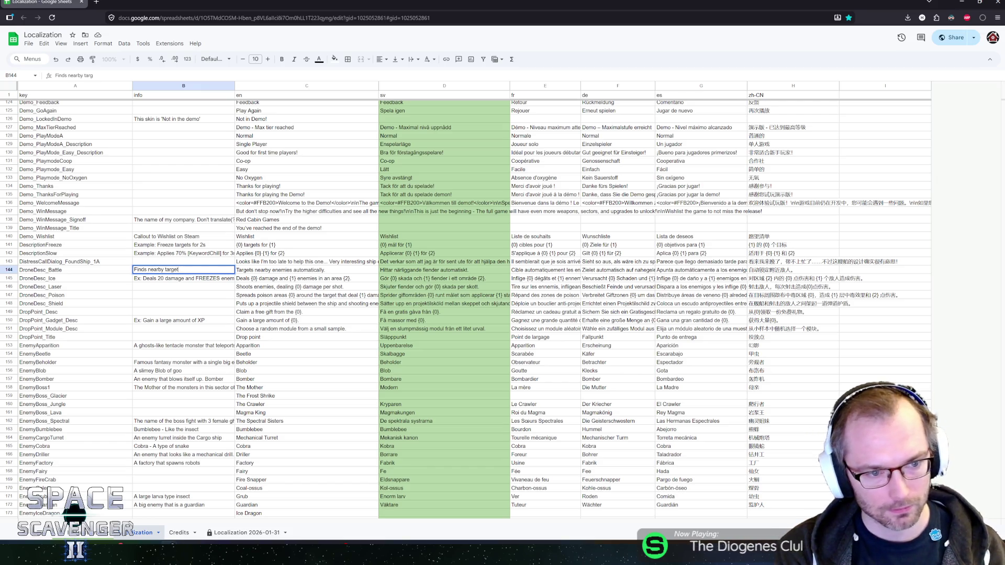
pyautogui.write('s automatically')
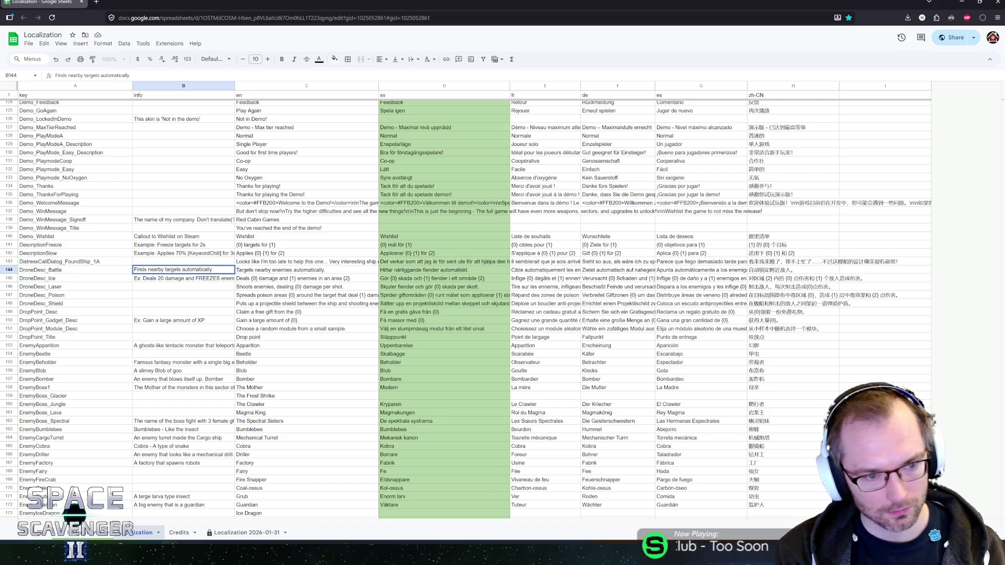
pyautogui.write(' and targets them')
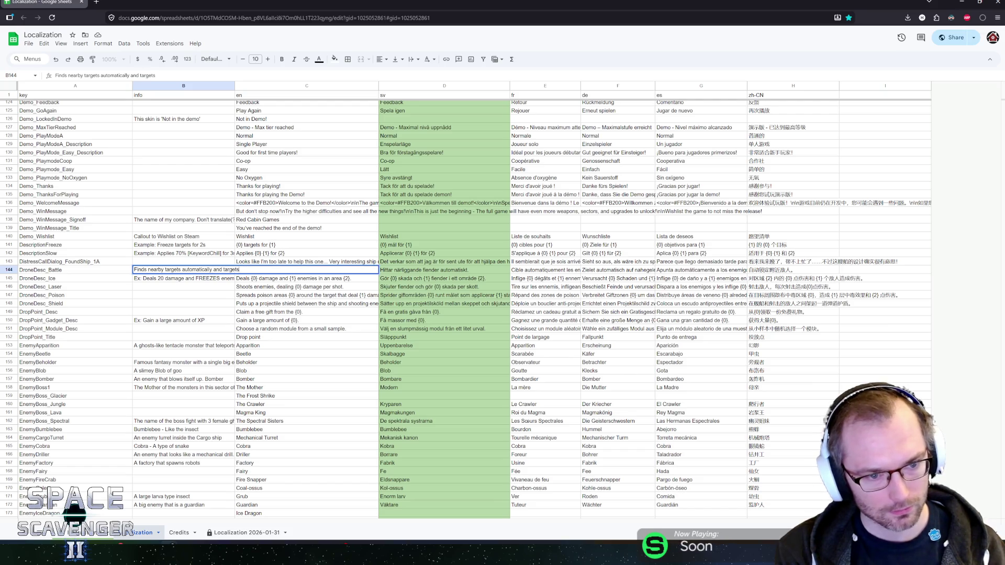
pyautogui.press('Return')
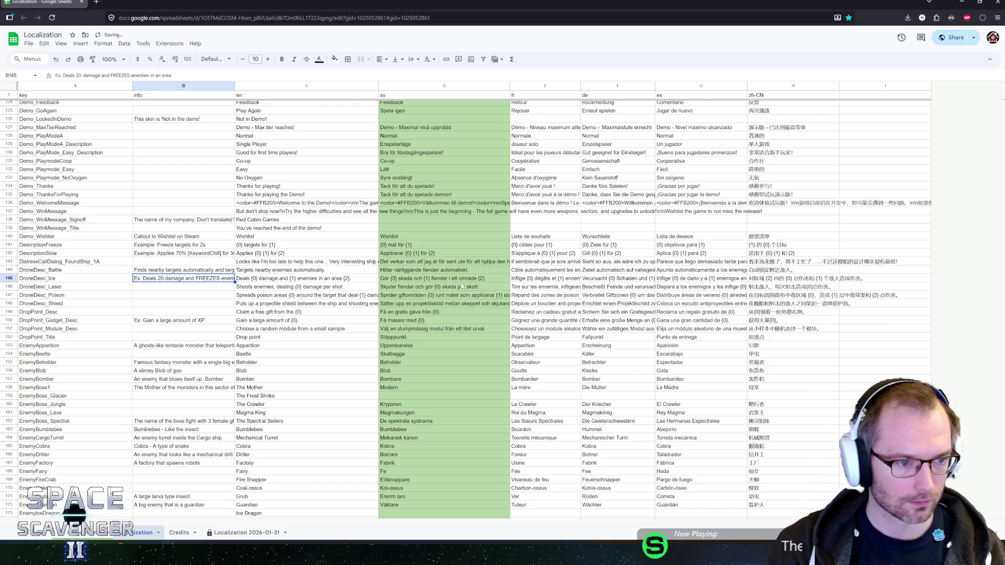
pyautogui.press('Return')
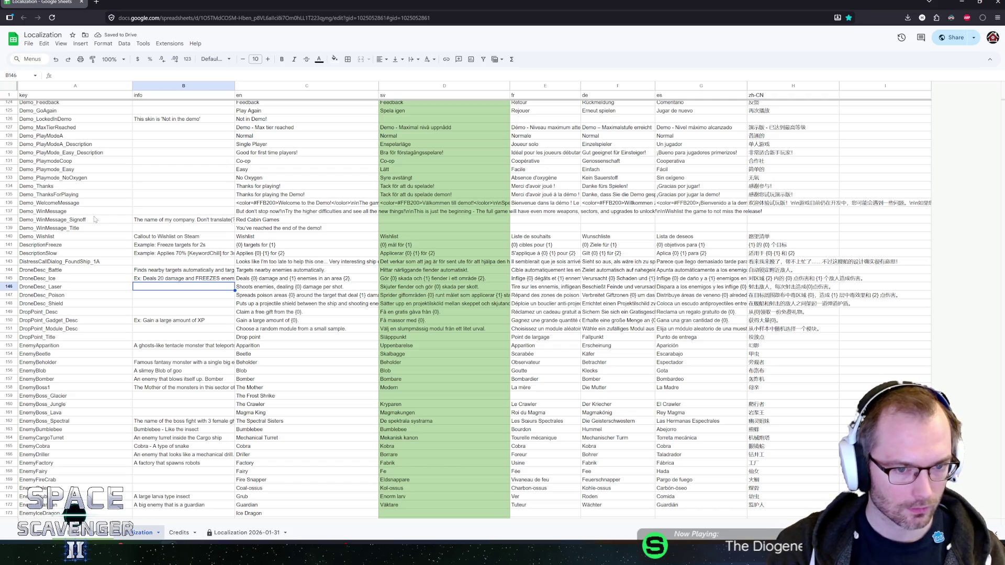
# Step: Replace 'projectile' with the {0} placeholder in DroneDesc_Shield's English text in C148
pyautogui.press('Down')
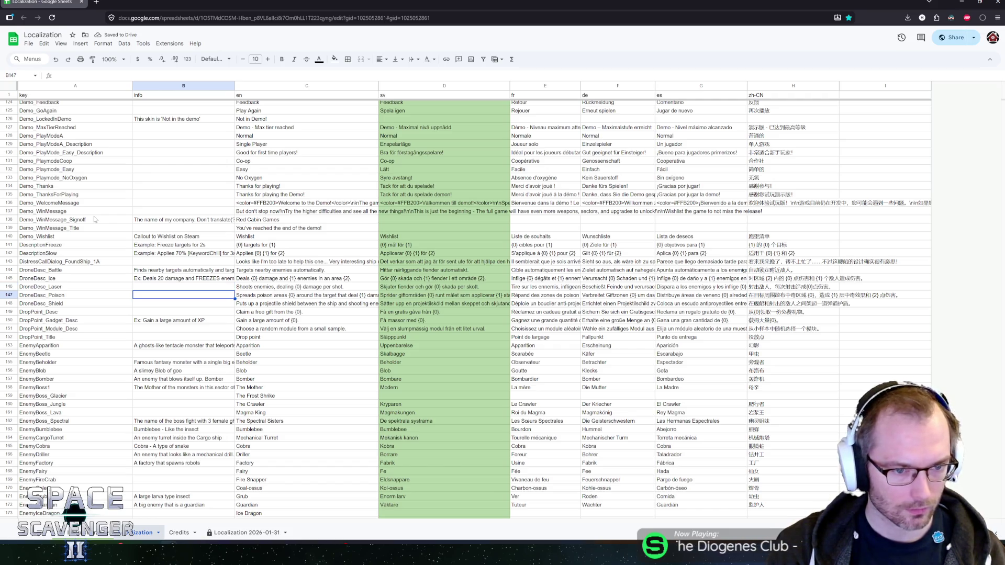
pyautogui.press('Down')
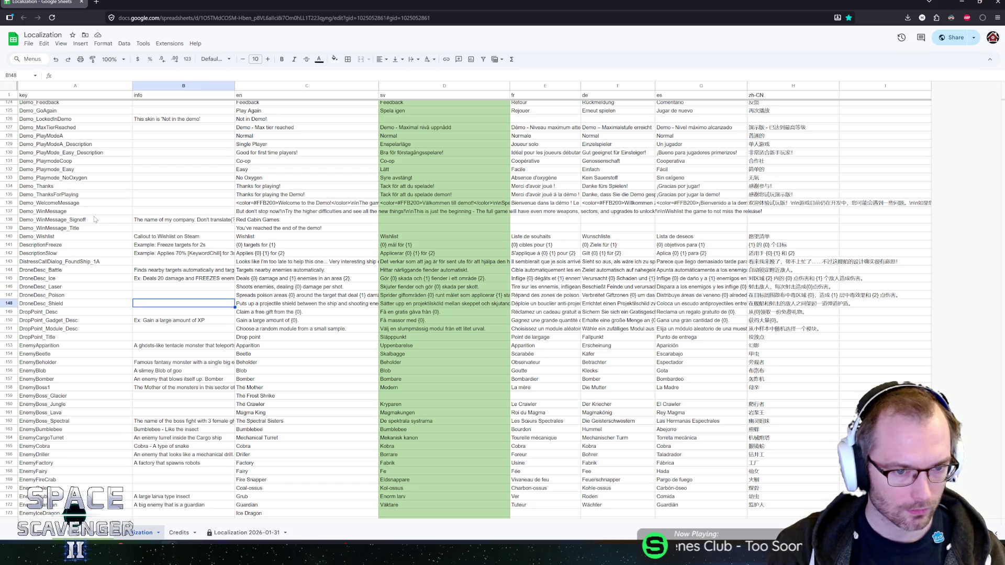
pyautogui.press('Down')
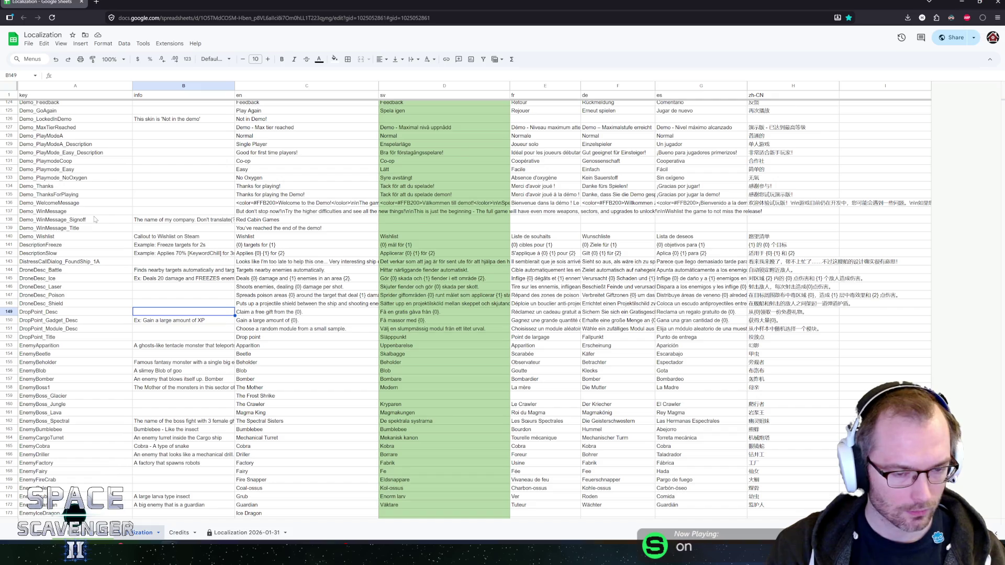
pyautogui.press('Up')
pyautogui.press('Right')
pyautogui.press('Return')
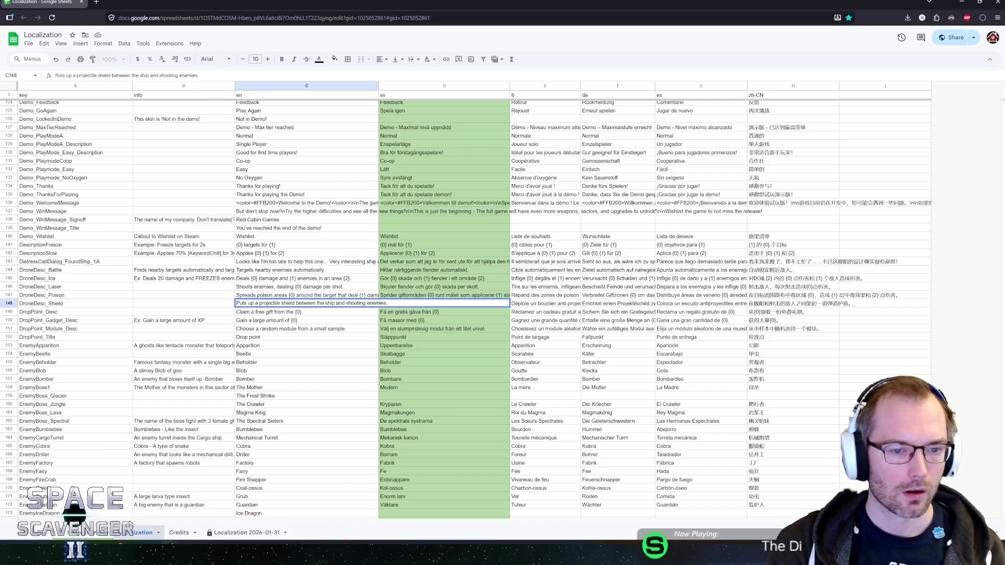
pyautogui.doubleClick(260, 303)
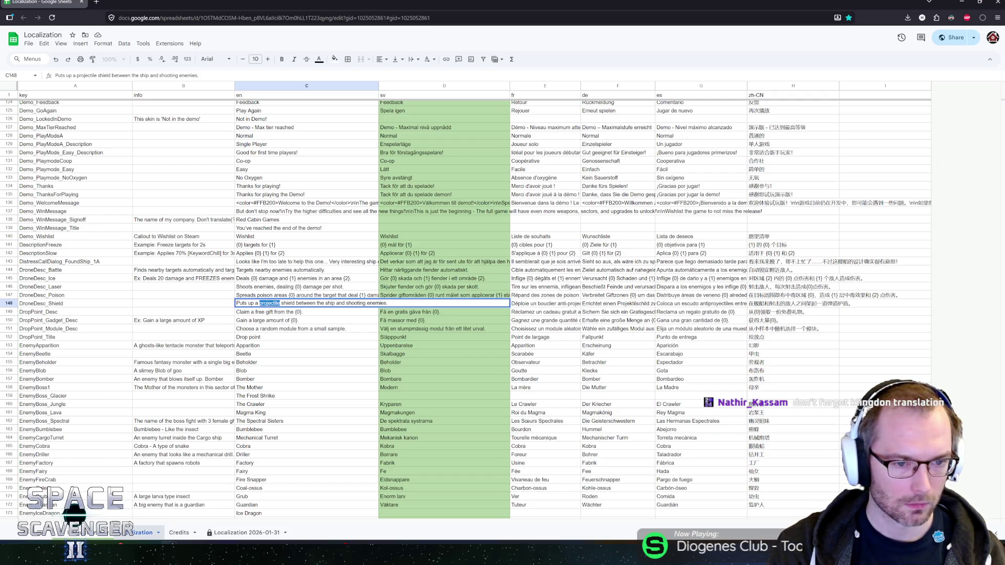
pyautogui.write('{0}')
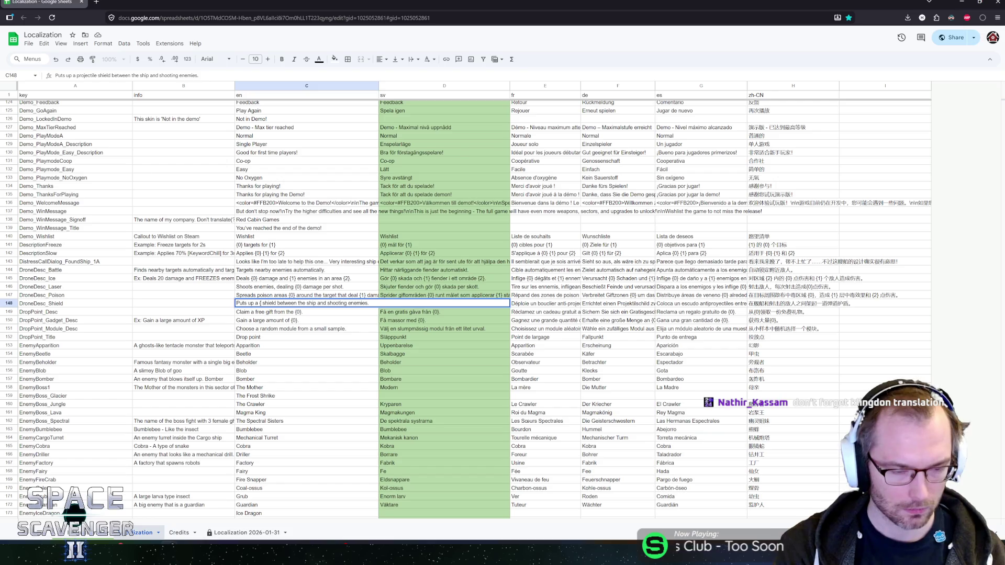
pyautogui.press('Return')
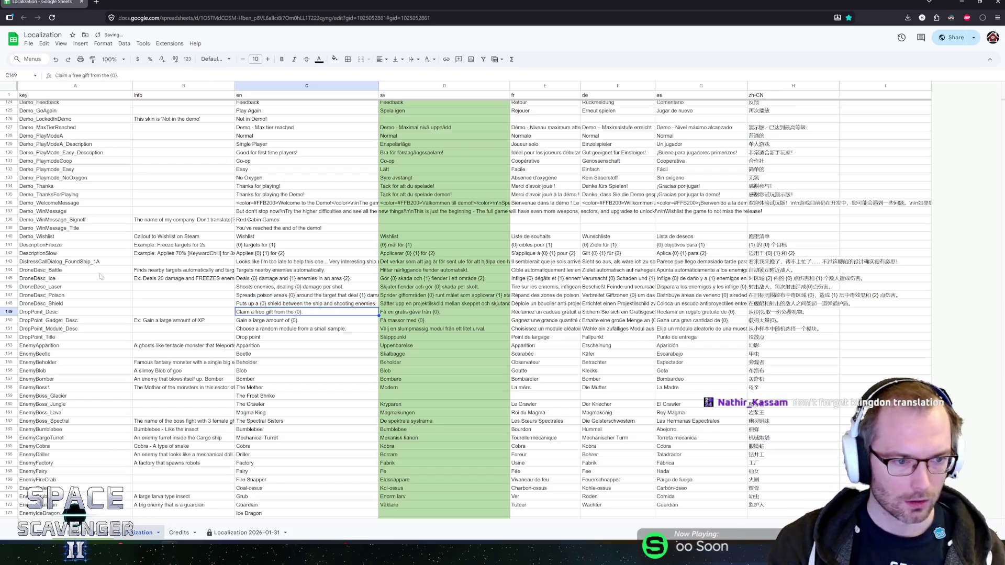
pyautogui.hotkey('alt', 'Tab')
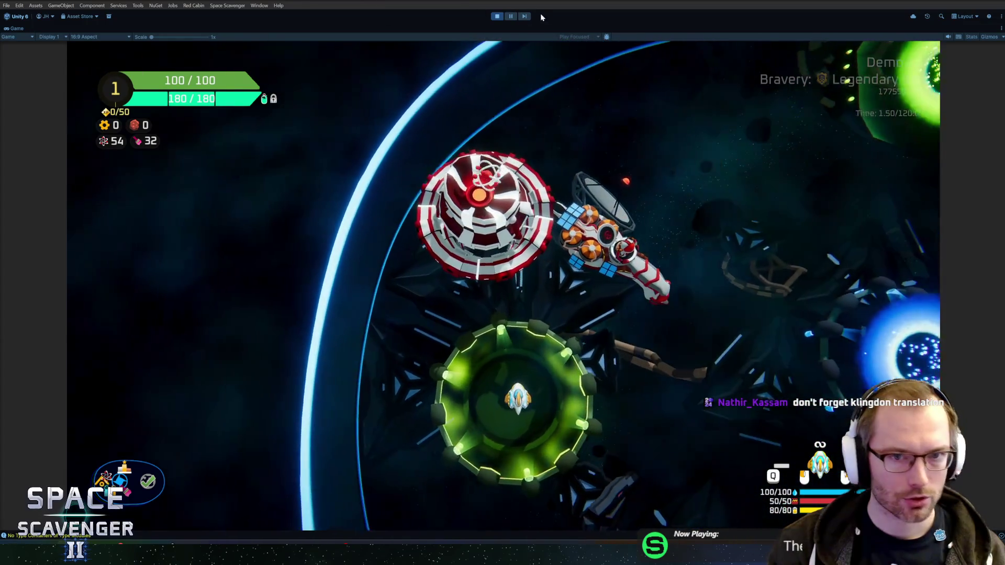
# Step: Stop the game, search the project for drone assets, and select _Module_DroneBase
pyautogui.click(497, 16)
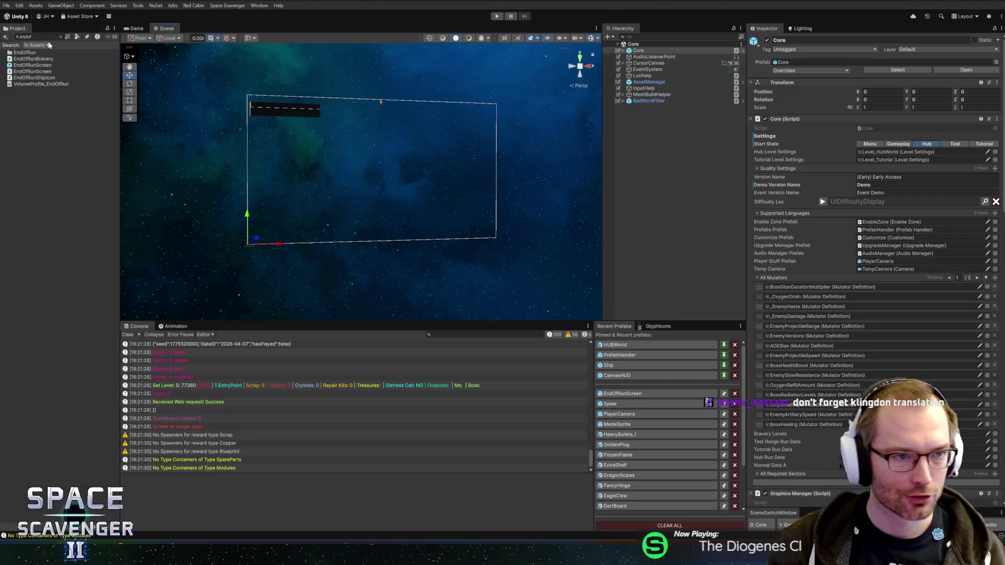
pyautogui.click(39, 37)
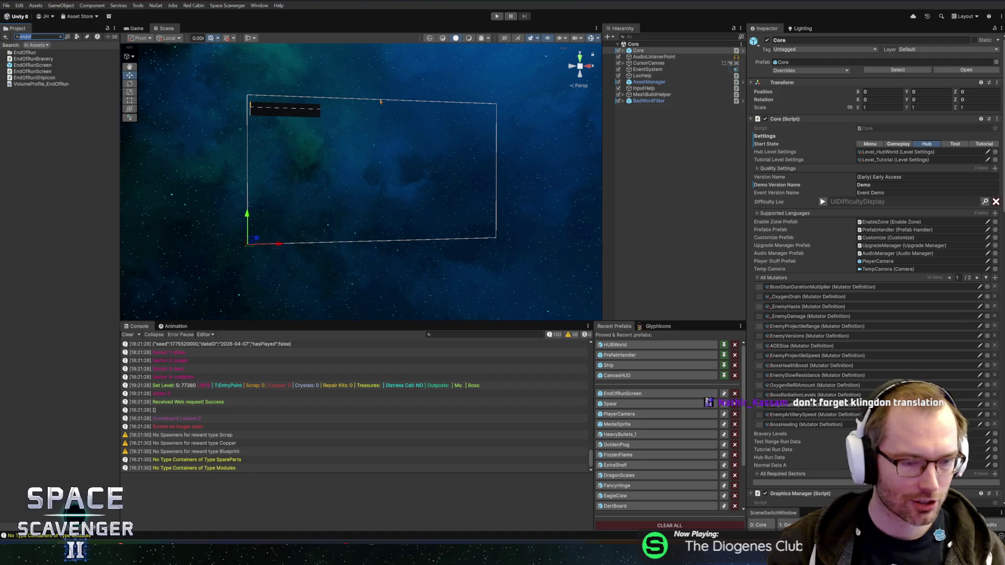
pyautogui.write('shielddr')
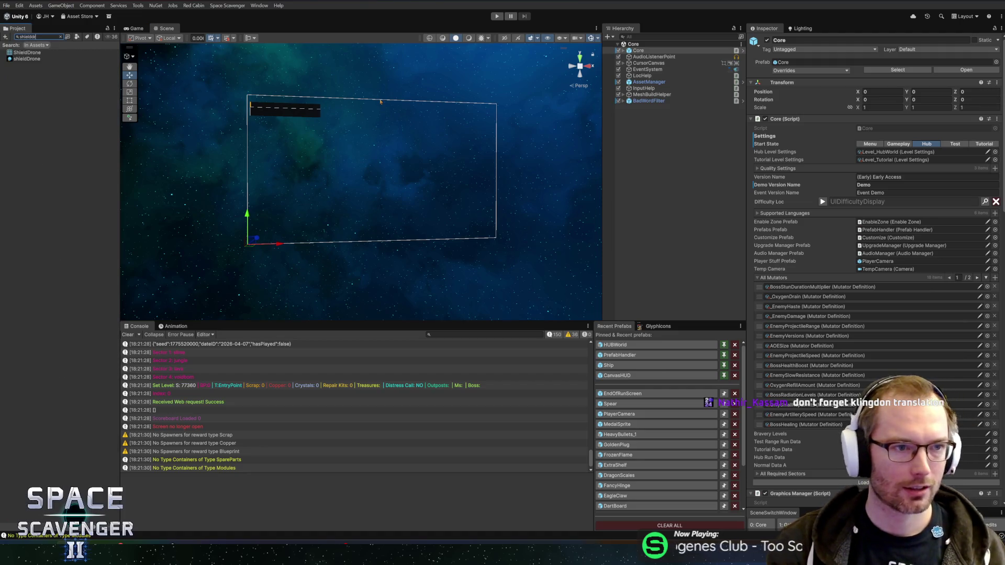
pyautogui.hotkey('ctrl', 'a')
pyautogui.write('drone')
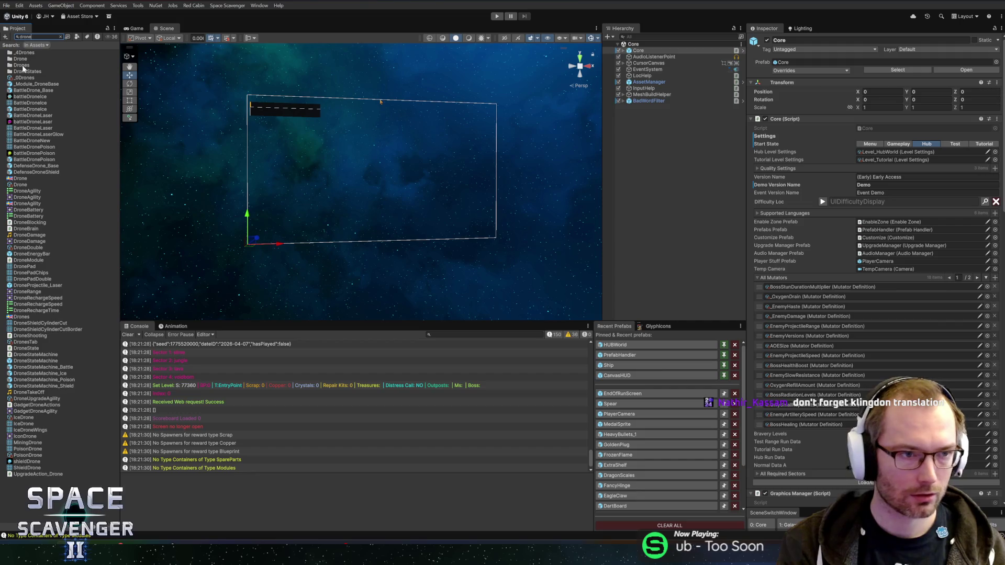
pyautogui.write('_sh')
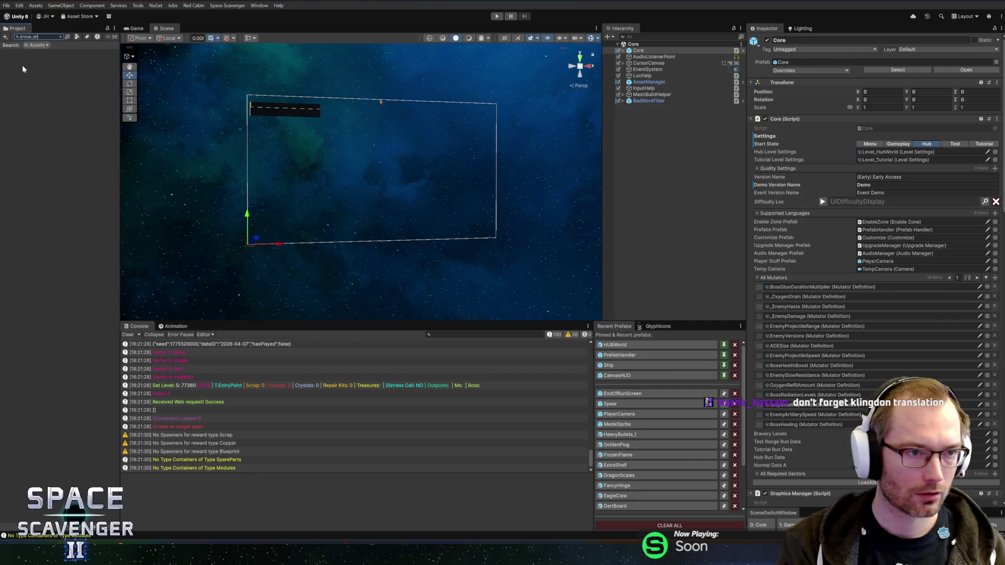
pyautogui.press('BackSpace')
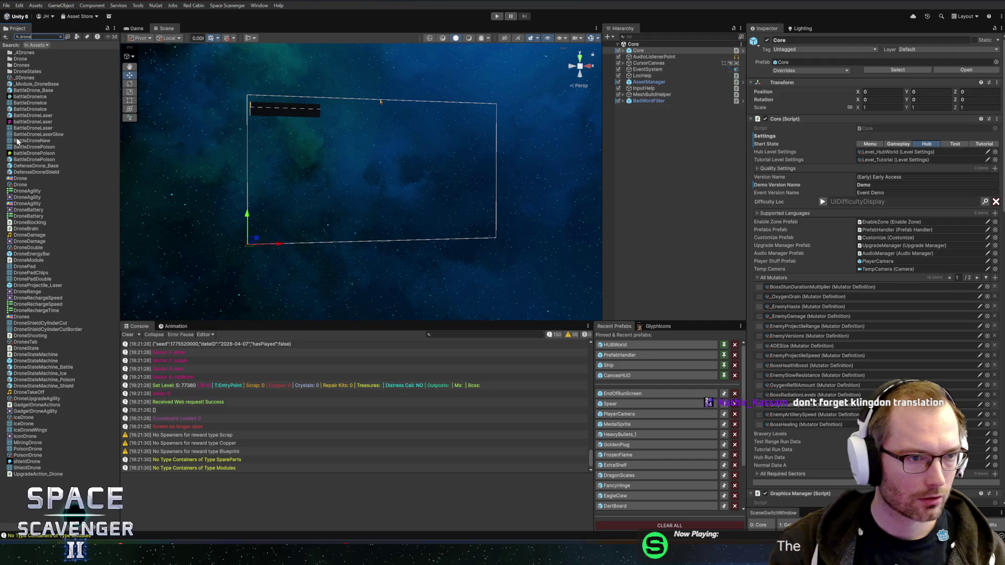
pyautogui.click(36, 84)
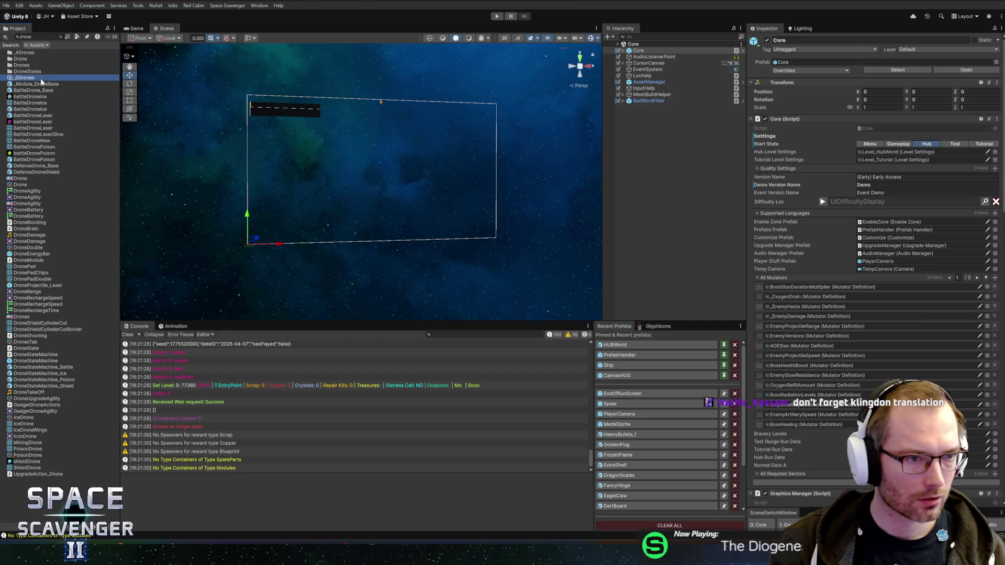
pyautogui.click(60, 37)
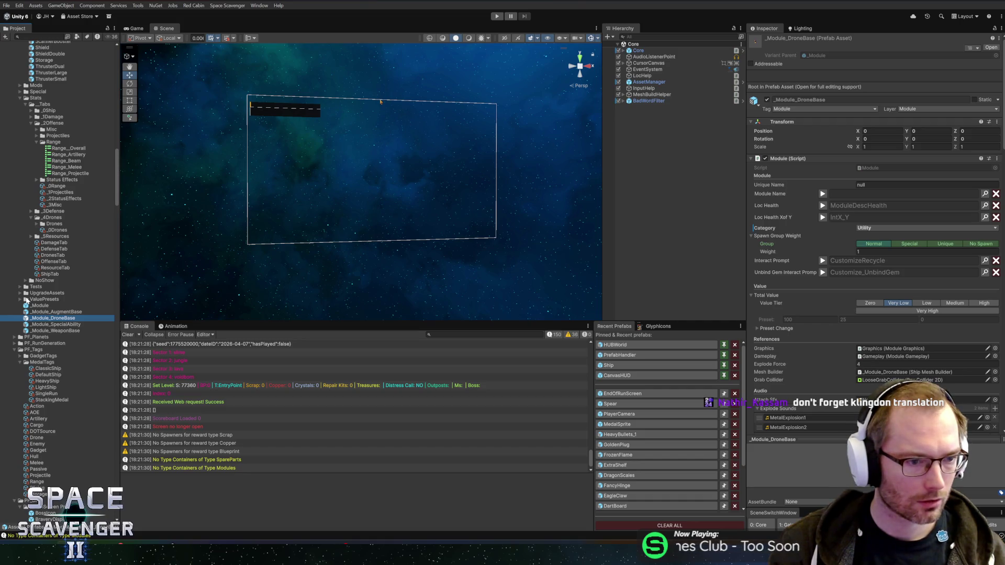
# Step: Collapse the _2Offense, _4Drones, _Tabs and Stats folders and expand Passives
pyautogui.scroll(1, 51, 228)
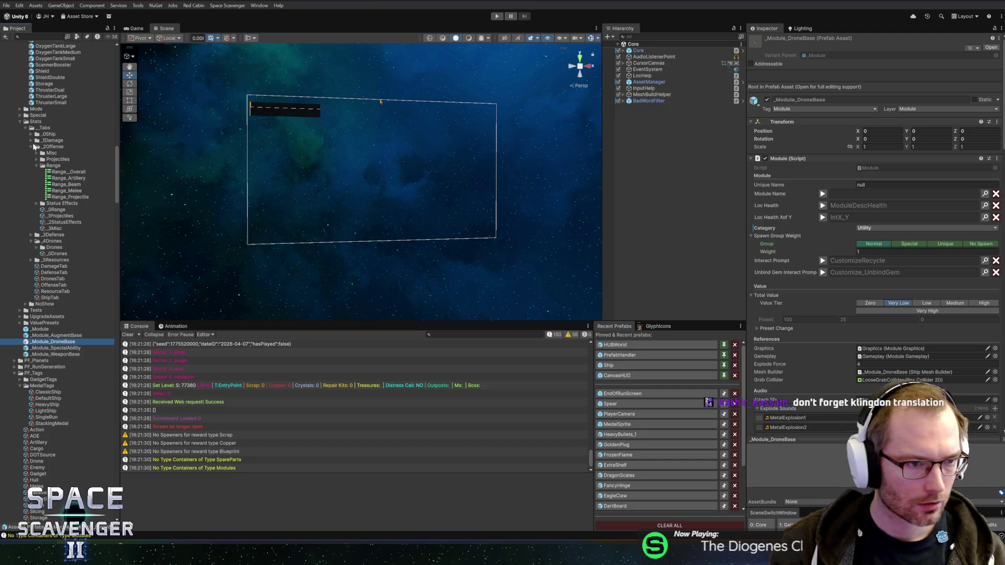
pyautogui.click(31, 147)
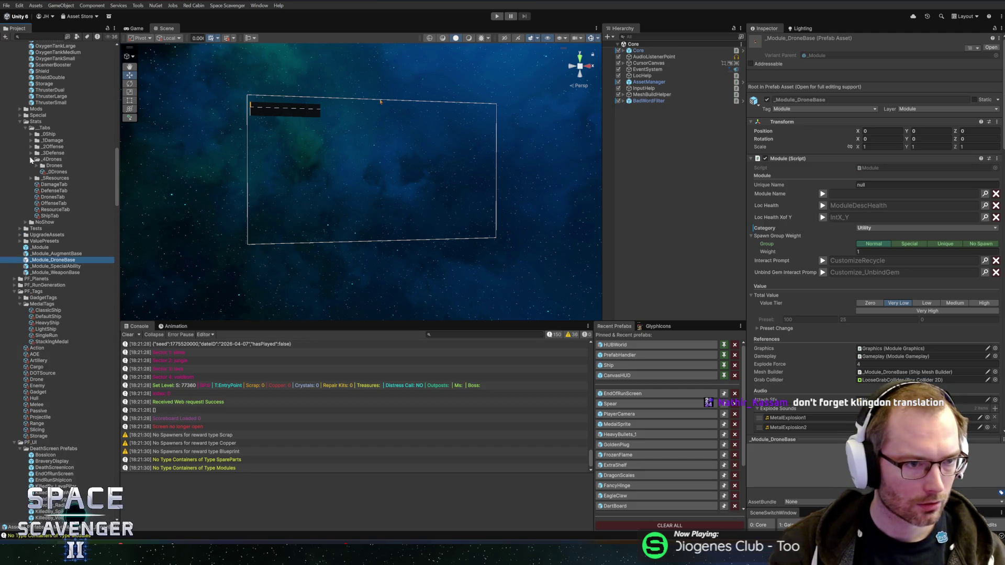
pyautogui.click(31, 160)
pyautogui.click(26, 128)
pyautogui.click(20, 122)
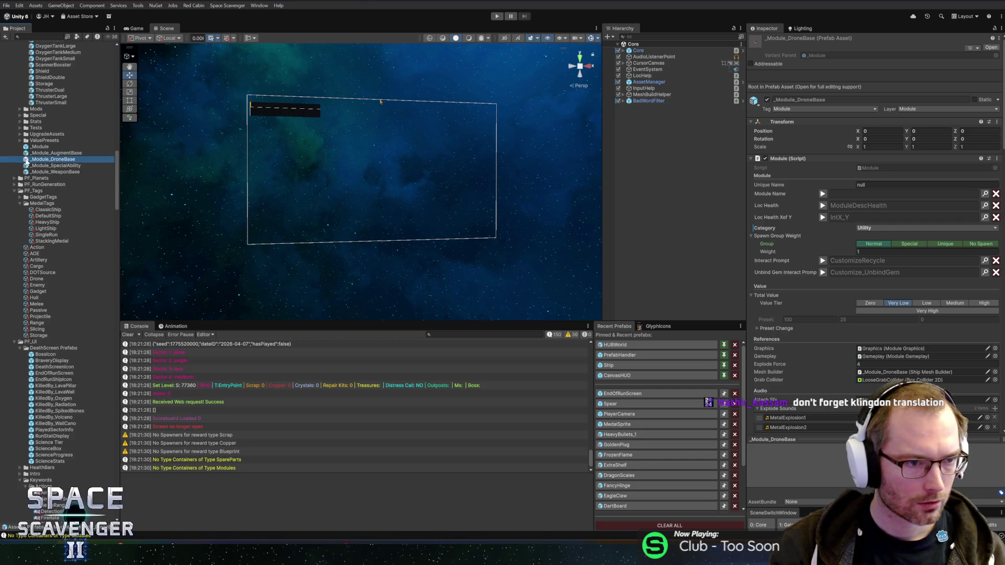
pyautogui.scroll(4, 32, 165)
pyautogui.scroll(4, 31, 194)
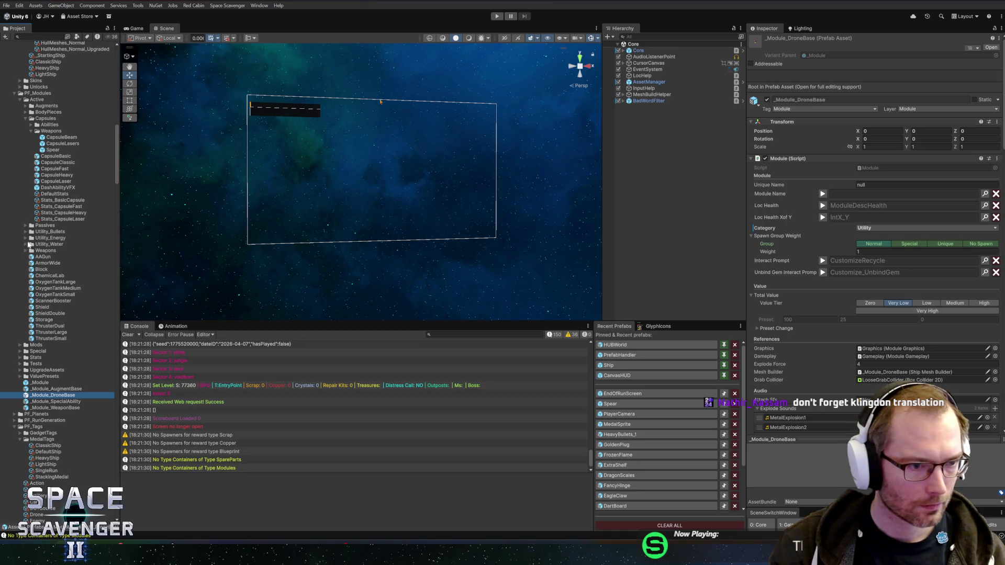
pyautogui.click(25, 225)
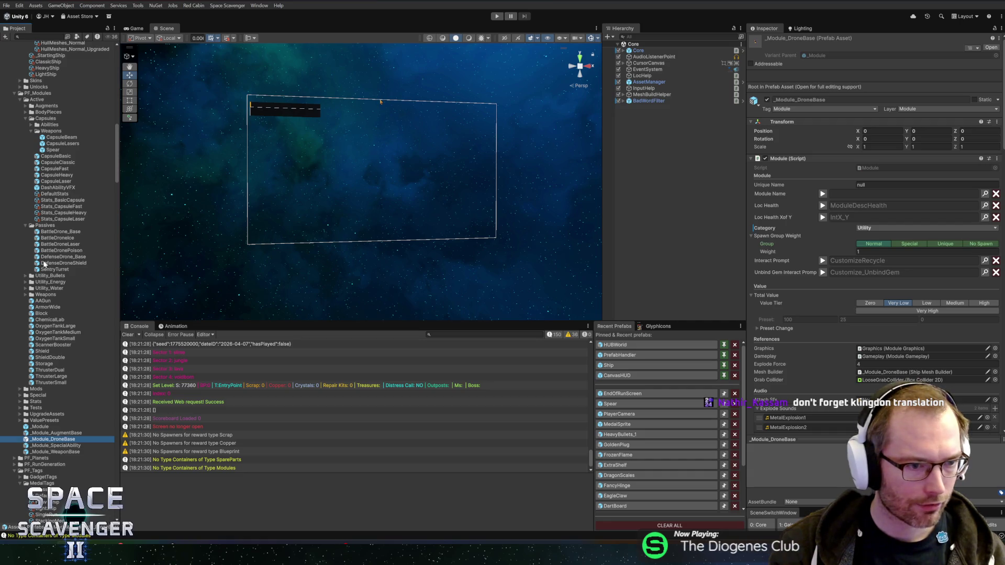
# Step: Open the DefenseDroneShield prefab and collapse its Rigidbody 2D constraints
pyautogui.doubleClick(51, 263)
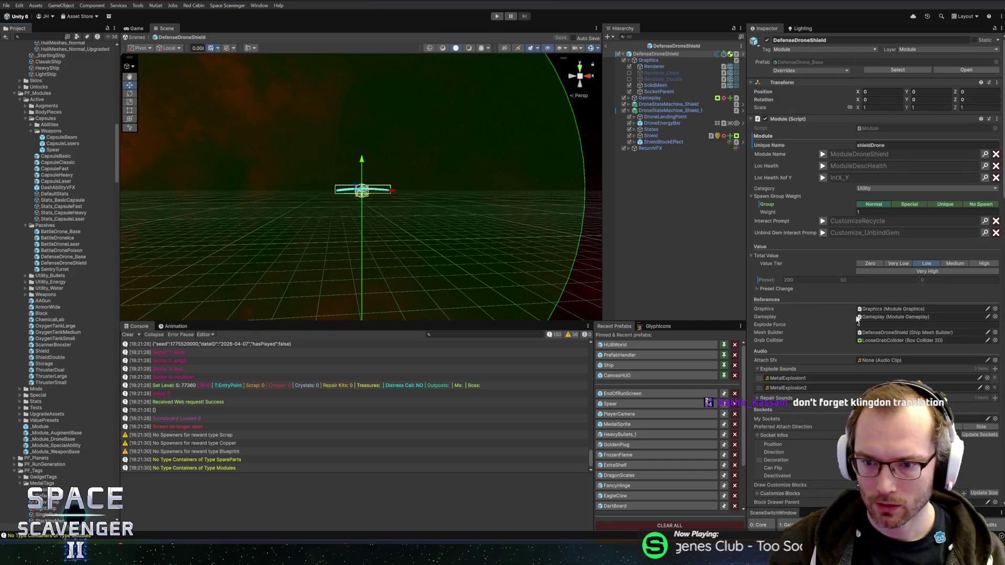
pyautogui.scroll(-10, 824, 220)
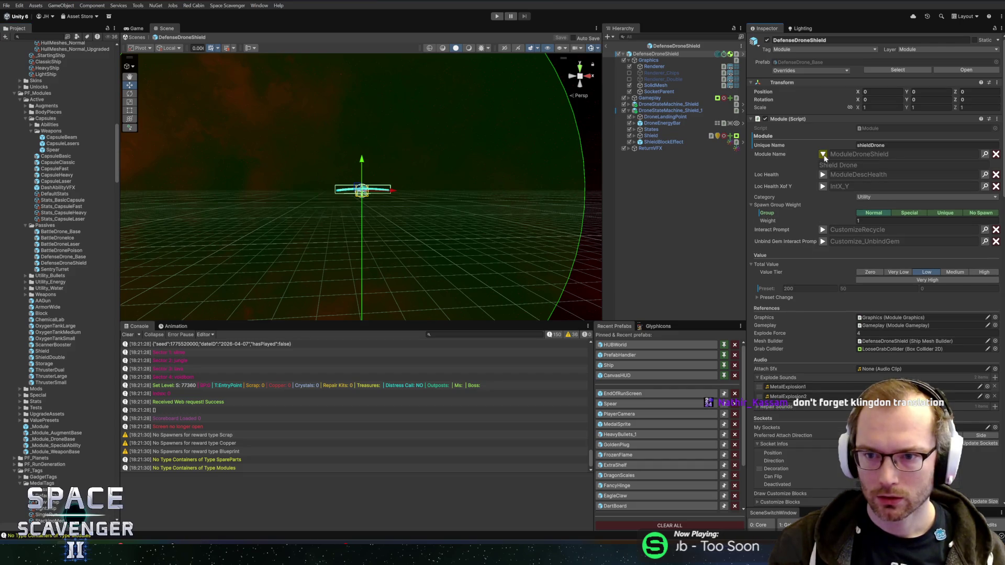
pyautogui.scroll(-6, 828, 255)
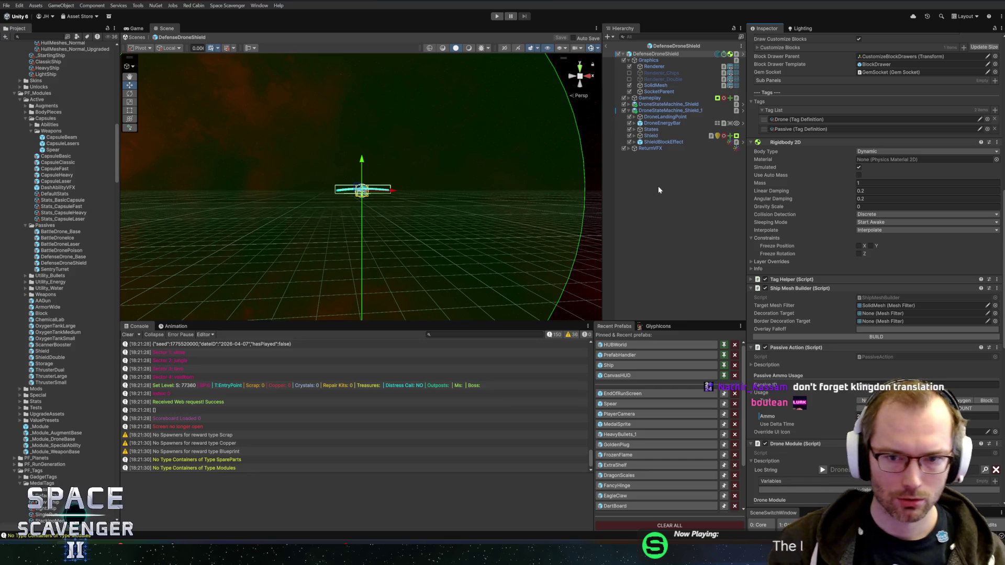
pyautogui.hotkey('ctrl', 'l')
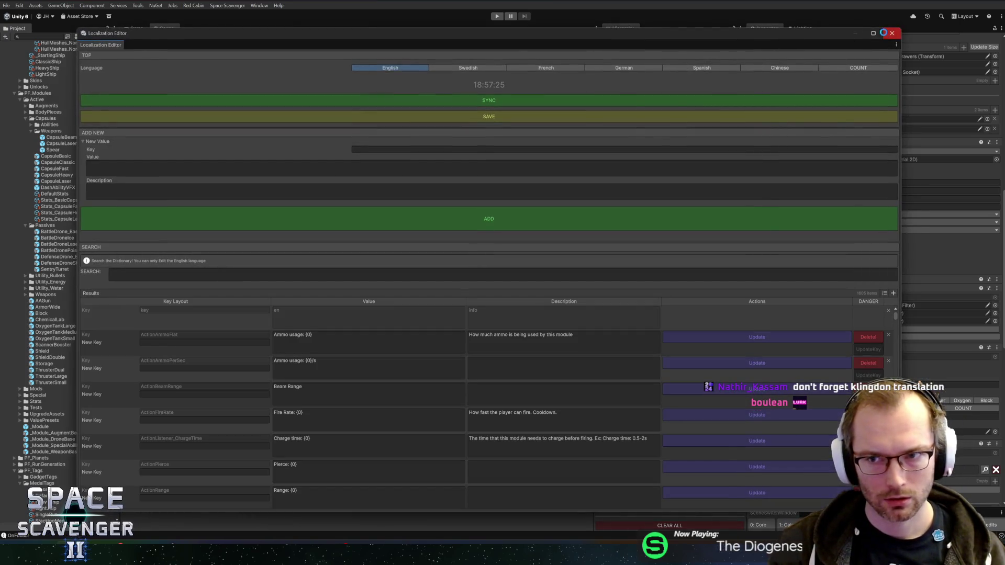
pyautogui.click(885, 35)
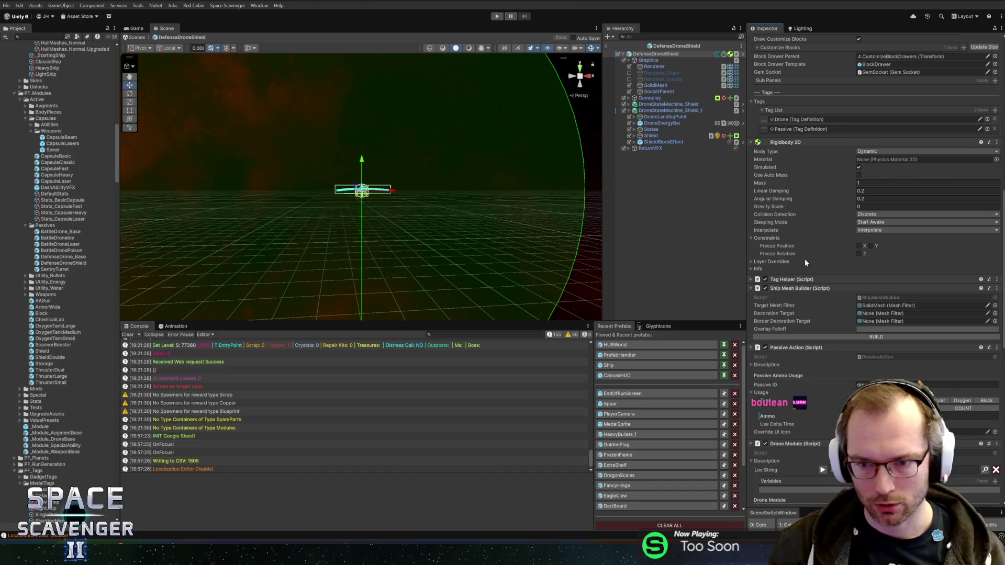
pyautogui.click(771, 238)
pyautogui.scroll(-5, 836, 333)
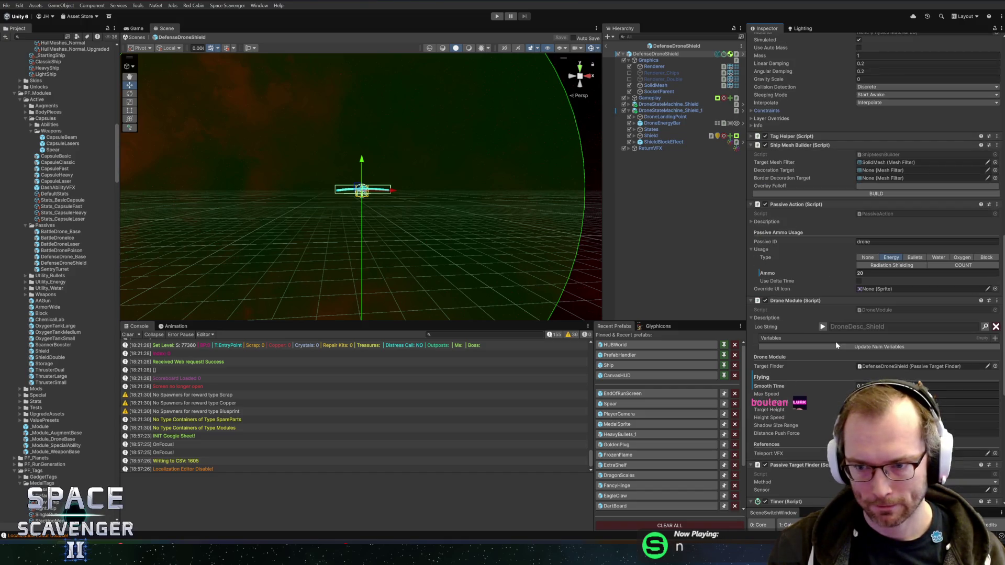
# Step: Add a variable with Stat Source Keyword to the drone's Loc String description
pyautogui.click(822, 326)
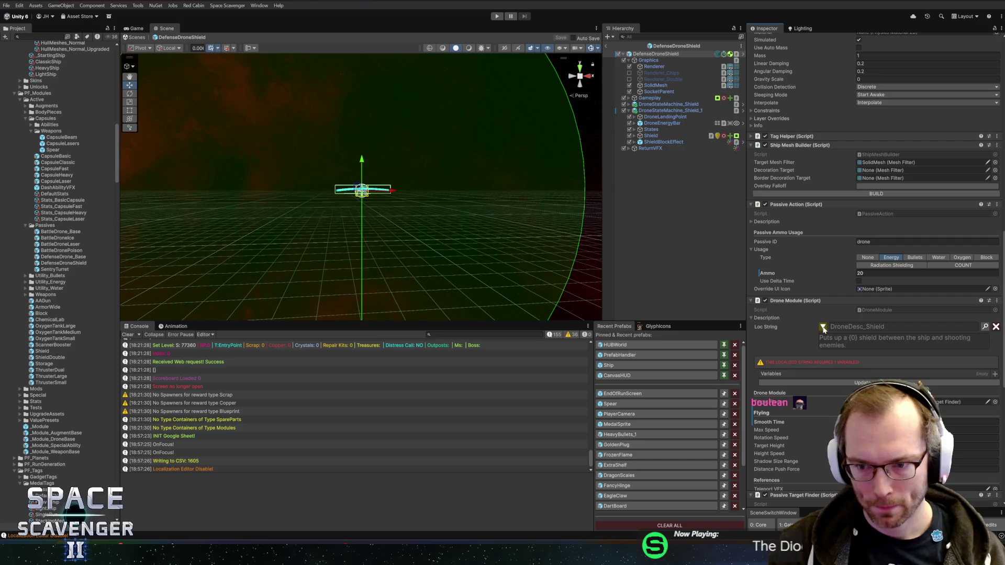
pyautogui.click(994, 374)
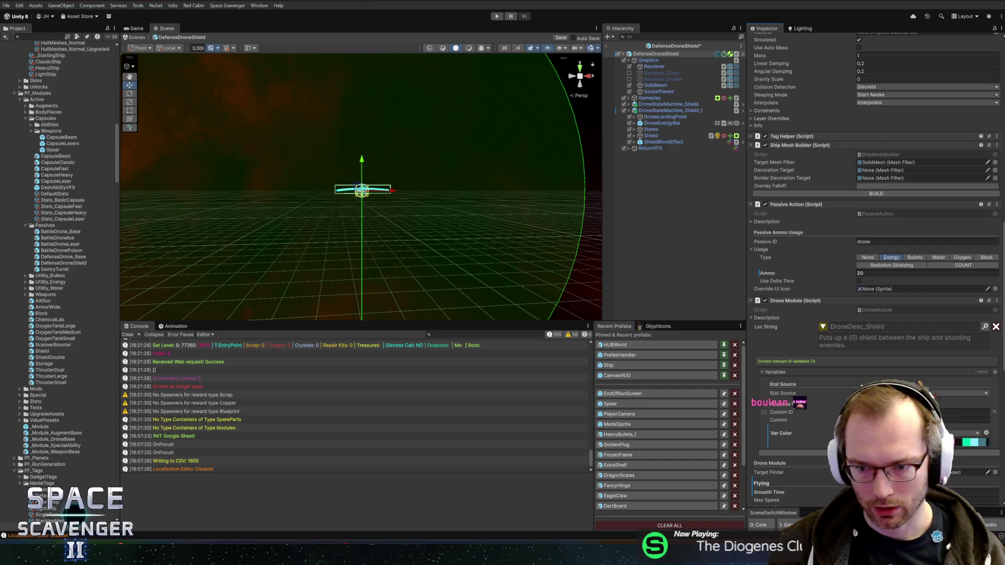
pyautogui.click(921, 392)
pyautogui.write('keyw')
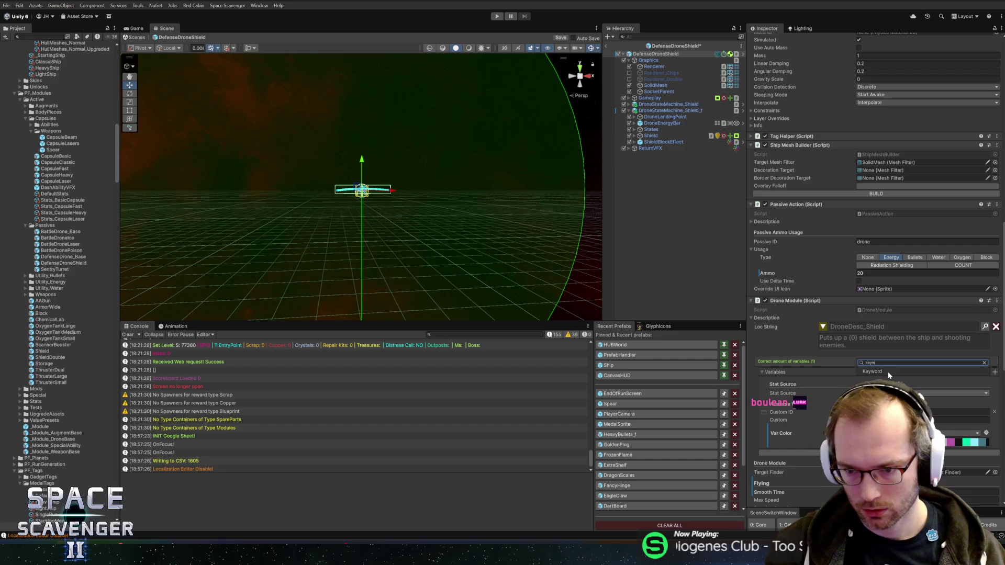
pyautogui.press('Return')
pyautogui.click(981, 400)
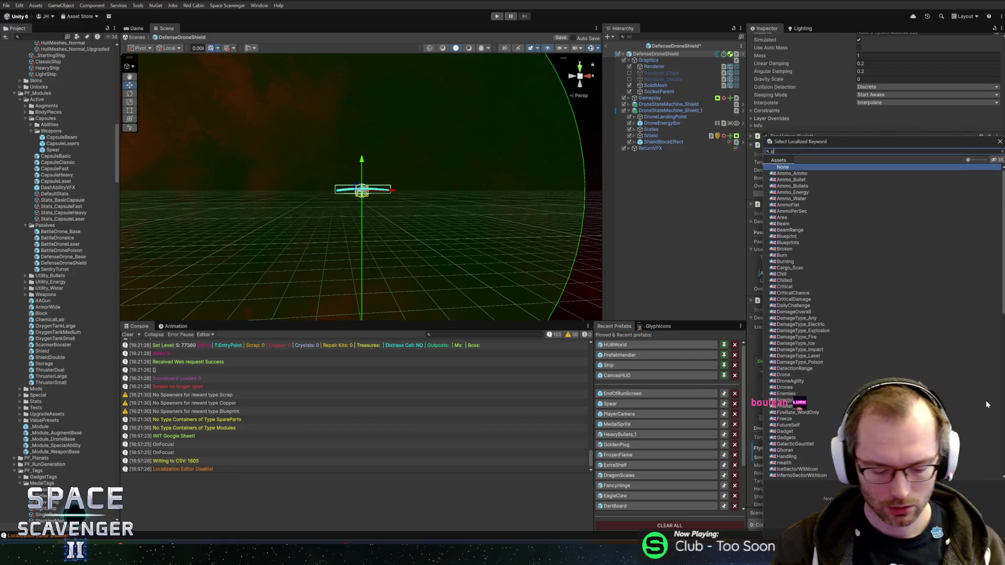
# Step: Assign the Projectiles keyword to the variable, then duplicate it as a new Projectile keyword asset
pyautogui.write('proj')
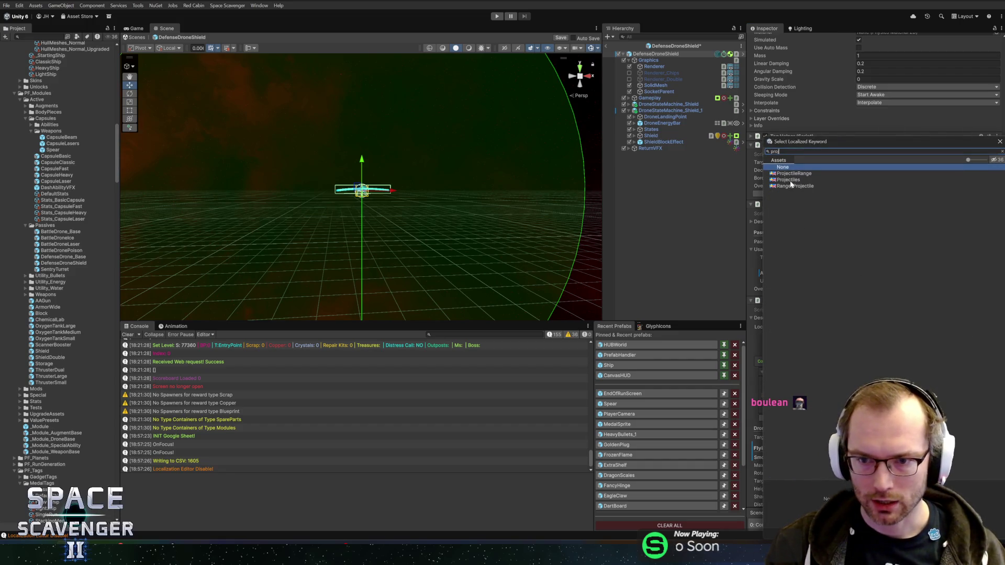
pyautogui.doubleClick(787, 180)
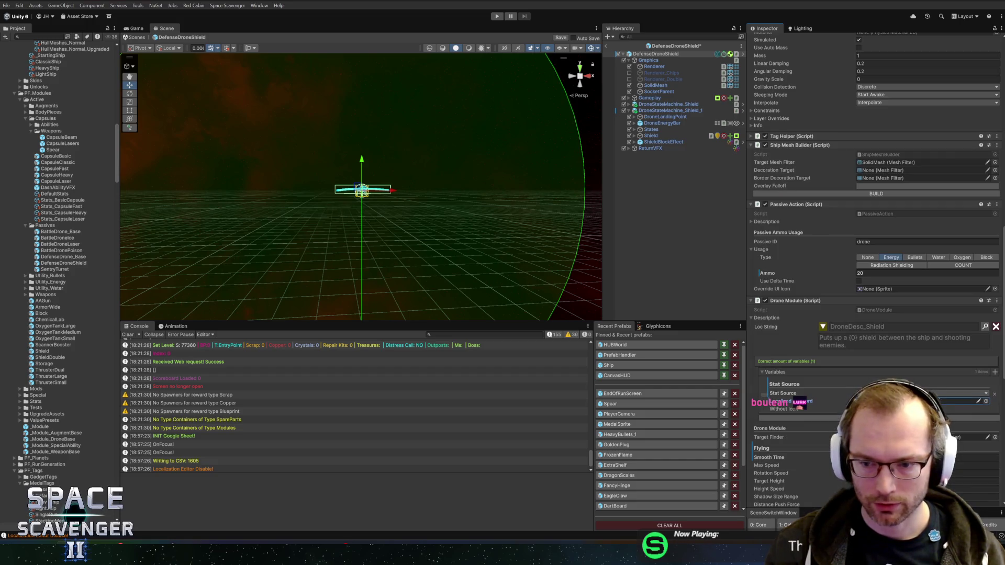
pyautogui.click(55, 518)
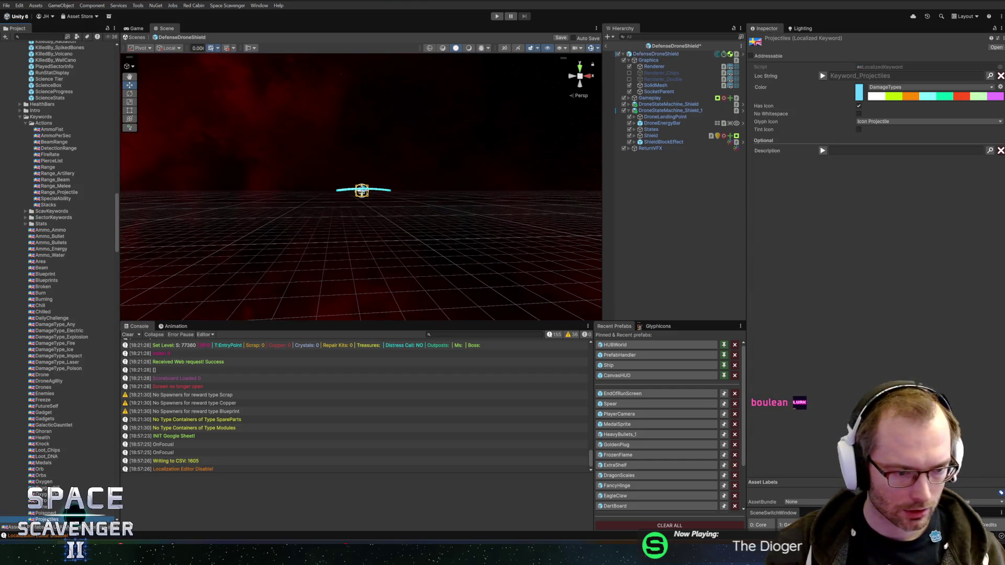
pyautogui.hotkey('ctrl', 'd')
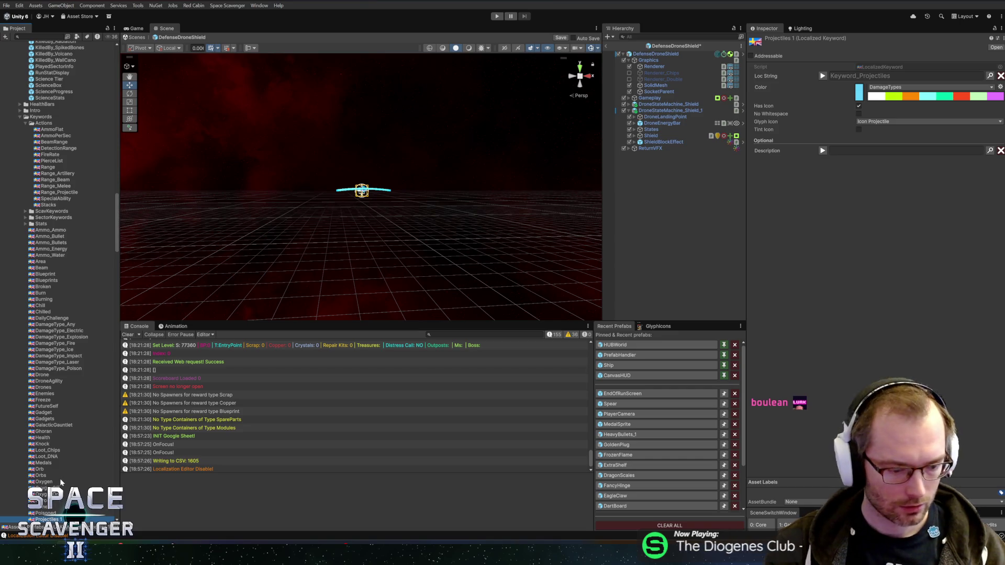
pyautogui.press('Return')
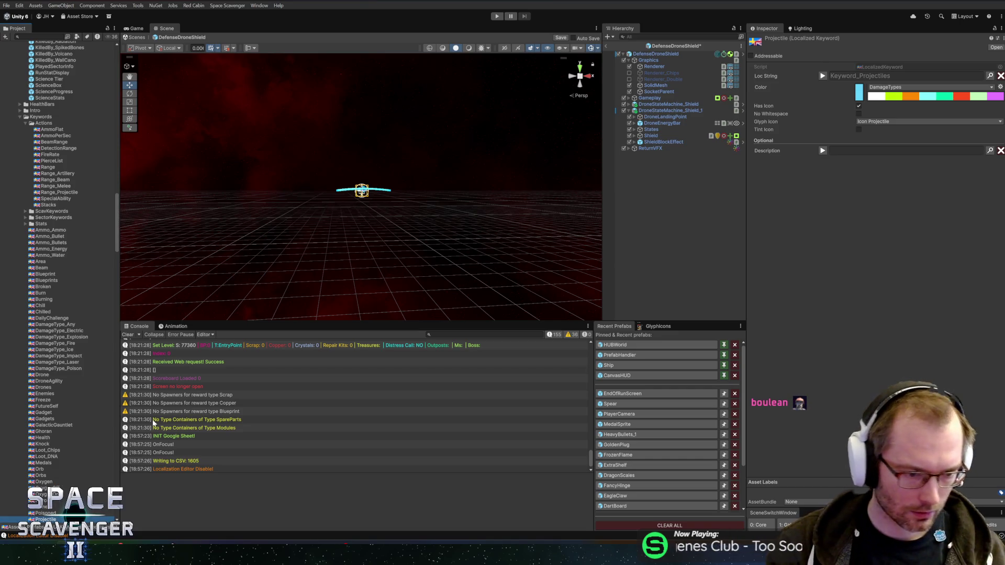
pyautogui.scroll(-3, 74, 444)
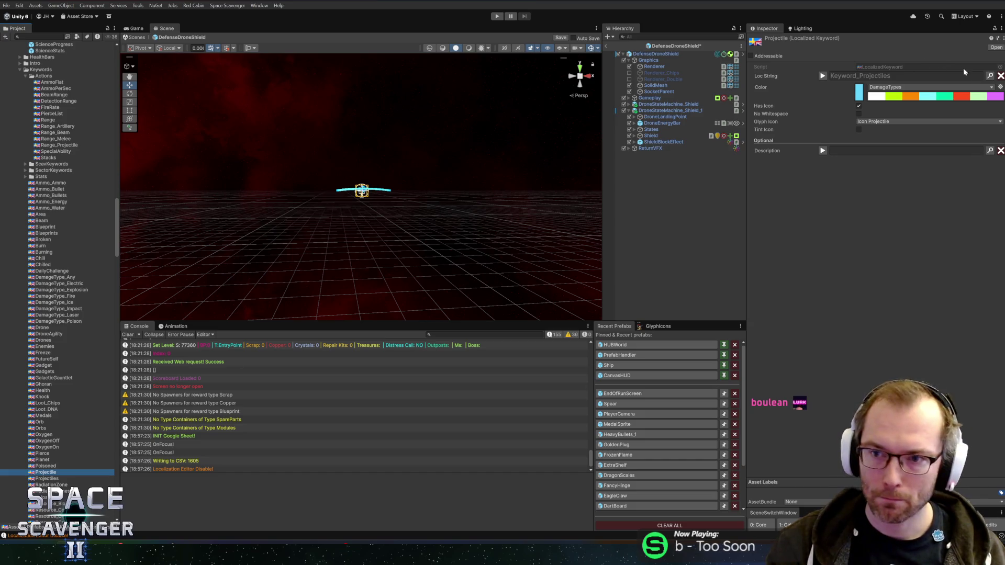
pyautogui.click(990, 81)
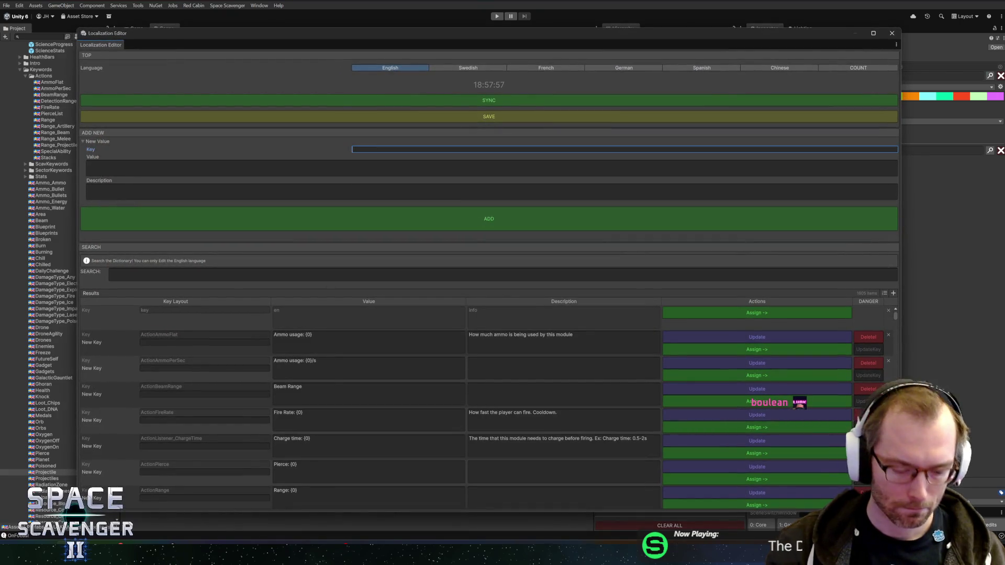
# Step: Add Key Keyword_Projectile, Value Projectile, with a description about projectiles flying through the air
pyautogui.write('Keyword_Pro')
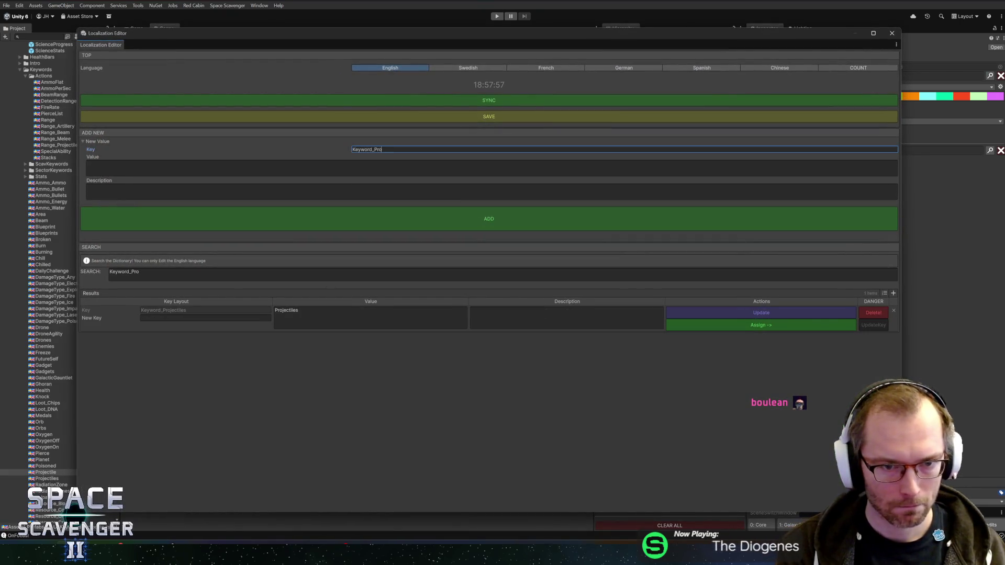
pyautogui.write('jectile')
pyautogui.click(365, 164)
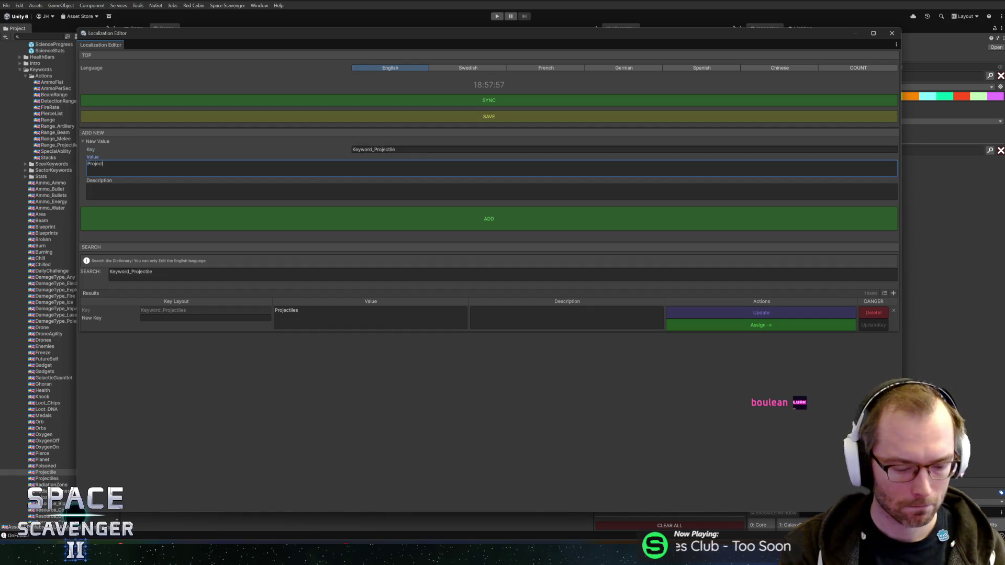
pyautogui.click(88, 191)
pyautogui.write('Singular')
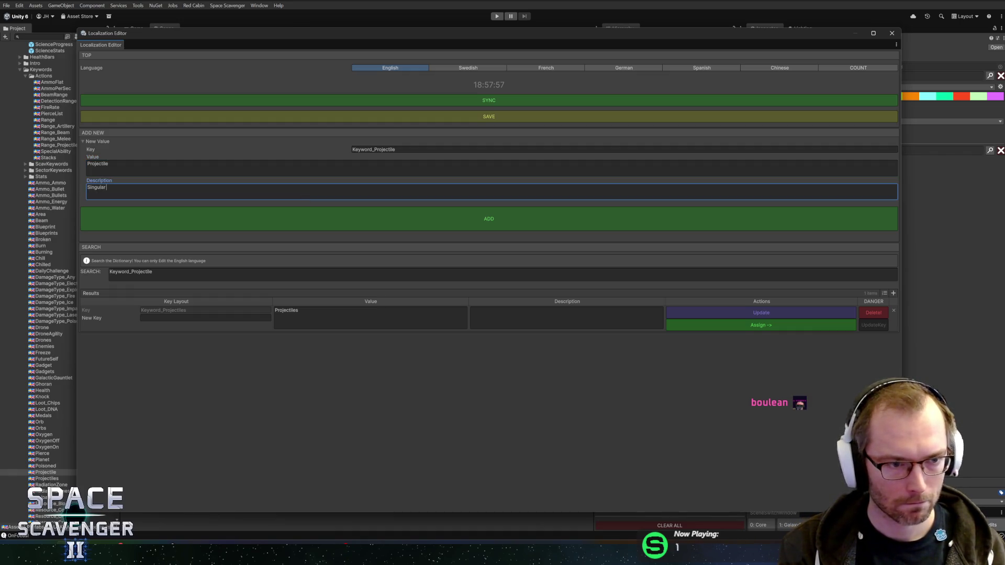
pyautogui.press('BackSpace')
pyautogui.press('BackSpace')
pyautogui.press('BackSpace')
pyautogui.write('le projectile. Bullets that fly th')
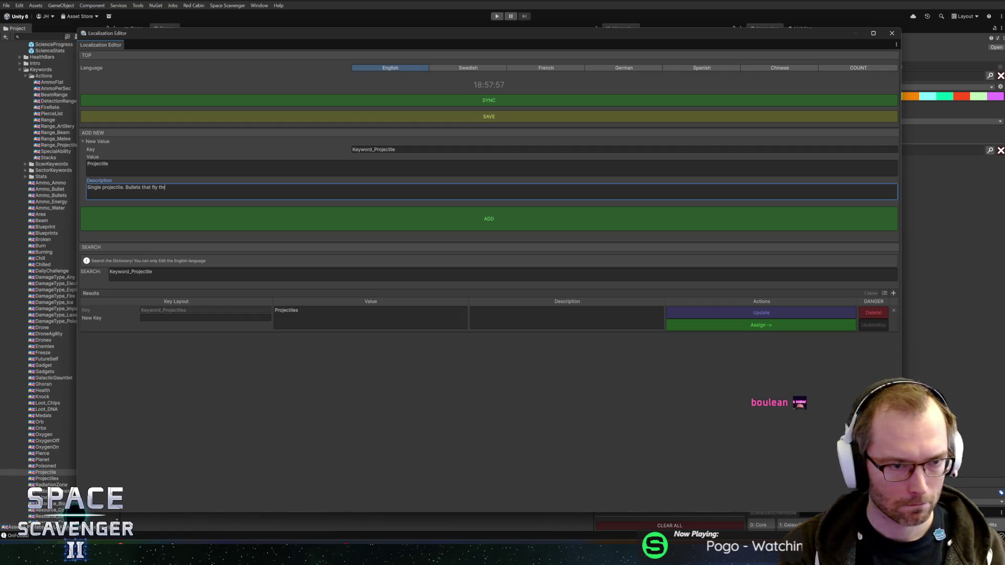
pyautogui.write('ough the air')
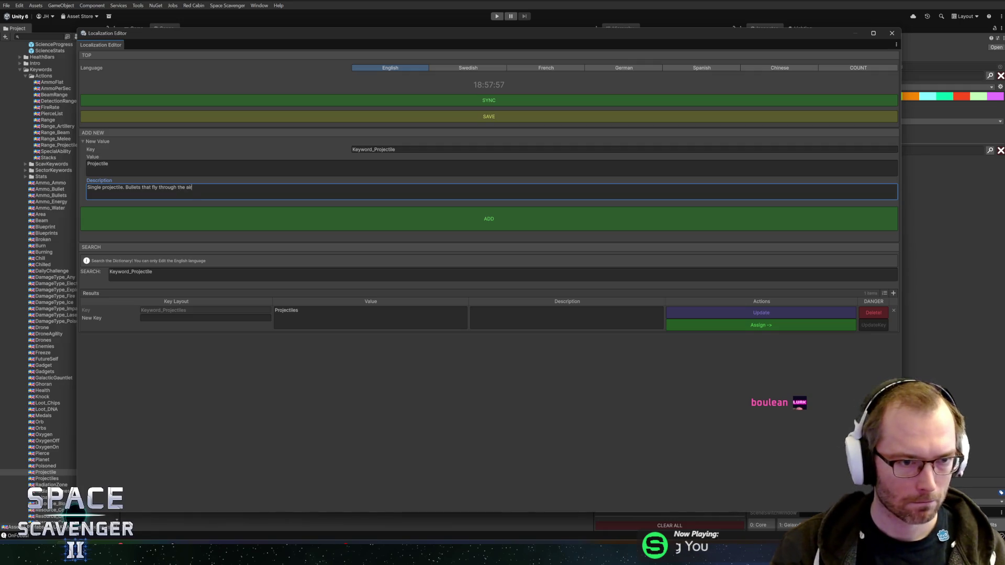
pyautogui.doubleClick(133, 188)
pyautogui.write('Project')
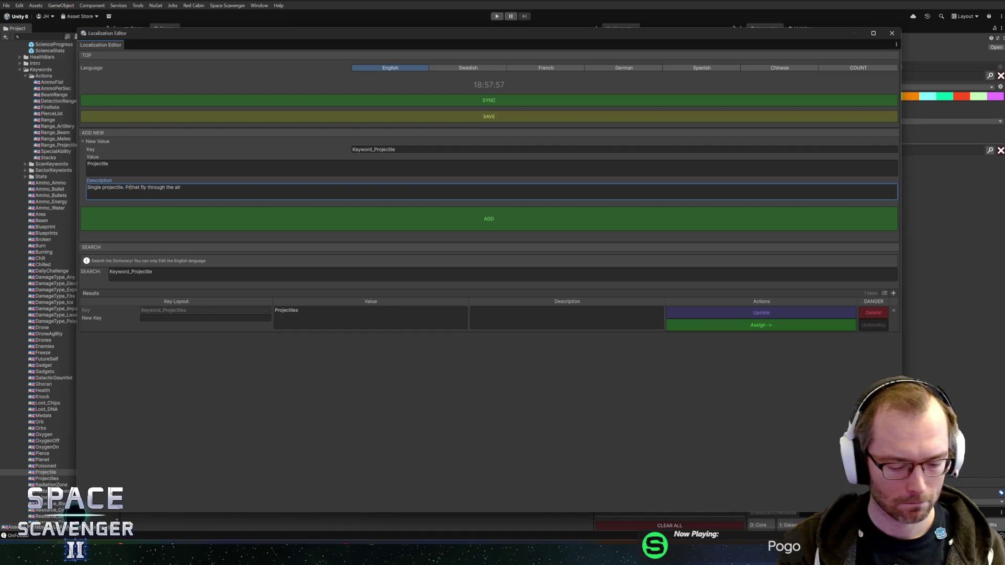
pyautogui.write('iles')
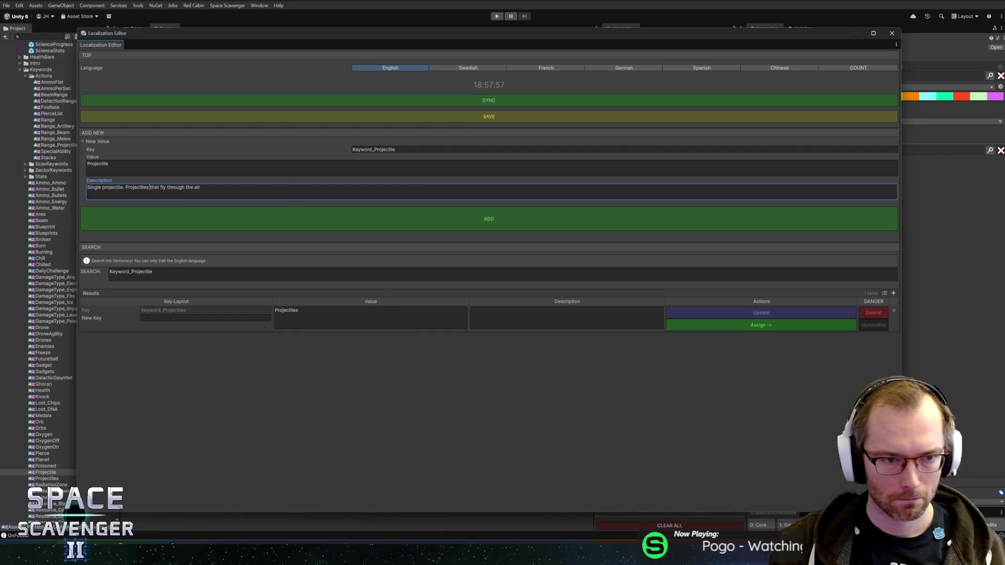
pyautogui.hotkey('ctrl', 'a')
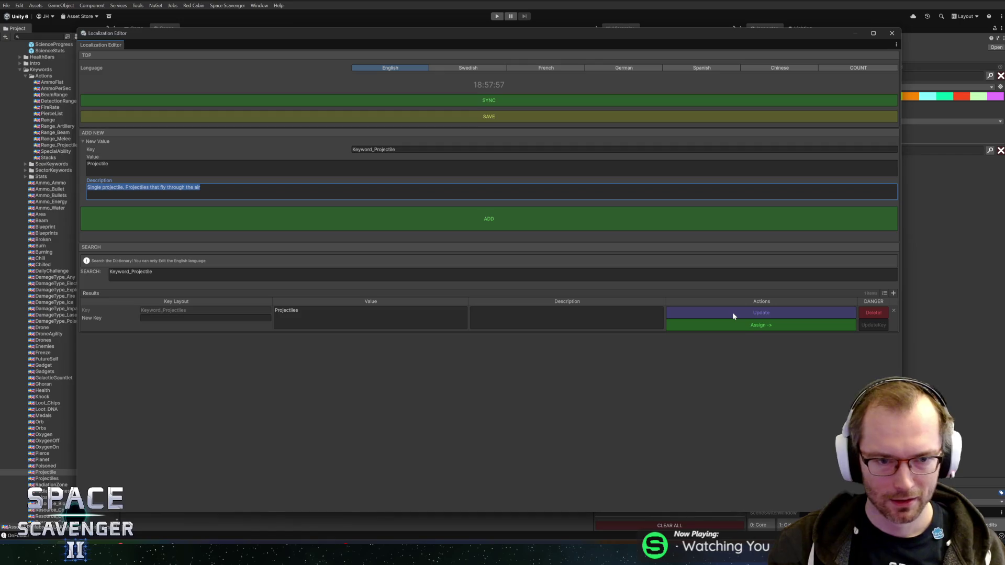
pyautogui.click(495, 326)
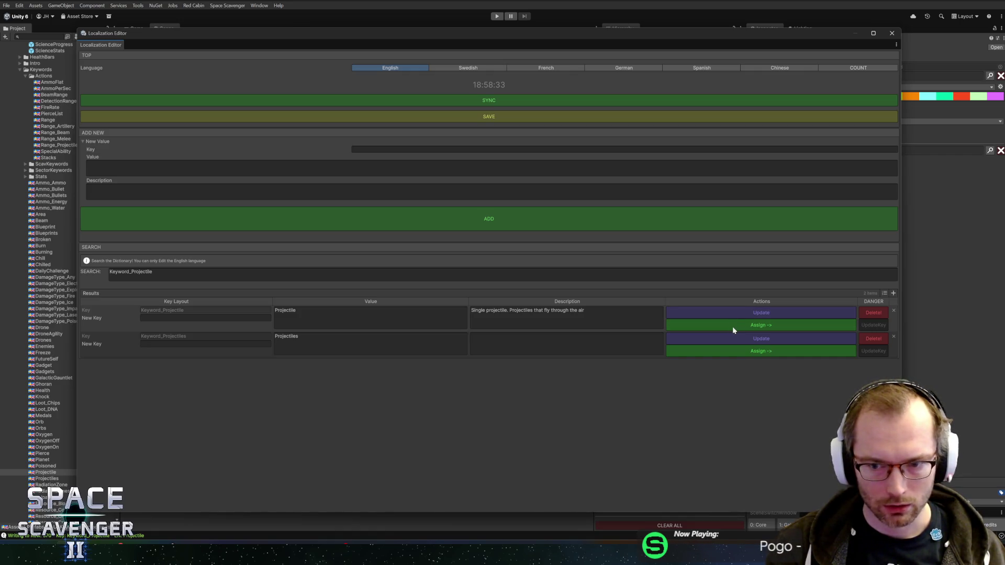
pyautogui.click(894, 35)
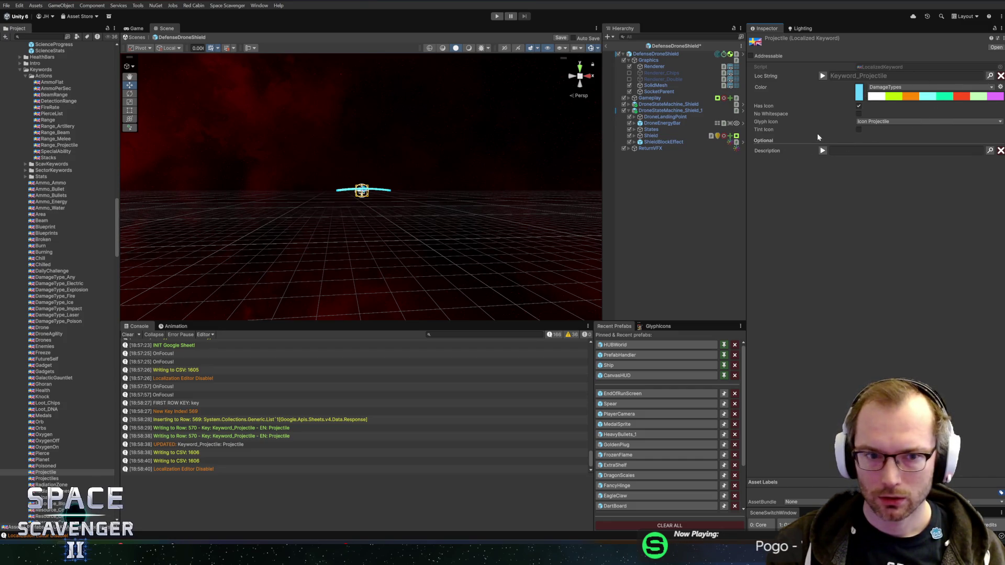
# Step: Select DefenseDroneShield and pick Projectile as its description variable's Localized Keyword
pyautogui.click(658, 54)
pyautogui.scroll(-15, 836, 371)
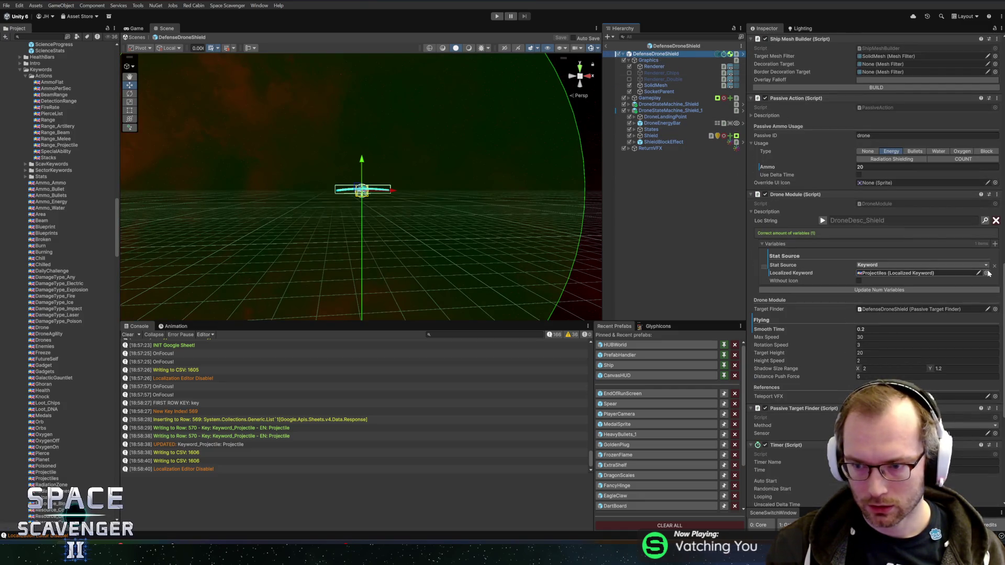
pyautogui.click(985, 272)
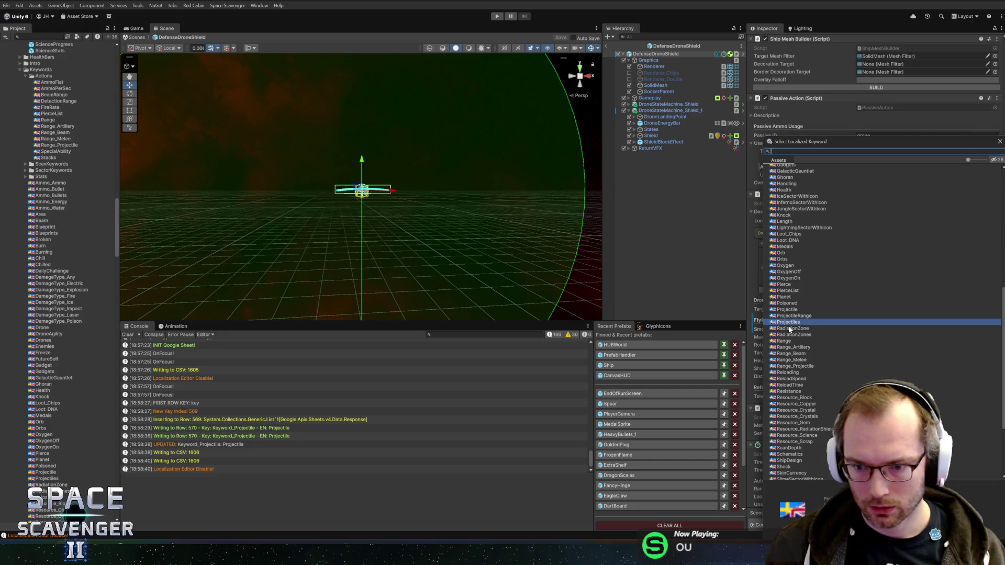
pyautogui.doubleClick(787, 309)
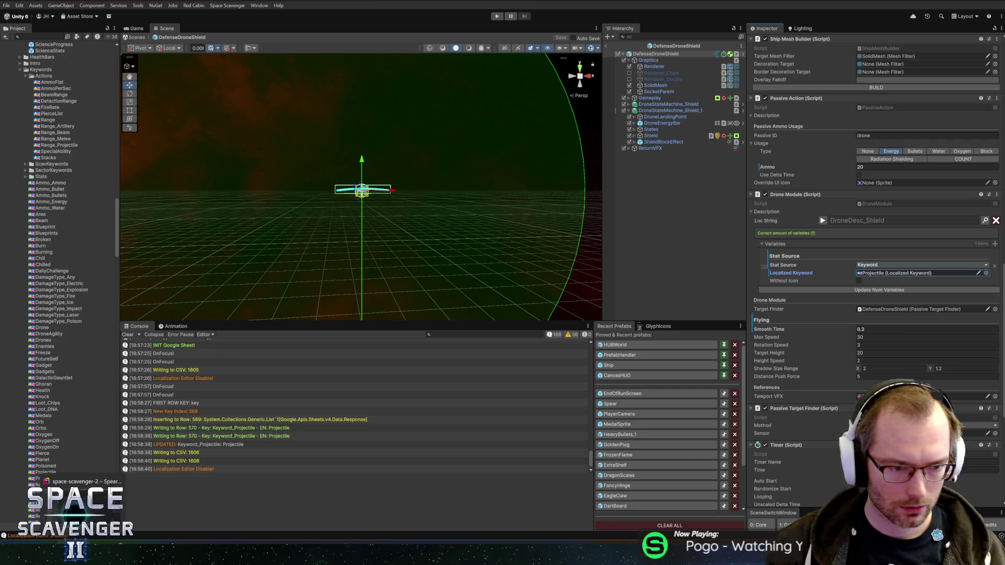
pyautogui.moveTo(204, 557)
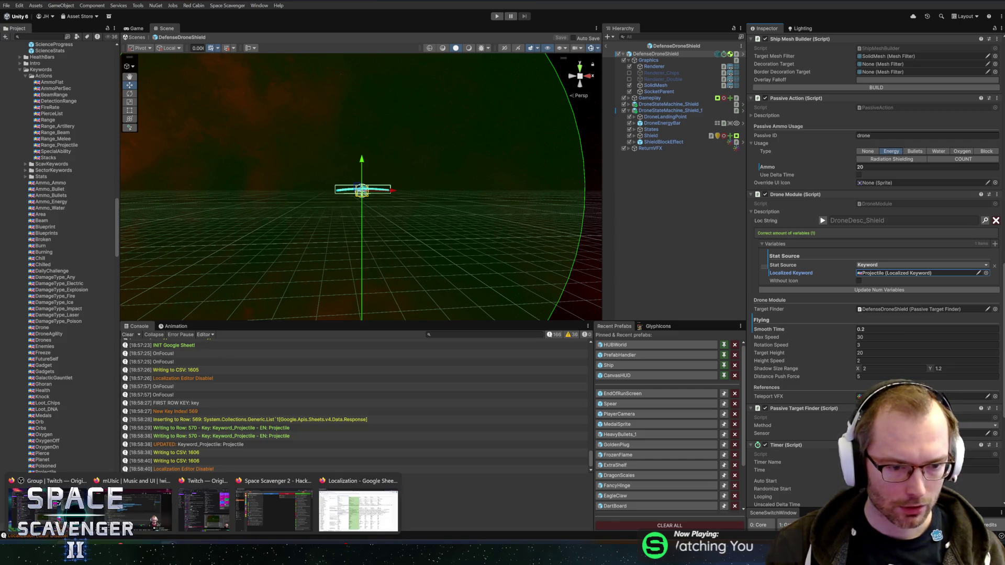
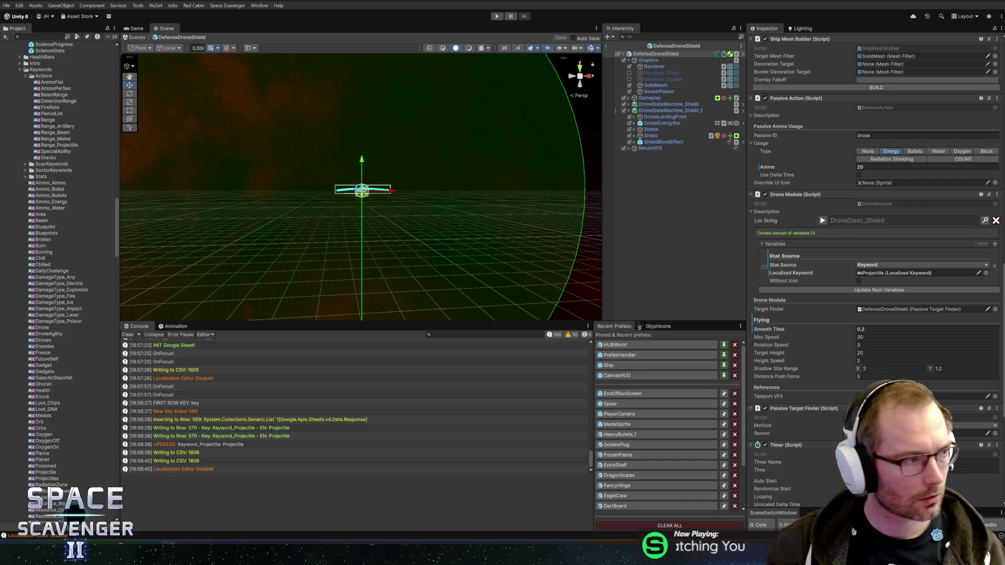
# Step: Check the drone's Localized Keyword field, then switch to the Localization spreadsheet in the browser
pyautogui.click(894, 273)
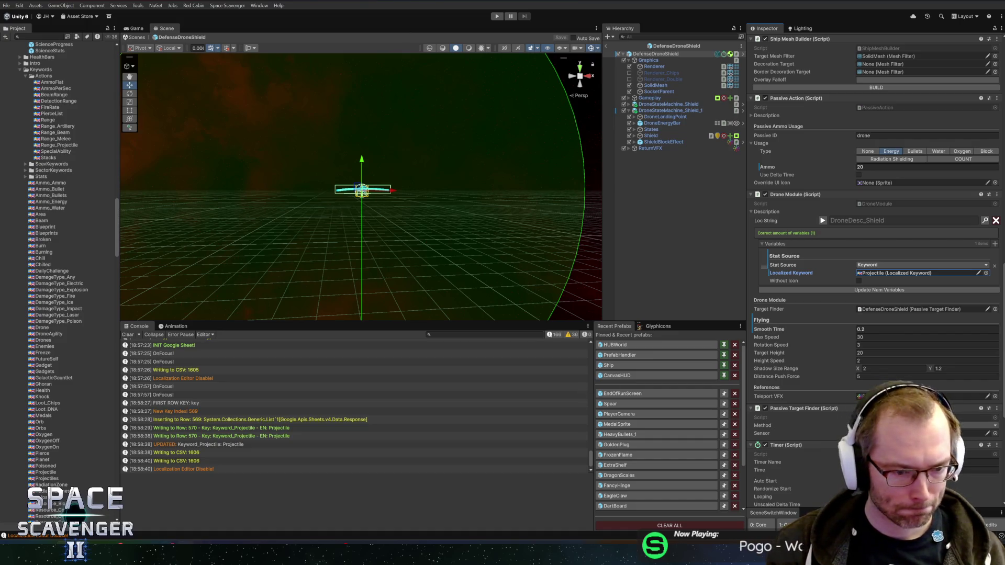
pyautogui.click(308, 512)
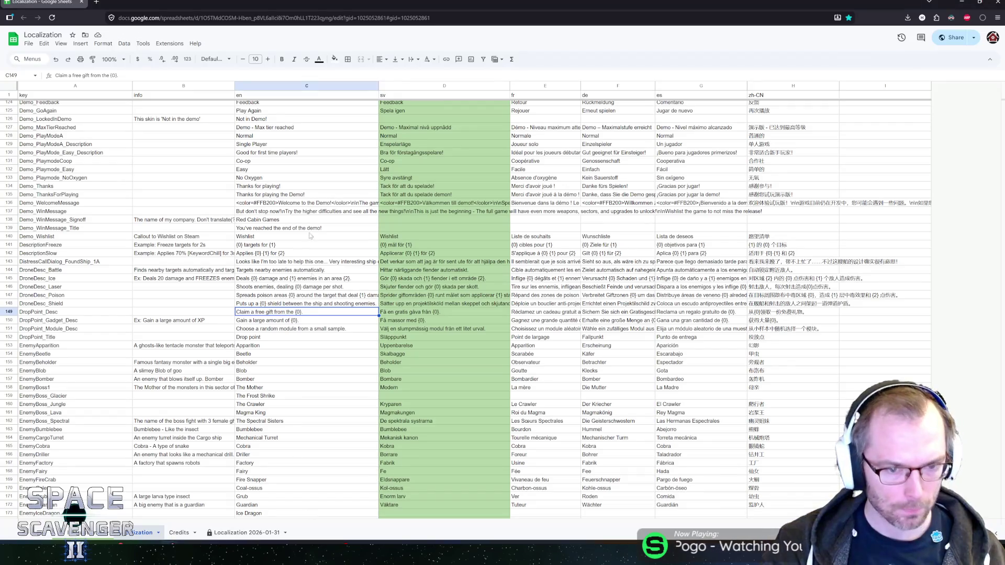
# Step: Go down column C to C161 and prefix Magma King with 'The'
pyautogui.click(262, 322)
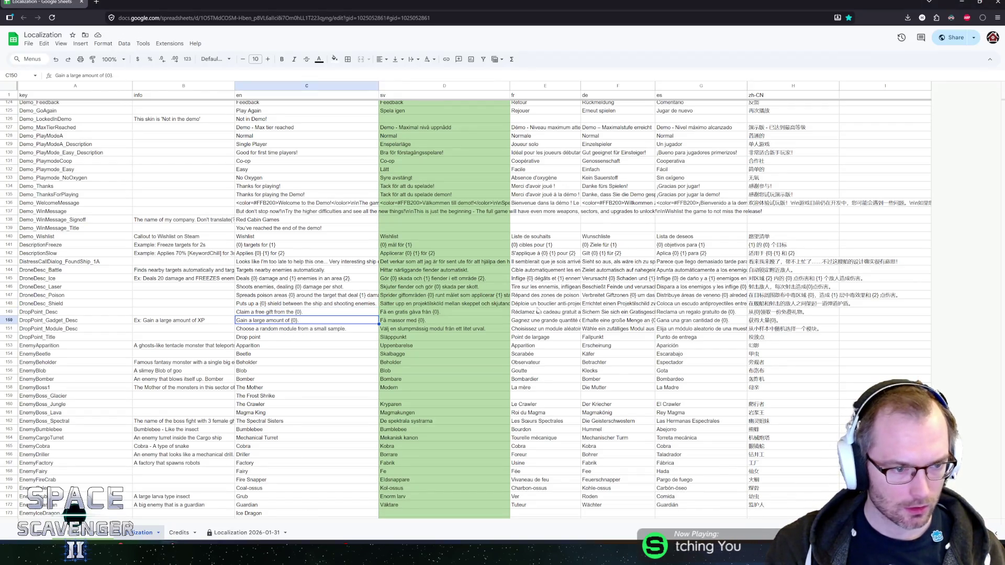
pyautogui.press('Down')
pyautogui.press('Down')
pyautogui.press('Down')
pyautogui.press('Down')
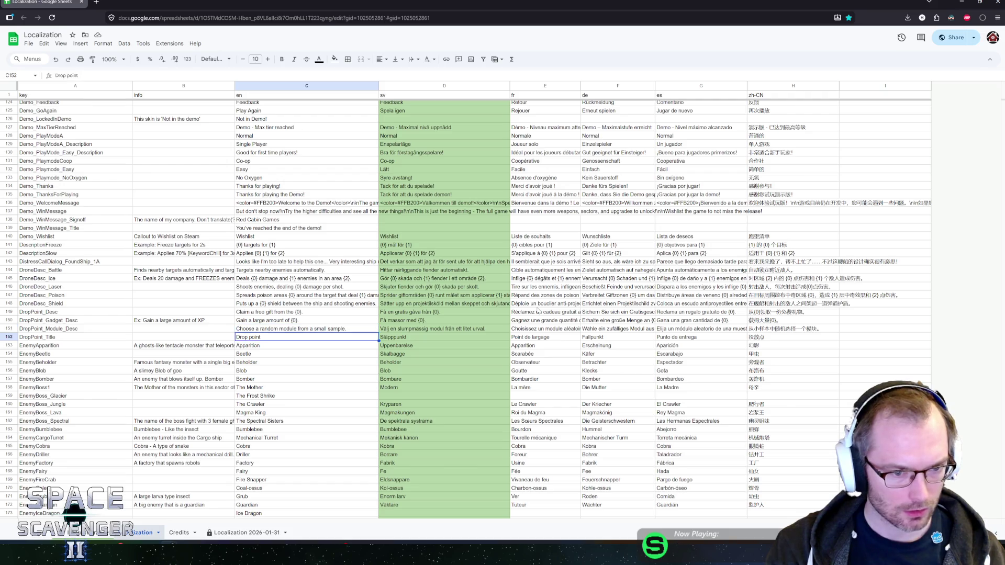
pyautogui.scroll(-4, 468, 295)
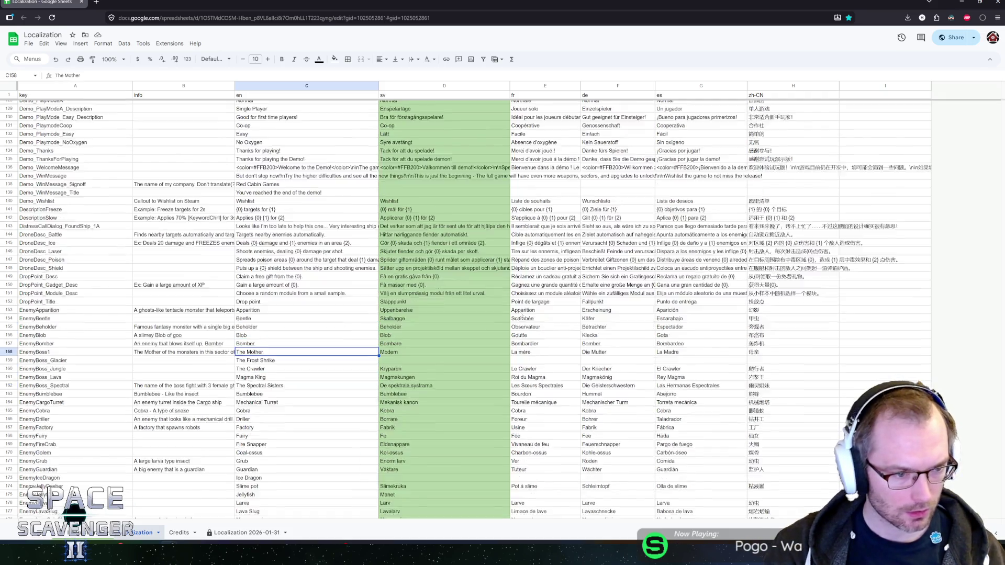
pyautogui.scroll(-1, 401, 294)
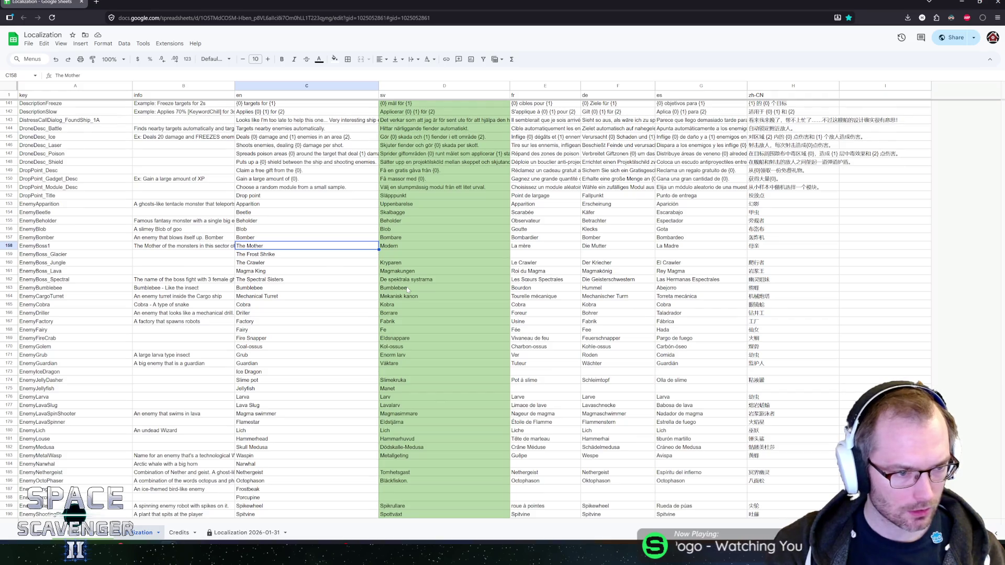
pyautogui.press('Down')
pyautogui.press('Down')
pyautogui.press('Down')
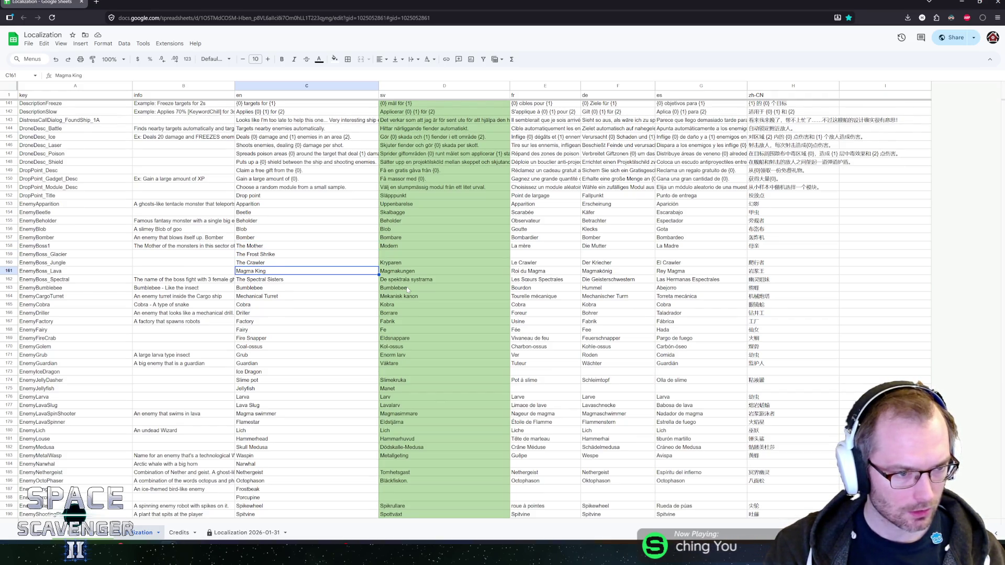
pyautogui.press('Up')
pyautogui.press('Up')
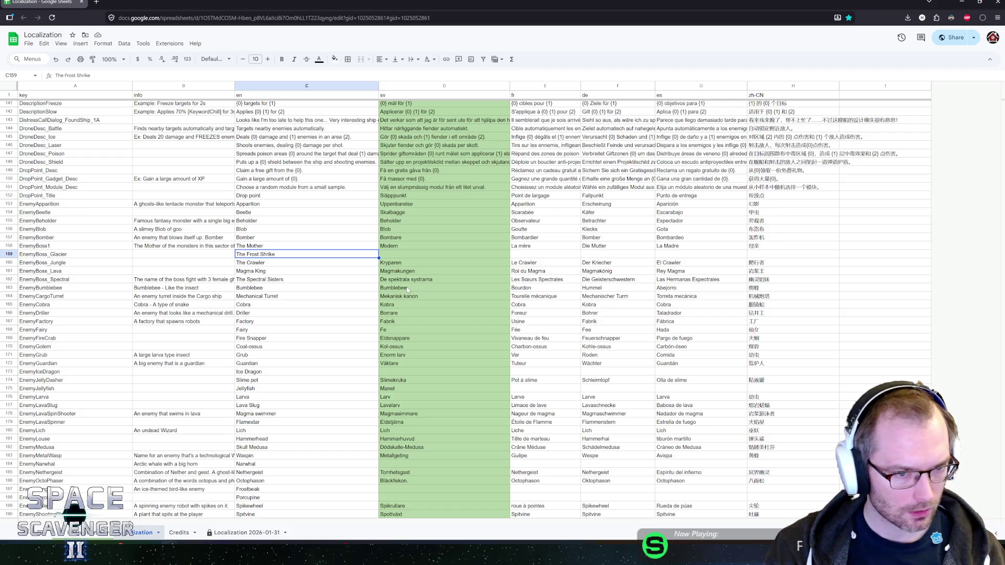
pyautogui.press('Down')
pyautogui.press('Down')
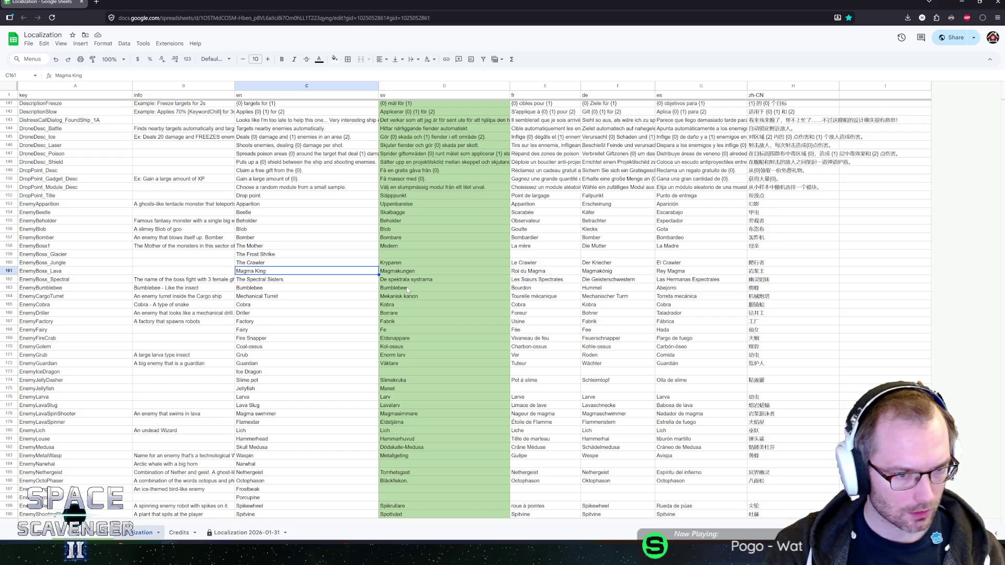
pyautogui.press('F2')
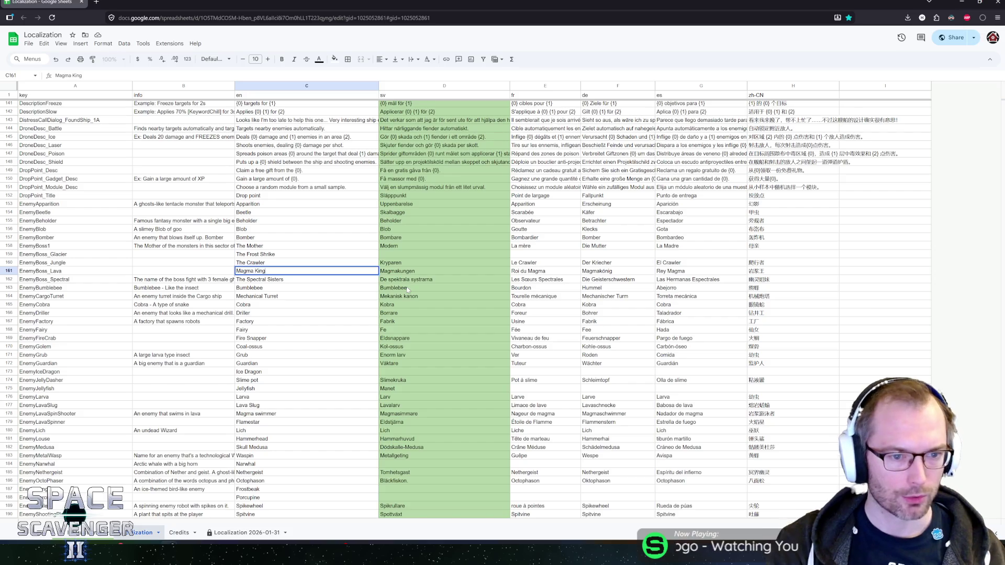
pyautogui.press('Home')
pyautogui.write('The')
pyautogui.press('Return')
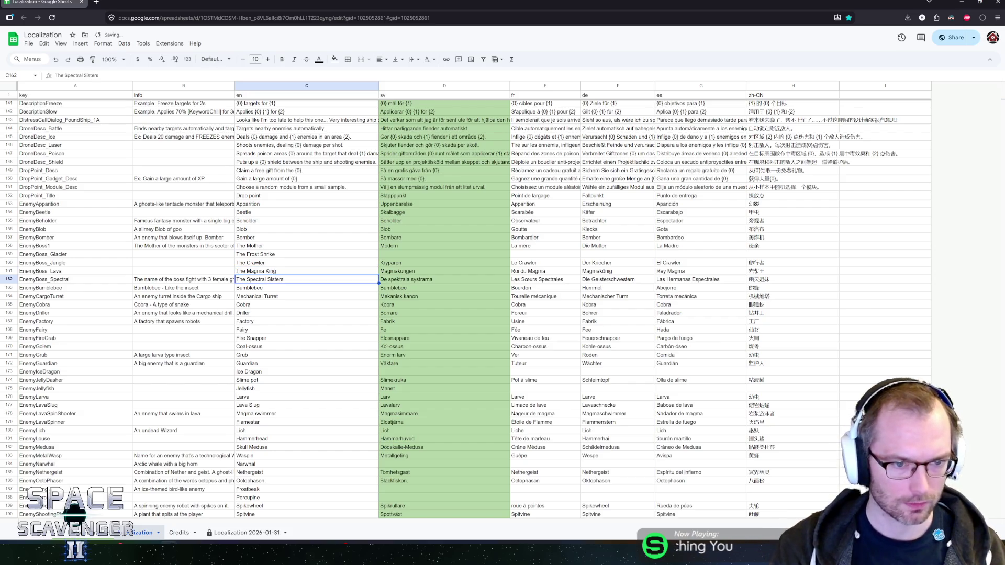
# Step: Compare nearby boss names like The Frost Shrike and The Spectral Sisters
pyautogui.click(273, 257)
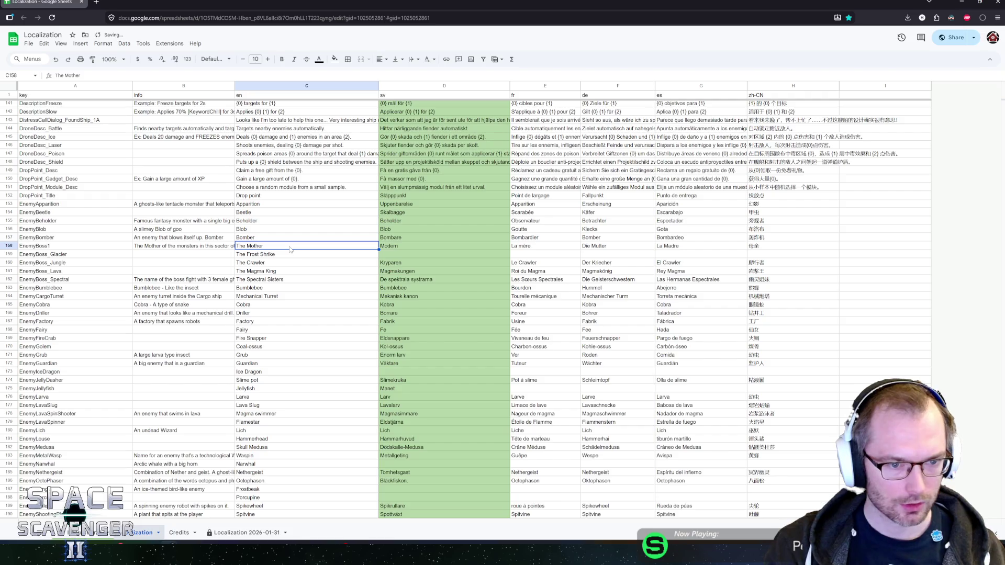
pyautogui.press('Down')
pyautogui.press('Down')
pyautogui.press('Down')
pyautogui.press('Up')
pyautogui.press('Up')
pyautogui.press('Up')
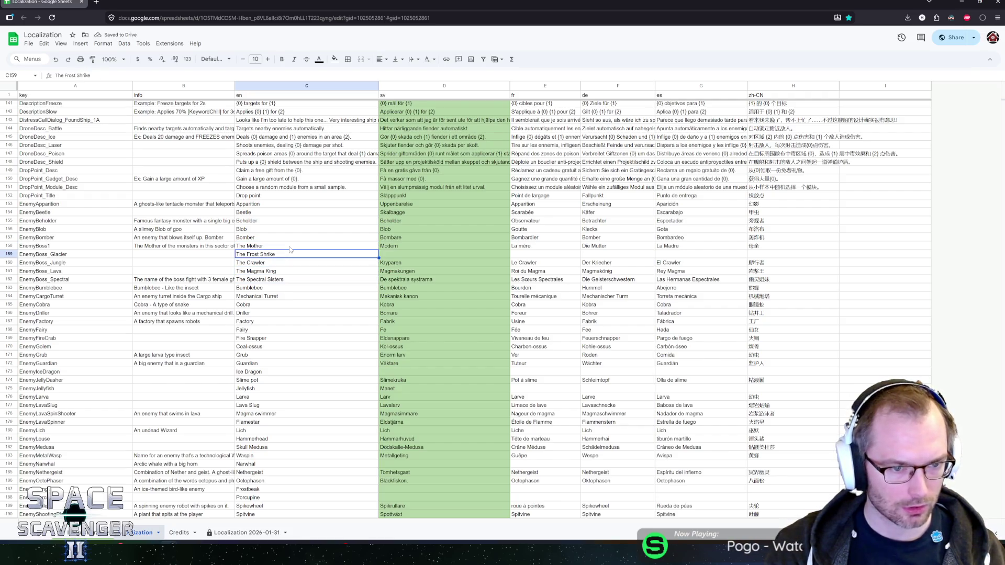
pyautogui.press('Down')
pyautogui.press('Down')
pyautogui.press('Down')
pyautogui.press('Up')
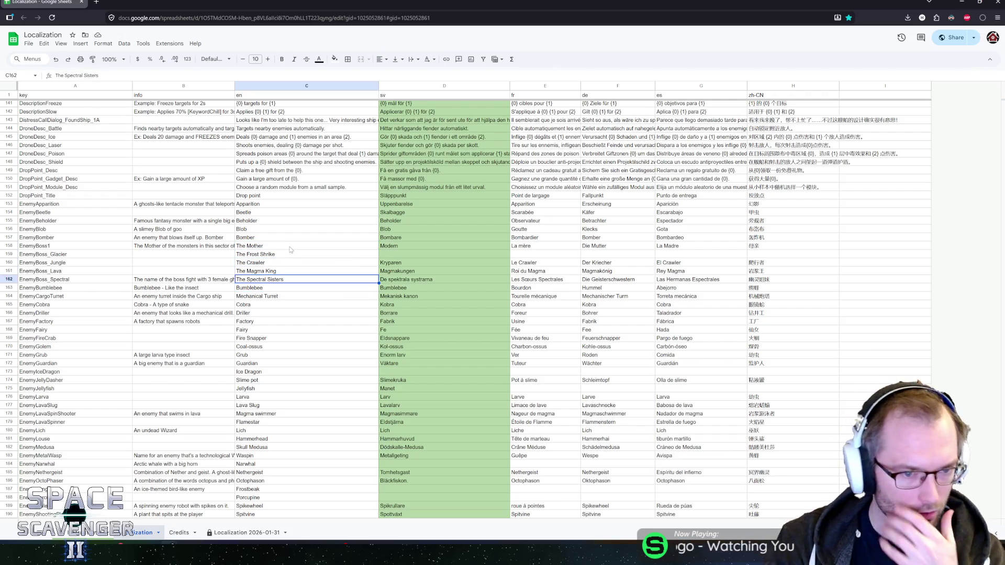
pyautogui.press('Down')
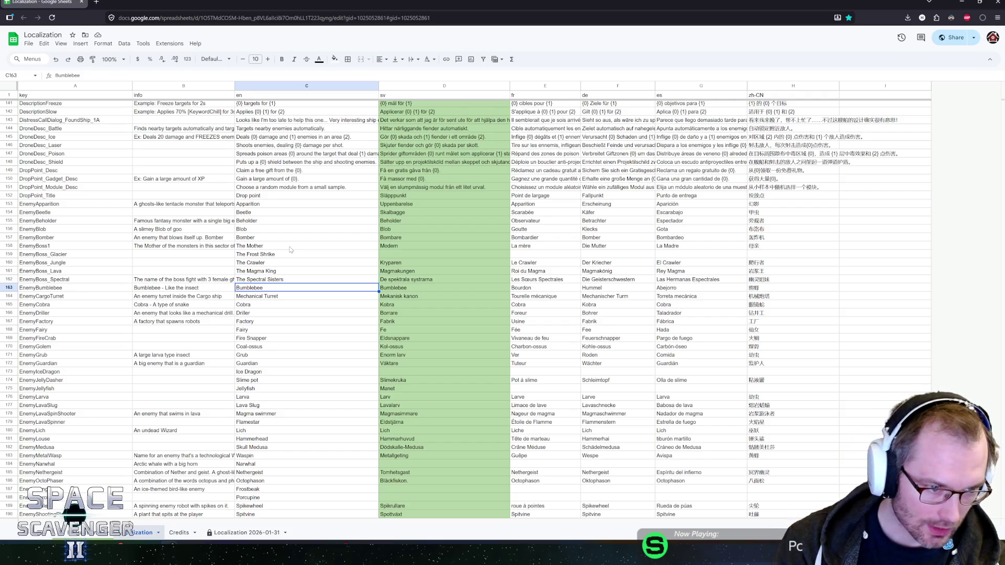
# Step: Review enemy names from Mechanical Turret through Ice Dragon down to EnemySniper
pyautogui.press('Down')
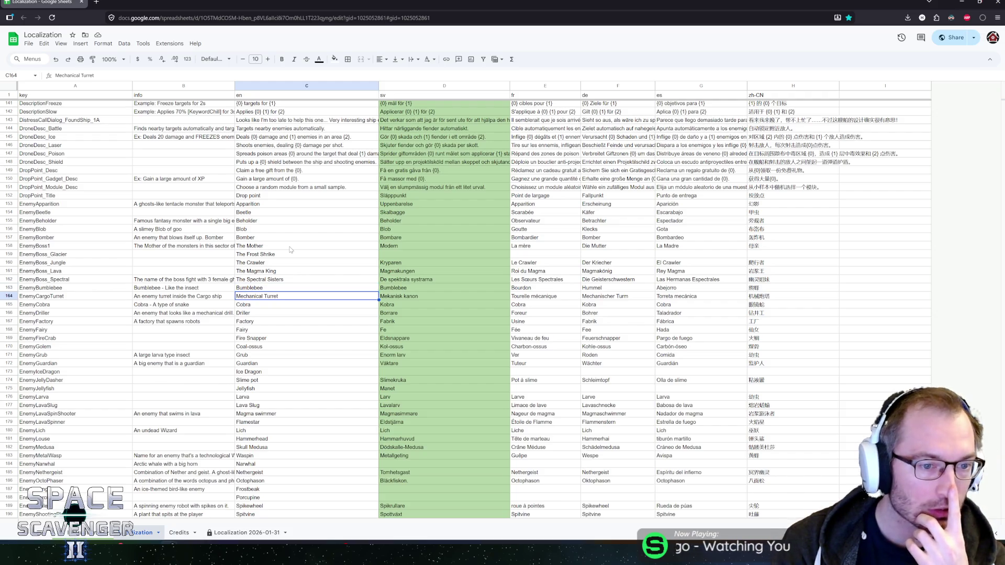
pyautogui.press('Down')
pyautogui.press('Down')
pyautogui.press('Down')
pyautogui.press('Down')
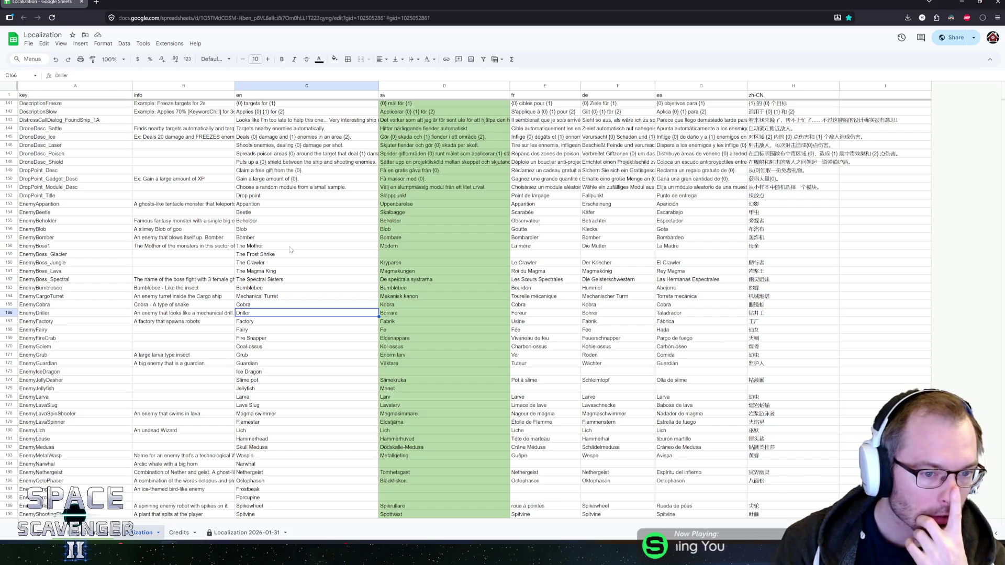
pyautogui.press('Down')
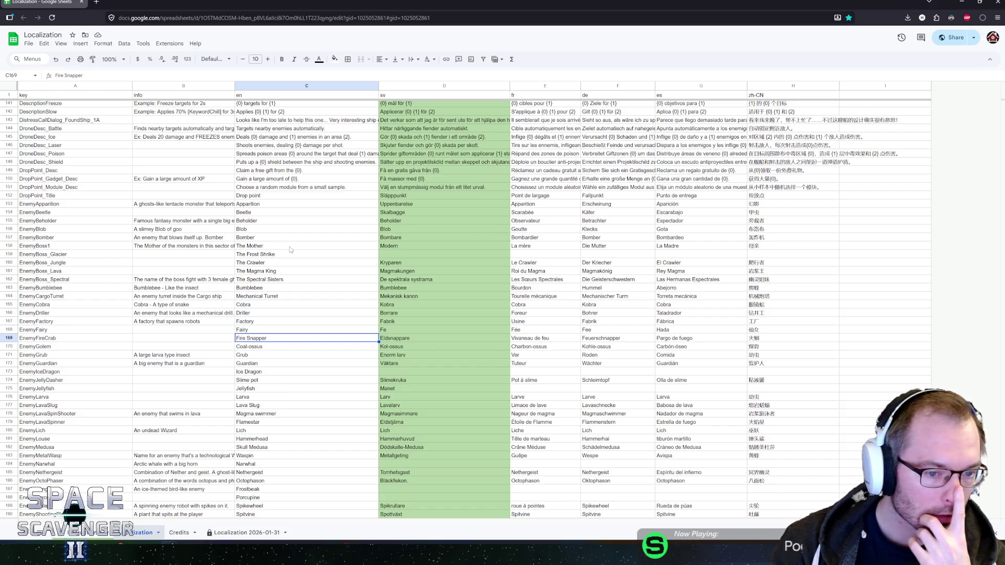
pyautogui.scroll(-5, 303, 250)
pyautogui.press('Down')
pyautogui.press('Down')
pyautogui.press('Down')
pyautogui.press('Down')
pyautogui.press('Down')
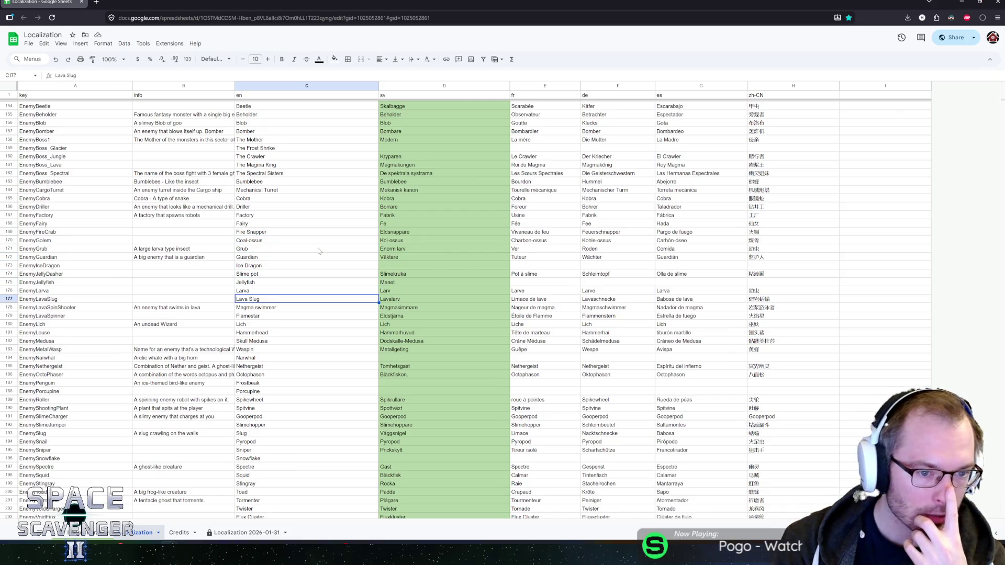
pyautogui.press('Down')
pyautogui.press('Down')
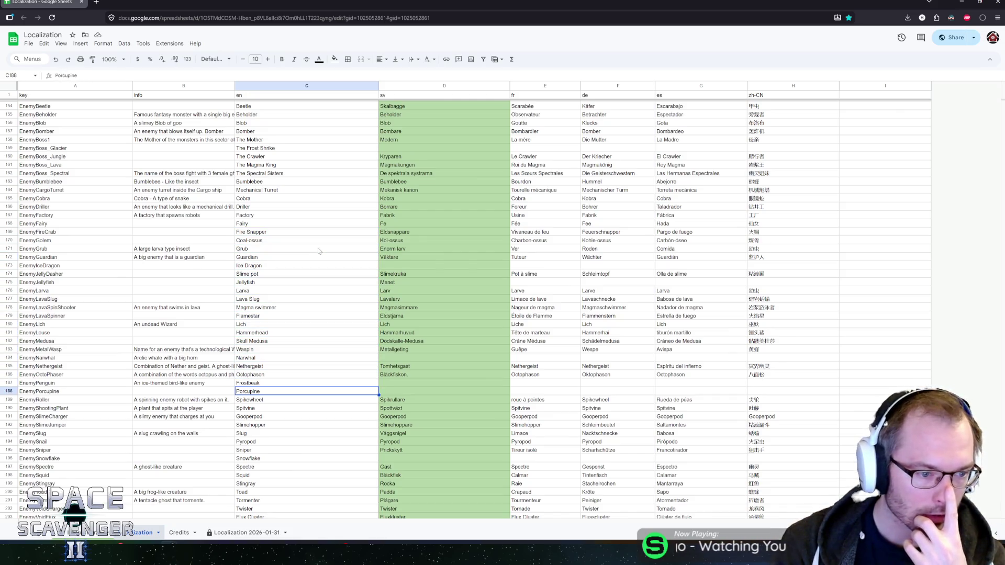
pyautogui.scroll(-7, 277, 225)
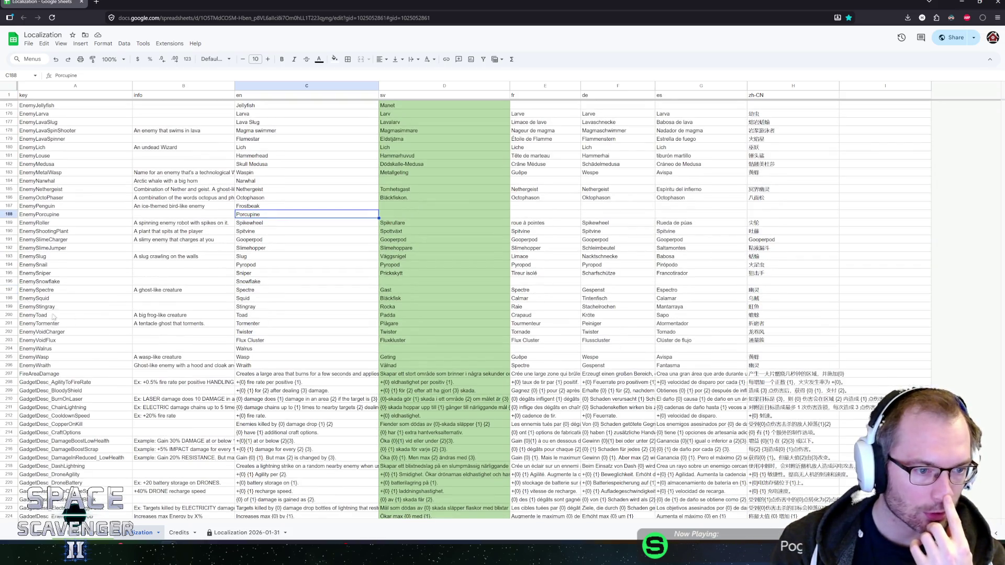
pyautogui.click(52, 273)
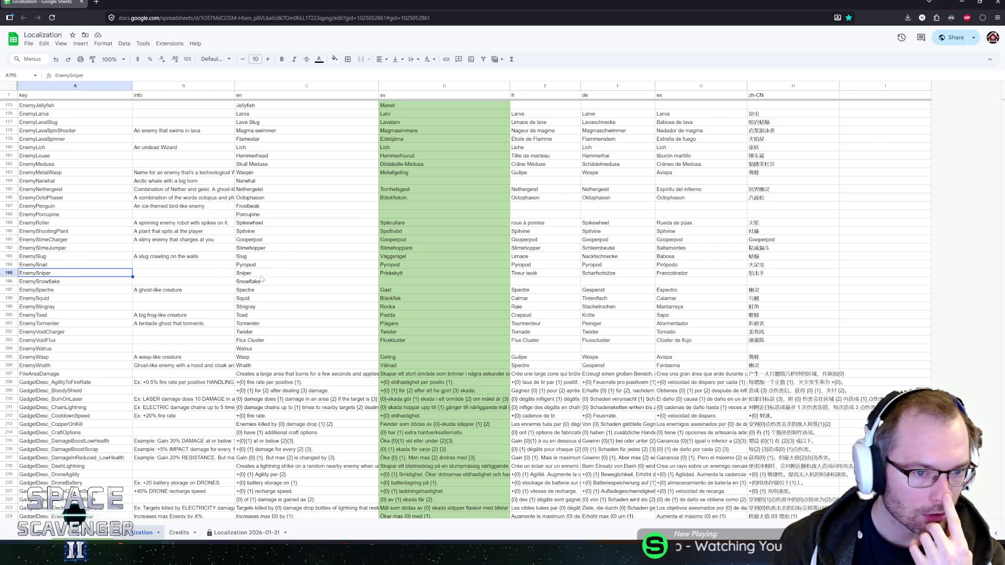
pyautogui.click(293, 298)
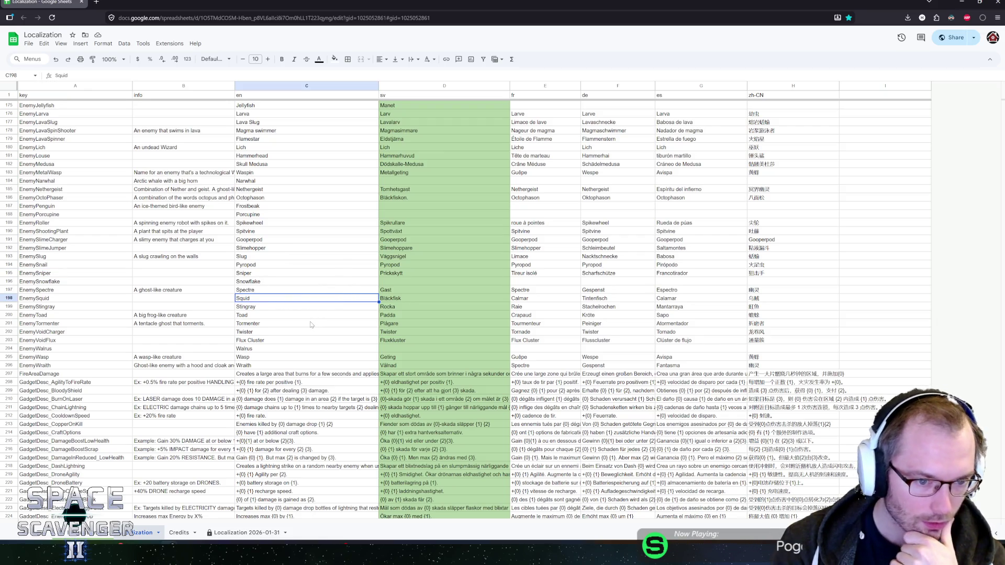
pyautogui.scroll(-2, 314, 324)
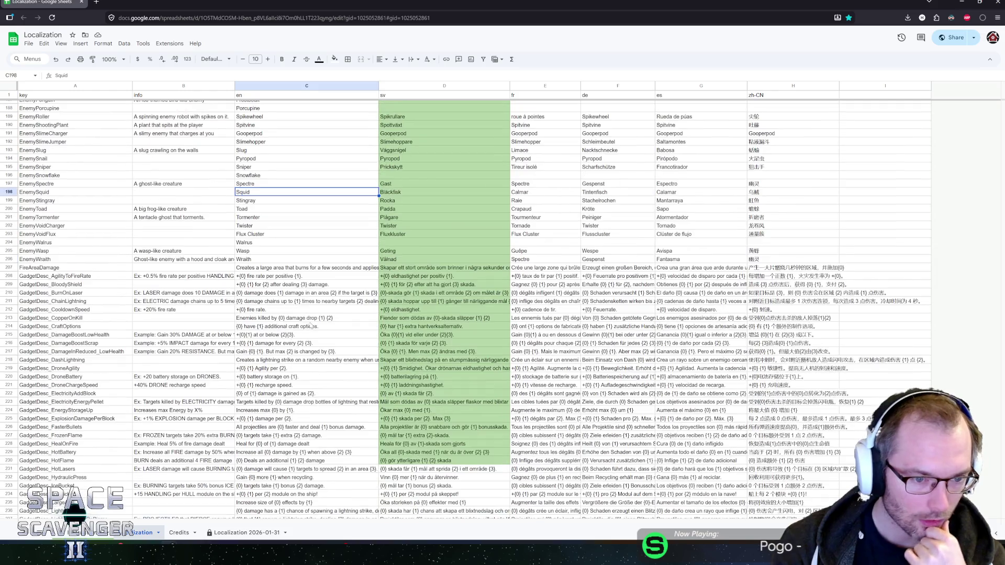
pyautogui.click(276, 277)
pyautogui.scroll(-1, 456, 269)
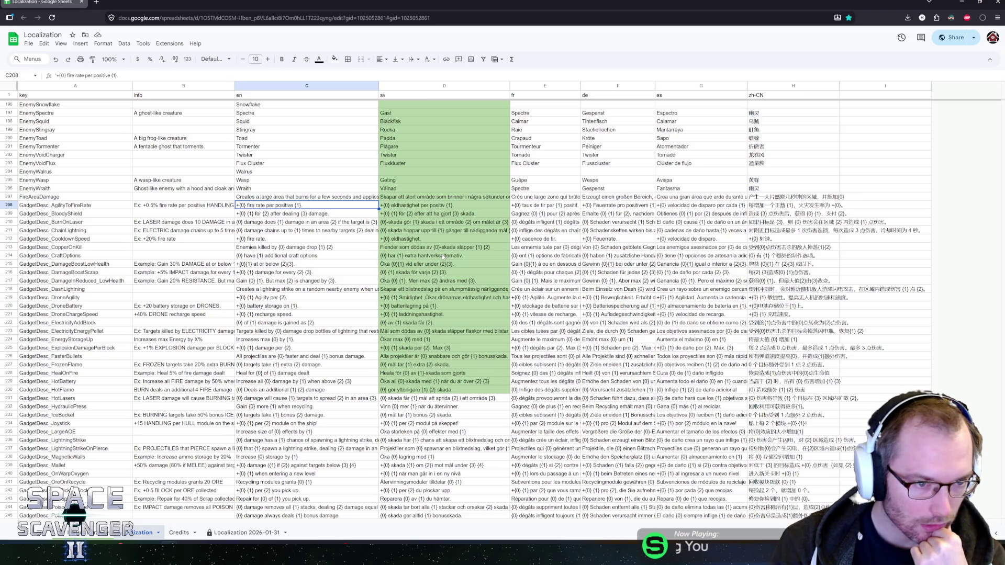
pyautogui.scroll(-1, 443, 256)
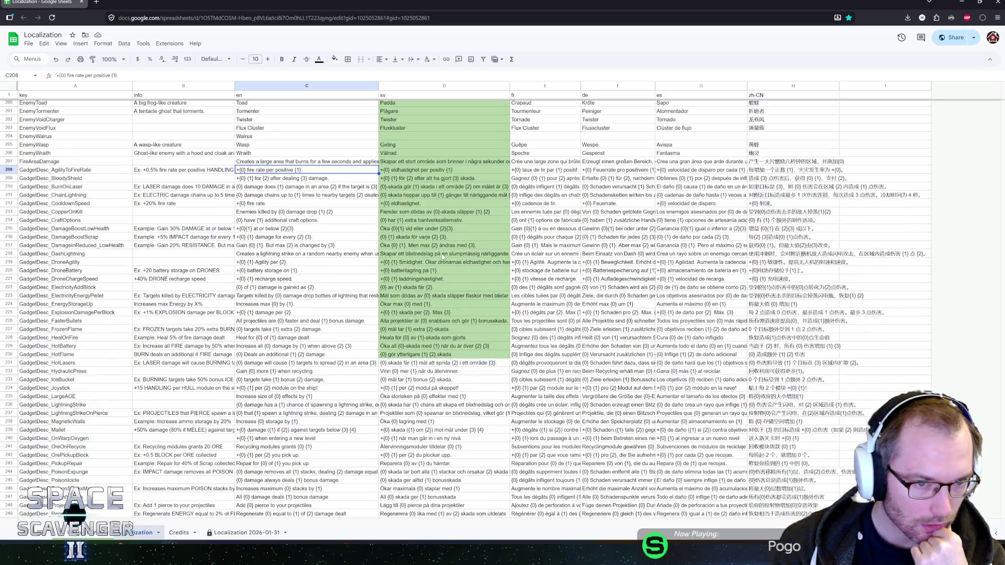
pyautogui.press('Down')
pyautogui.press('Left')
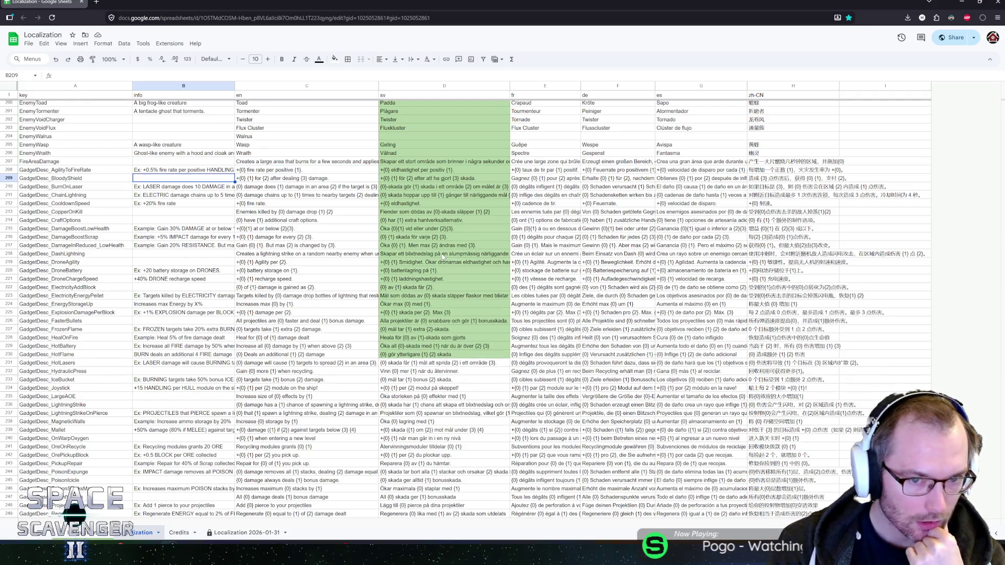
pyautogui.scroll(2, 435, 263)
# Step: Write the BloodyShield note in B209: 'Ex: +0.5% RESISTANCE per' MELEE damage taken
pyautogui.write('Ex: +')
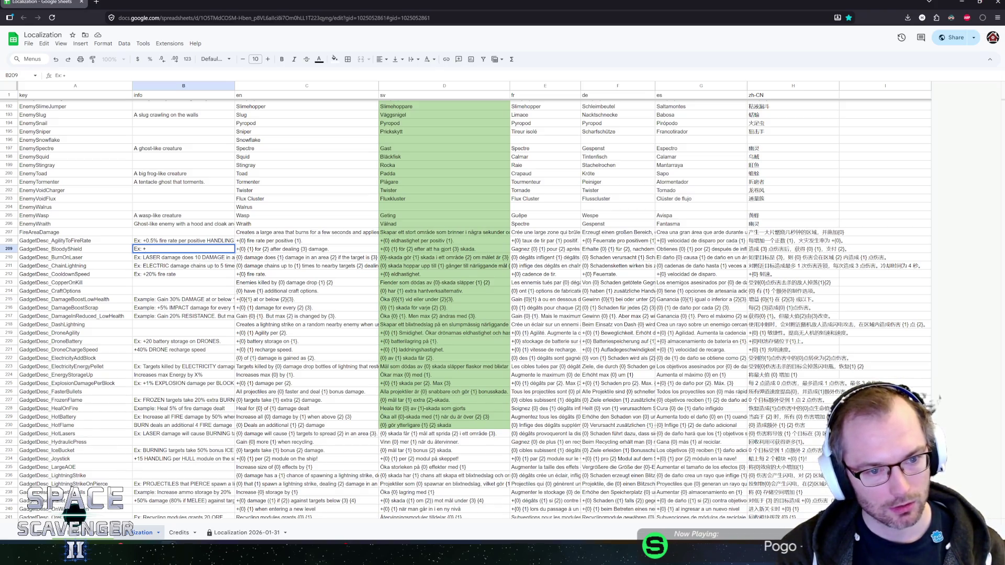
pyautogui.write('0.')
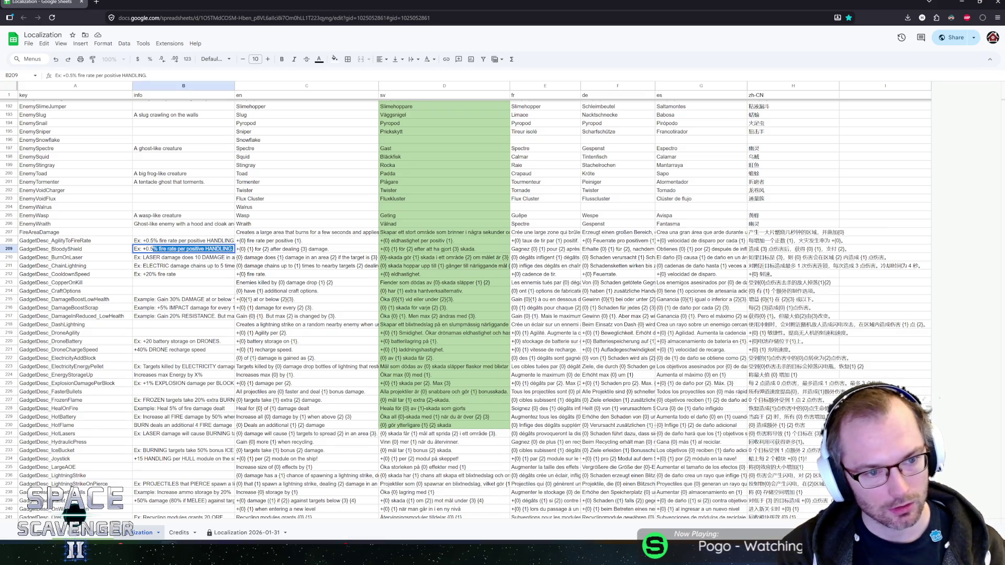
pyautogui.write('5%')
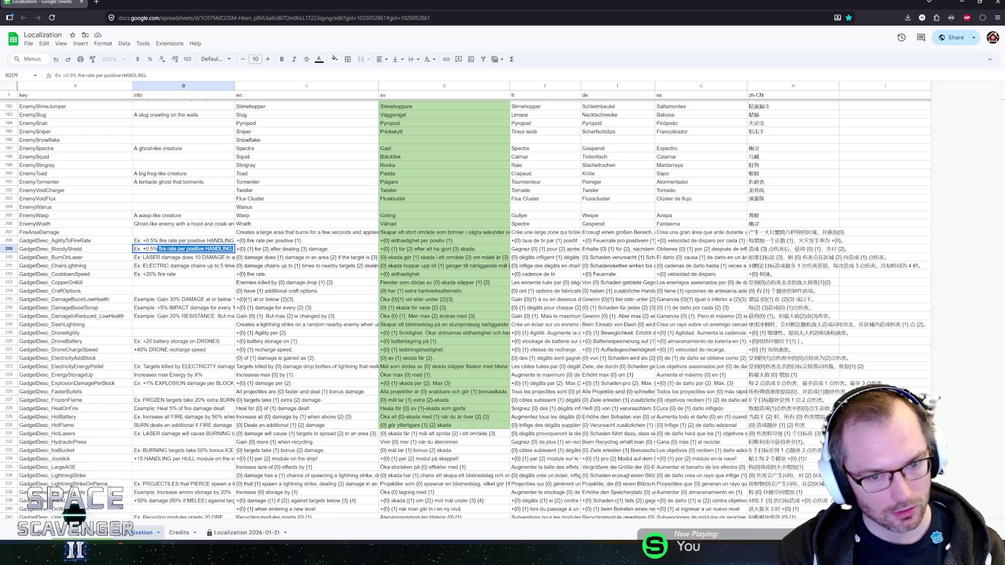
pyautogui.write(' RES')
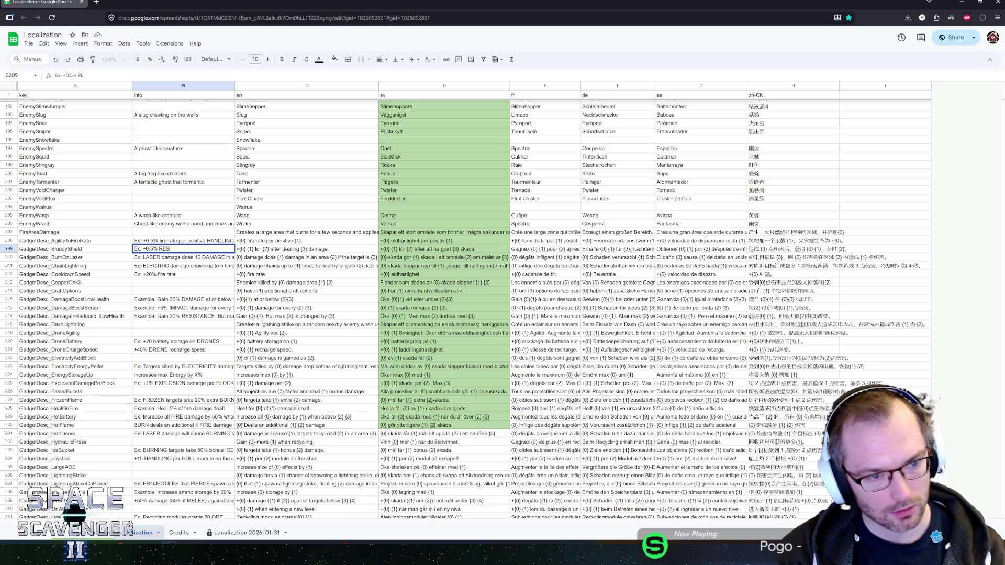
pyautogui.write('ISTANCE per')
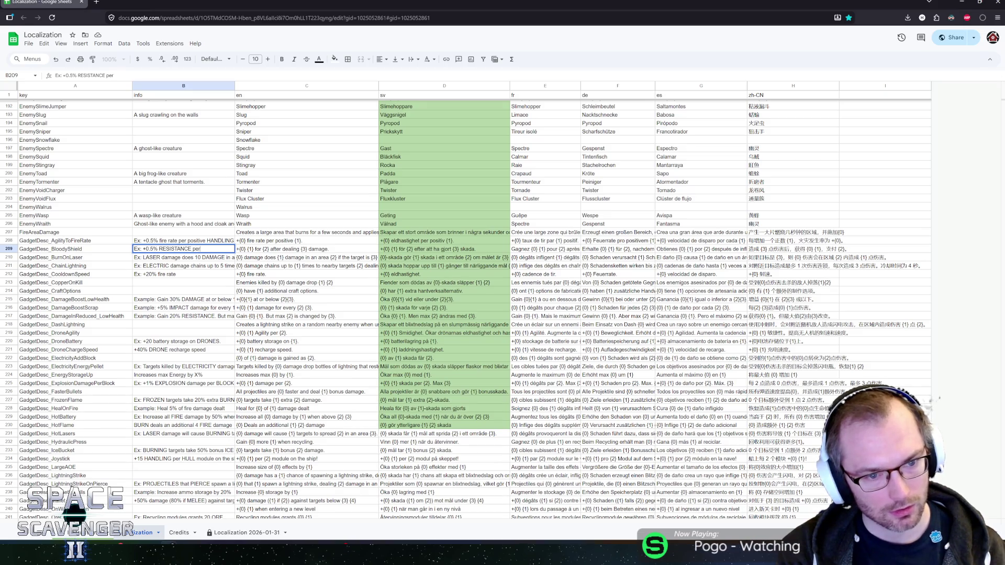
pyautogui.press('BackSpace')
pyautogui.press('BackSpace')
pyautogui.press('BackSpace')
pyautogui.write('for 10s')
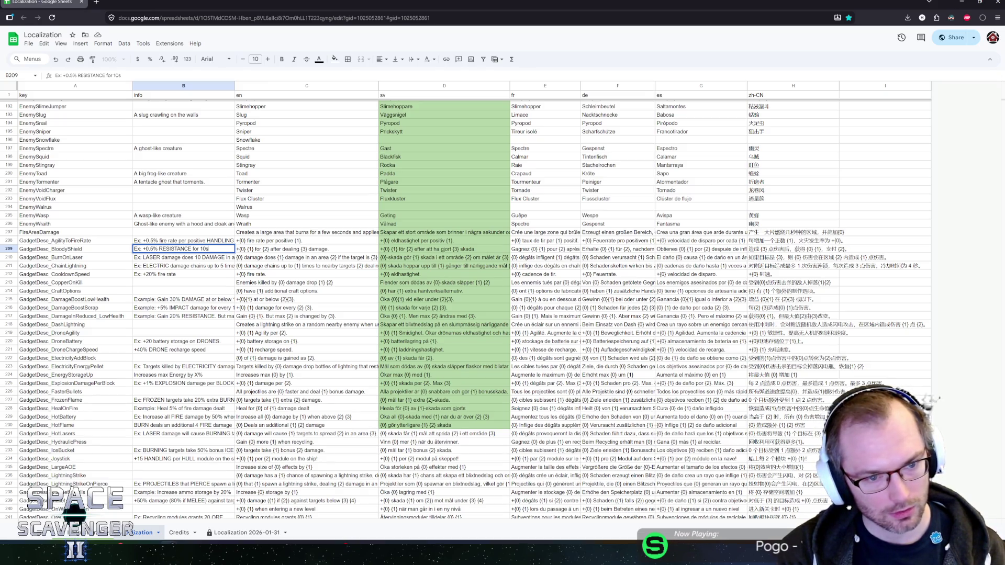
pyautogui.write(' after')
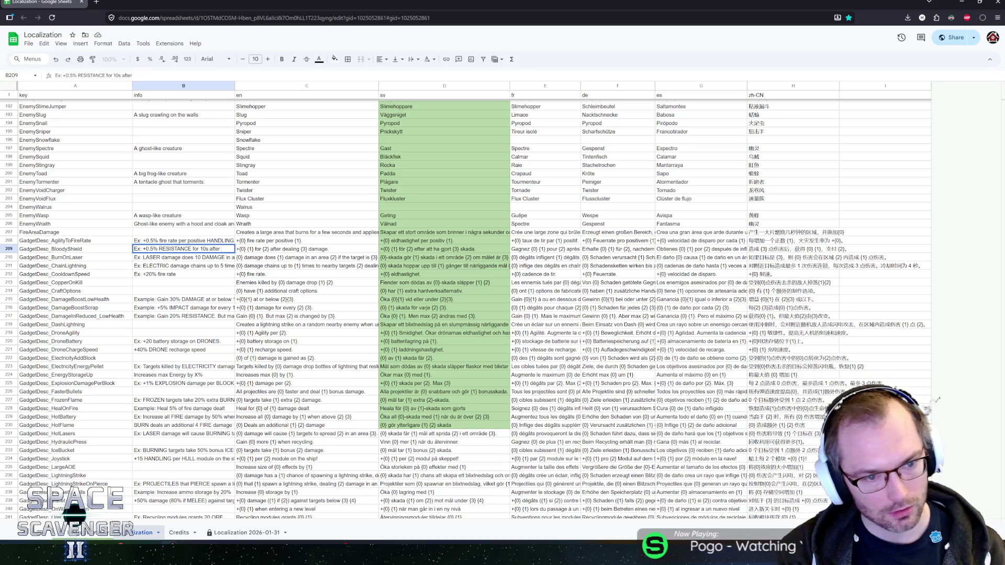
pyautogui.write(' dealing MELE')
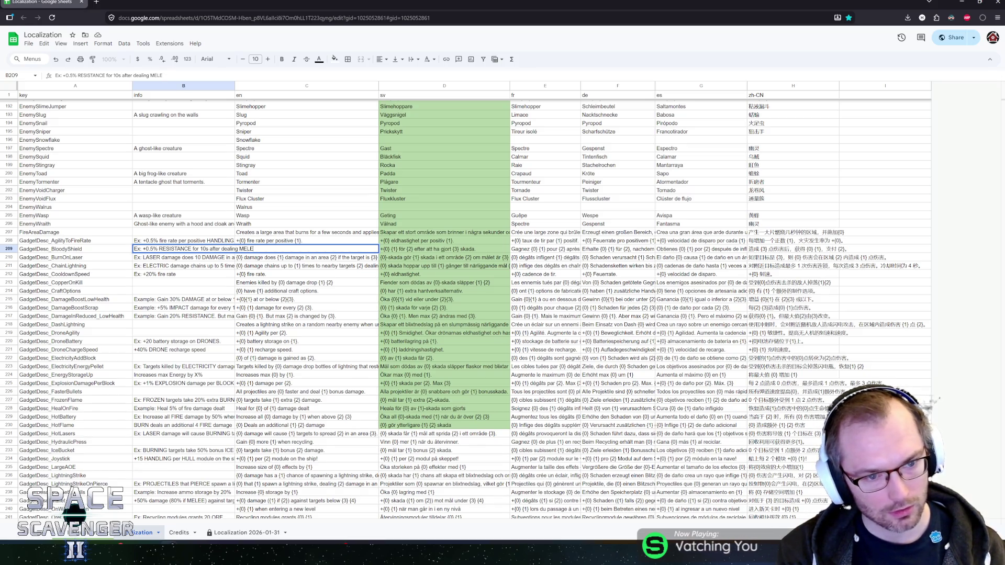
pyautogui.write('E damage.')
pyautogui.press('Return')
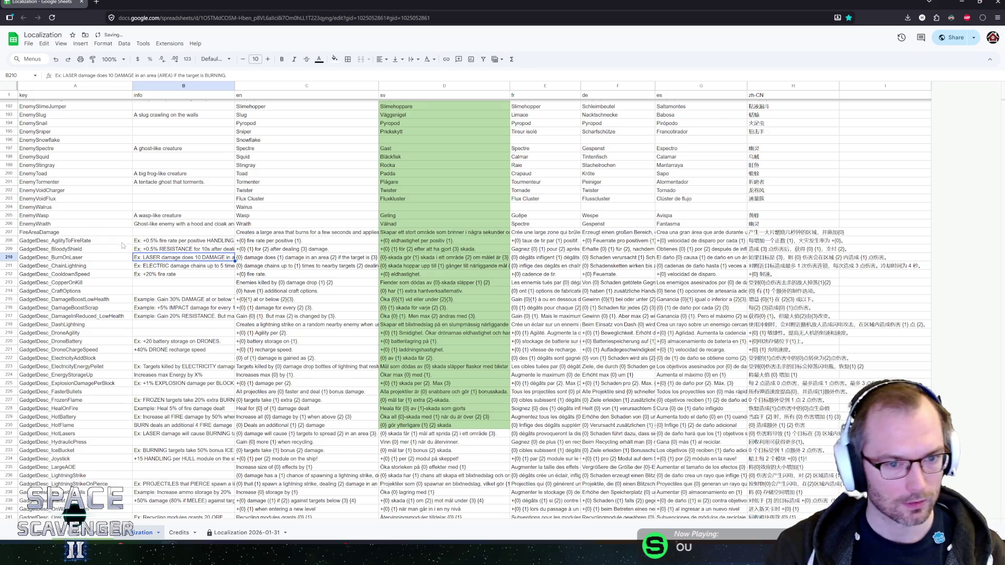
# Step: Add notes for CopperOnKill (EXPLOSION kills drop 4 COPPER) and CraftOptions (SPARE PARTS add craft options)
pyautogui.click(164, 287)
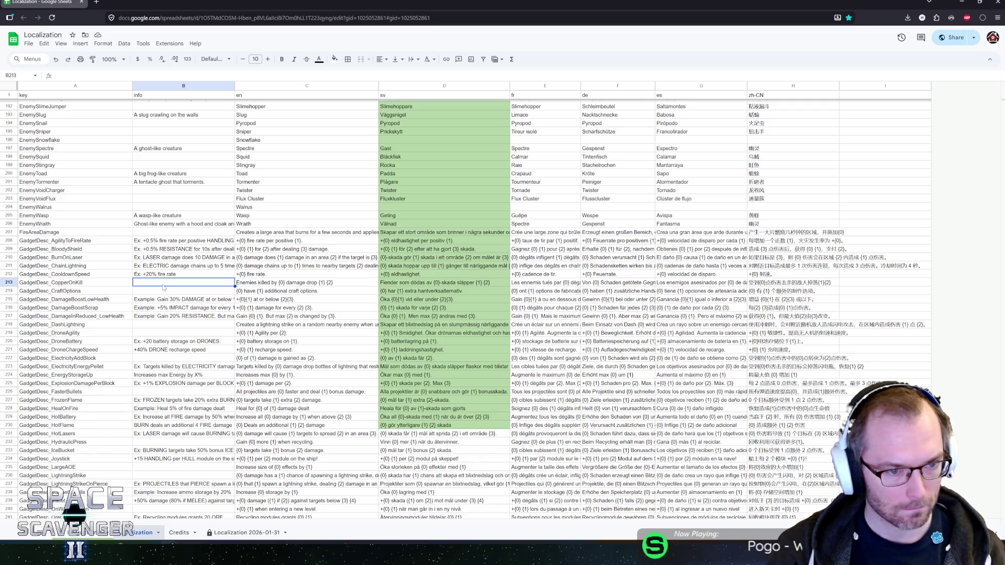
pyautogui.write('Ex: E')
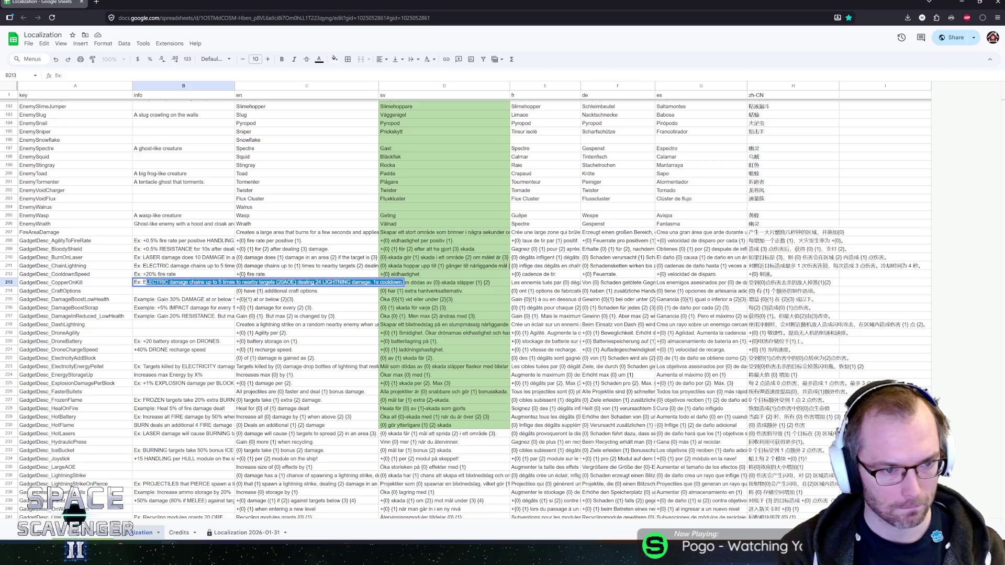
pyautogui.write('nemiled by')
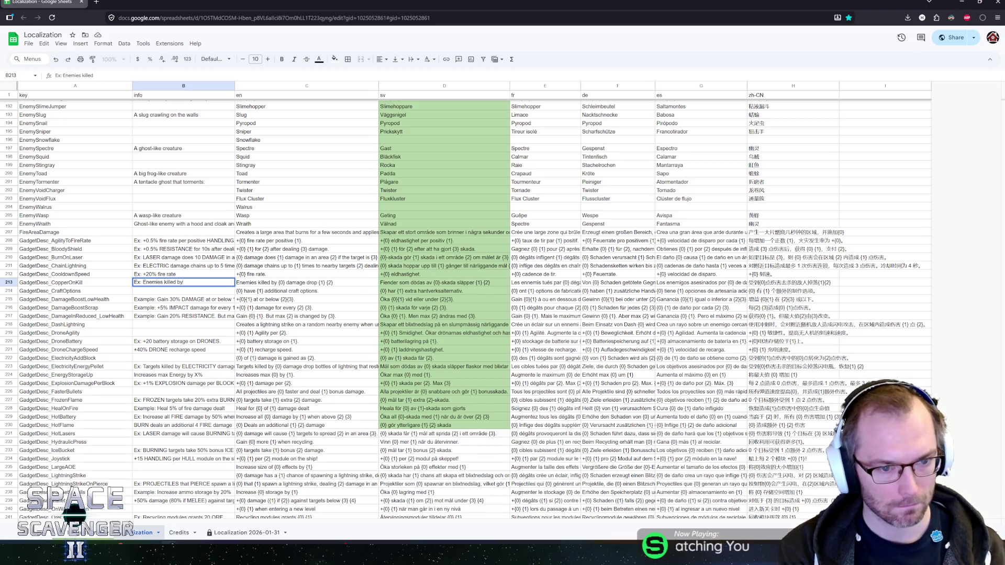
pyautogui.write('XPLOSIO')
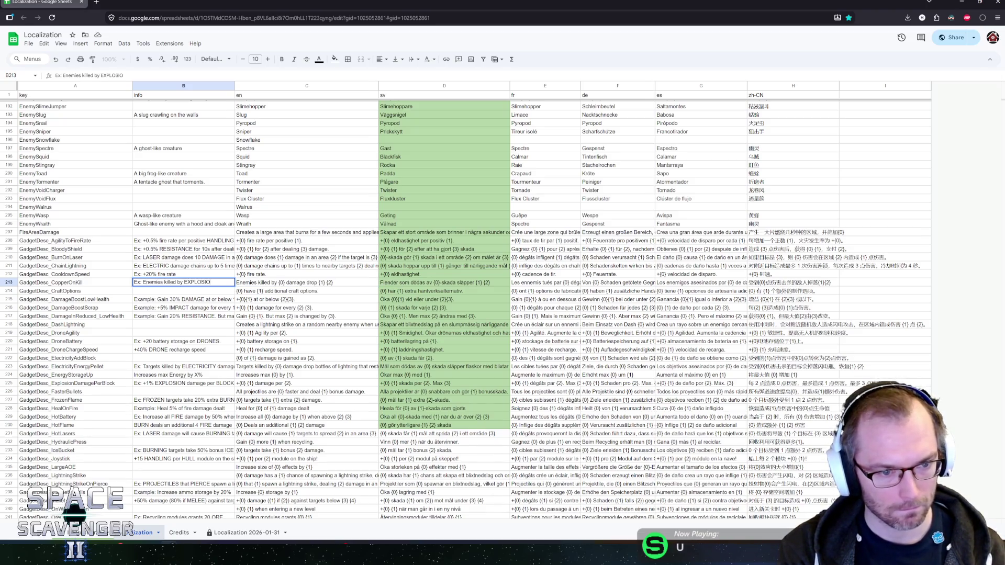
pyautogui.write('N damage drop')
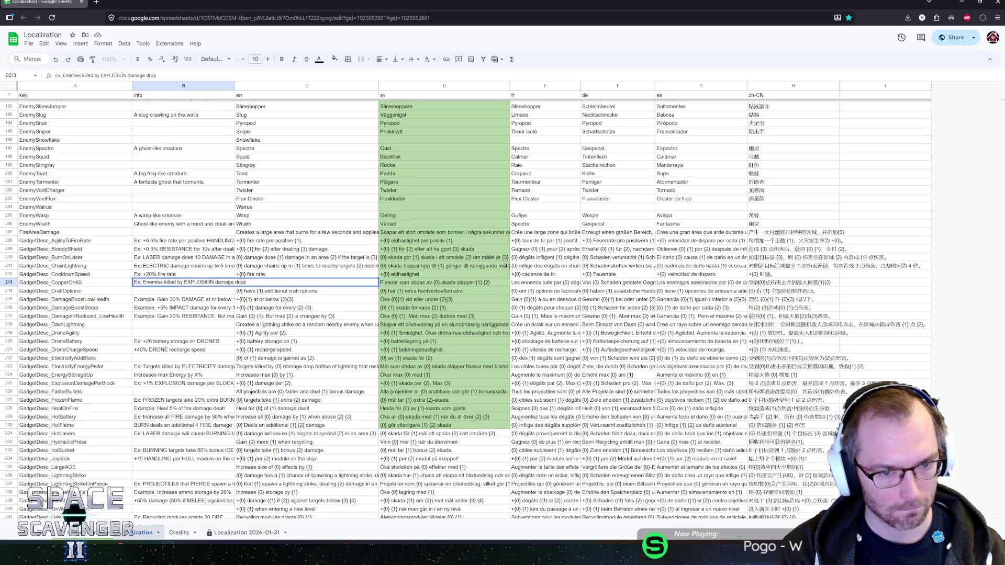
pyautogui.write(' 4 CO')
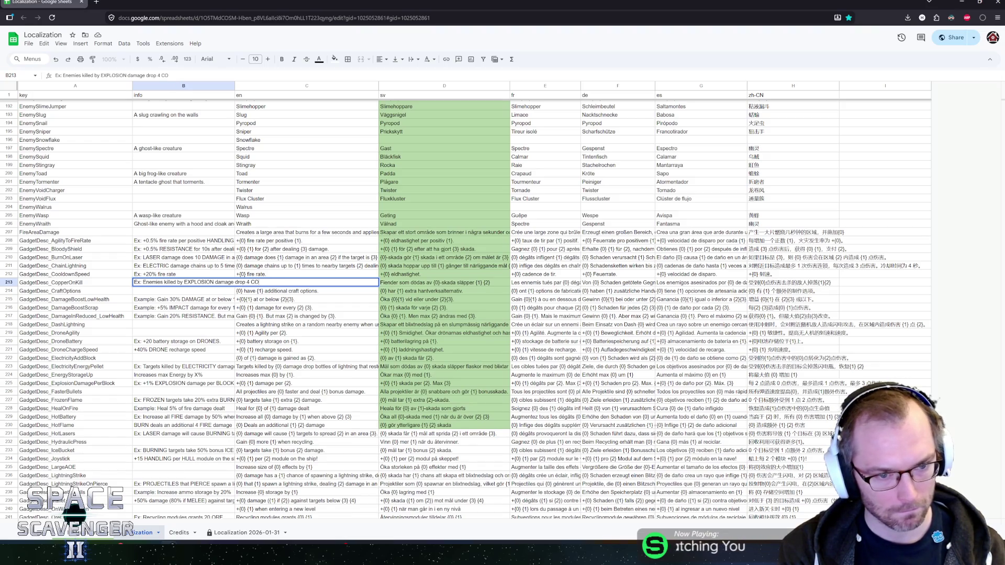
pyautogui.write('PPER')
pyautogui.press('Return')
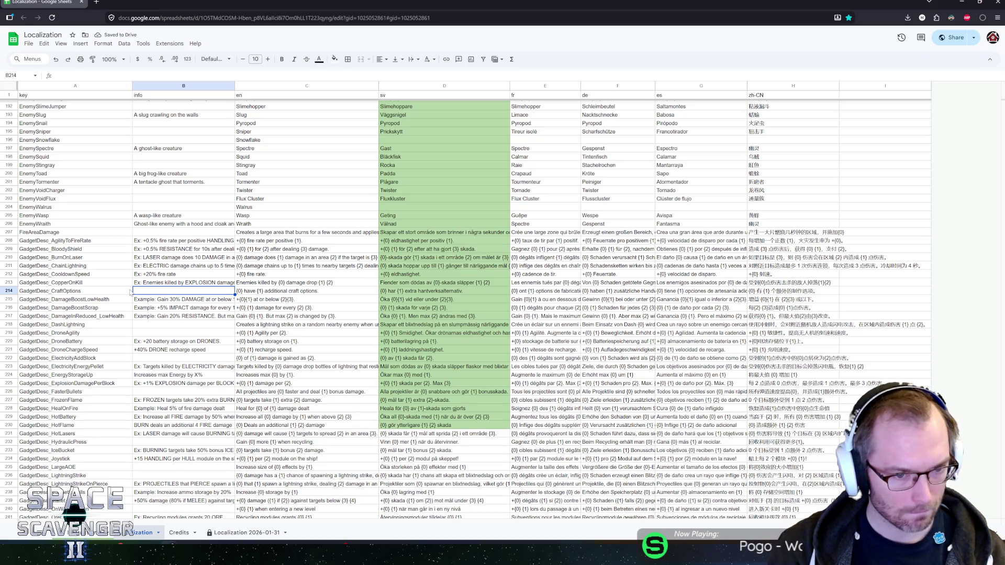
pyautogui.write('Ex')
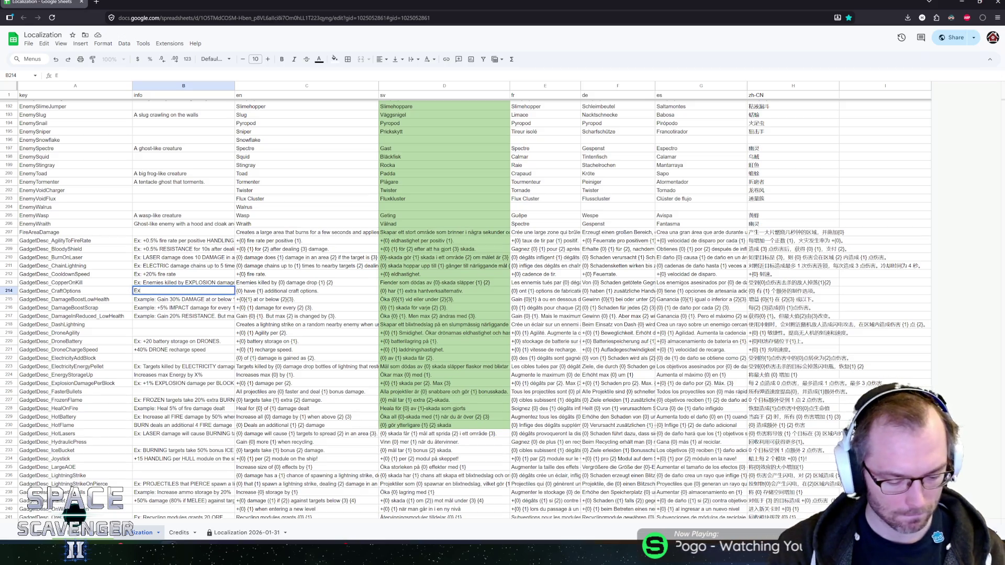
pyautogui.write(': SPARE PARTS have 2 a')
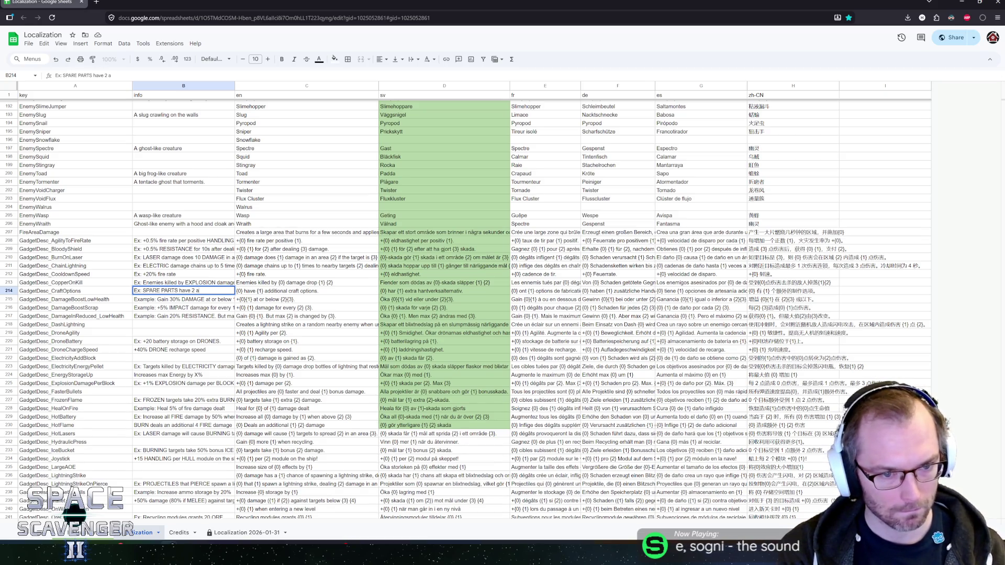
pyautogui.write(' ddi')
pyautogui.write('al craf')
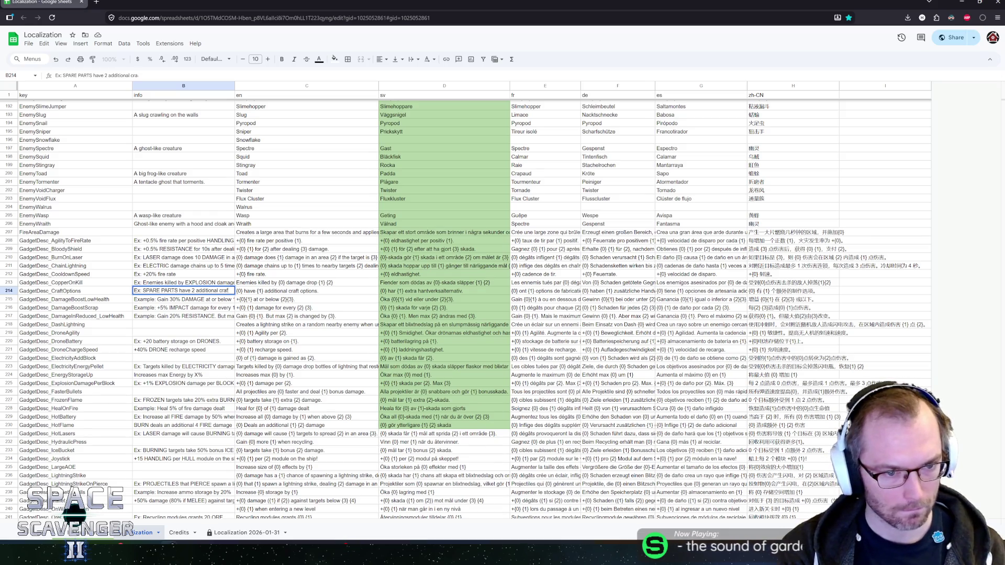
pyautogui.write('ptions')
pyautogui.press('Return')
# Step: Move down to the DashLightning row 218 and check its note and English text
pyautogui.press('Down')
pyautogui.press('Down')
pyautogui.press('Down')
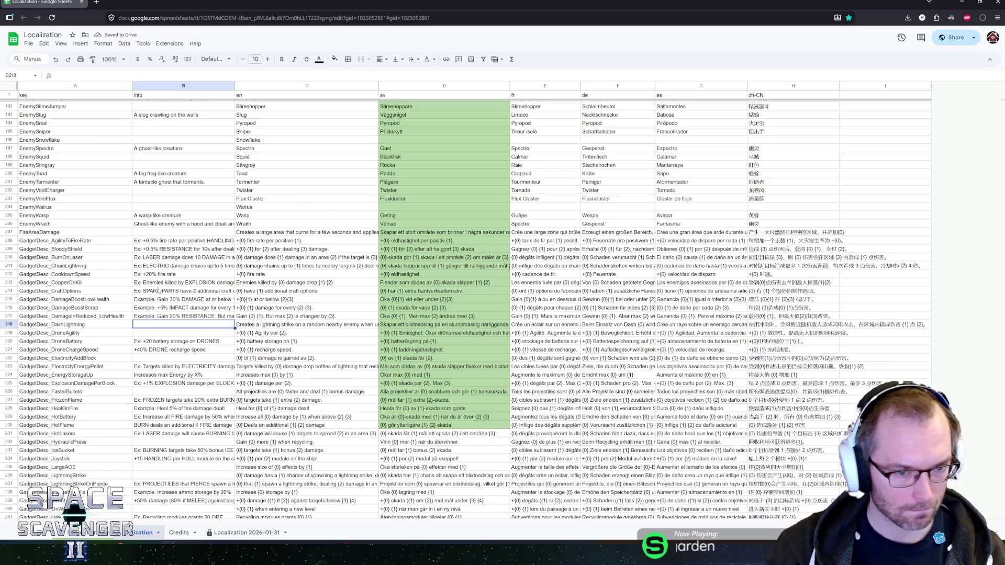
pyautogui.scroll(-1, 176, 294)
pyautogui.click(308, 281)
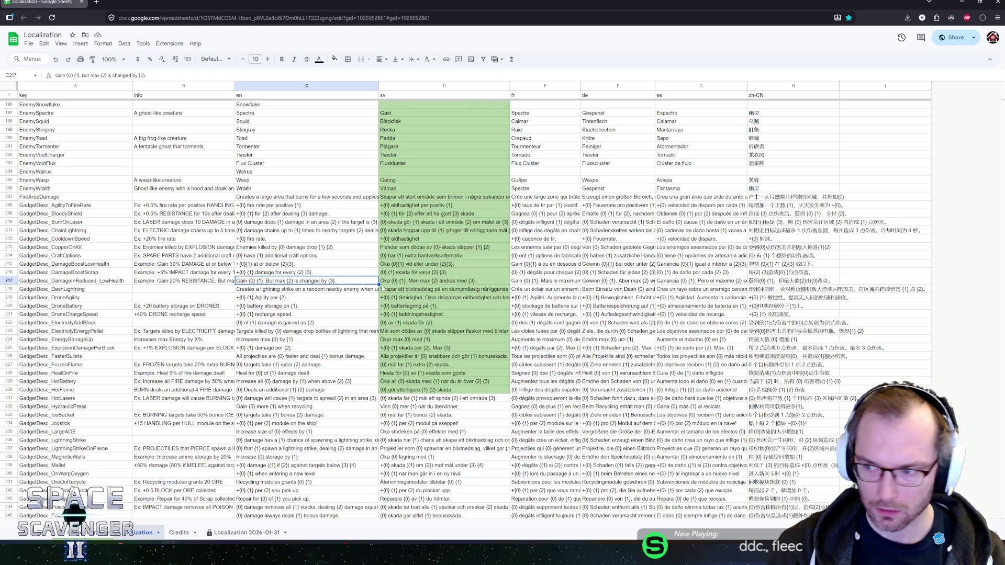
pyautogui.press('Left')
pyautogui.press('Down')
pyautogui.scroll(-2, 267, 293)
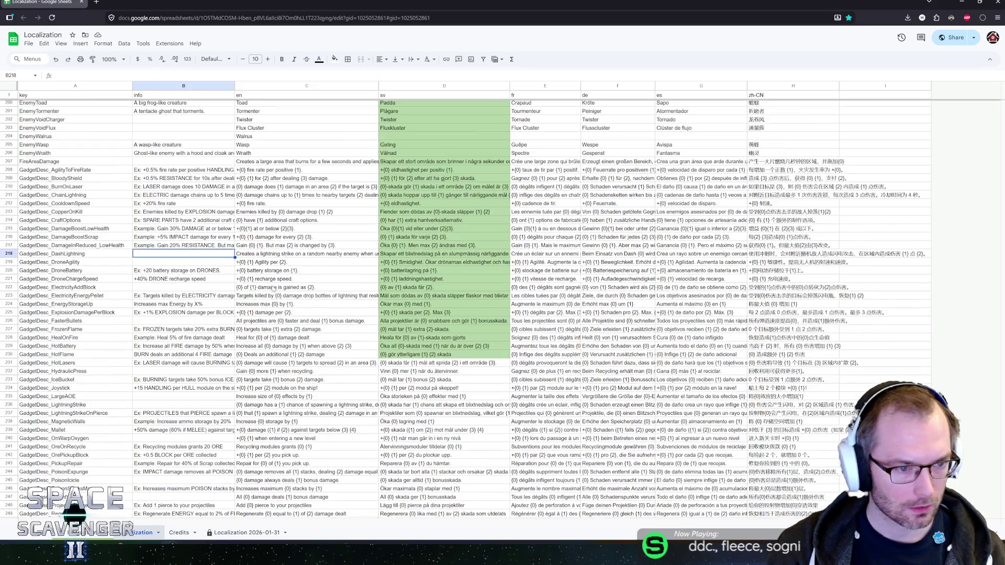
pyautogui.press('Down')
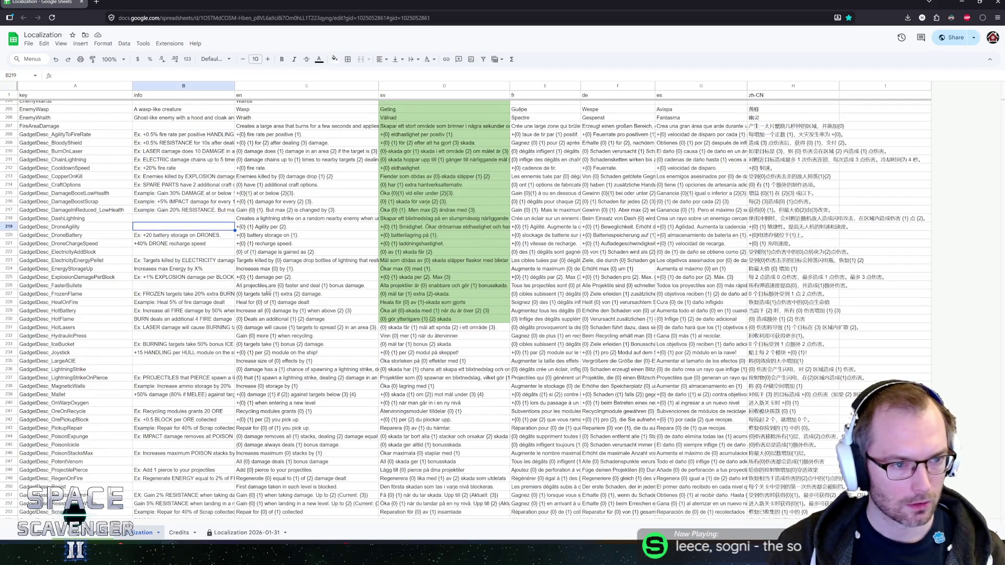
pyautogui.press('Up')
pyautogui.press('Down')
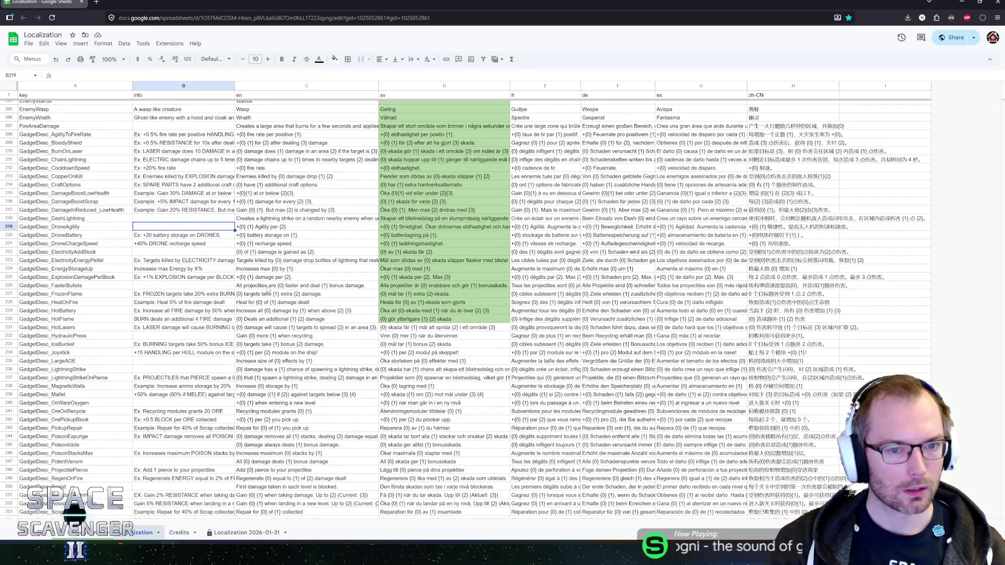
pyautogui.press('Up')
pyautogui.press('Right')
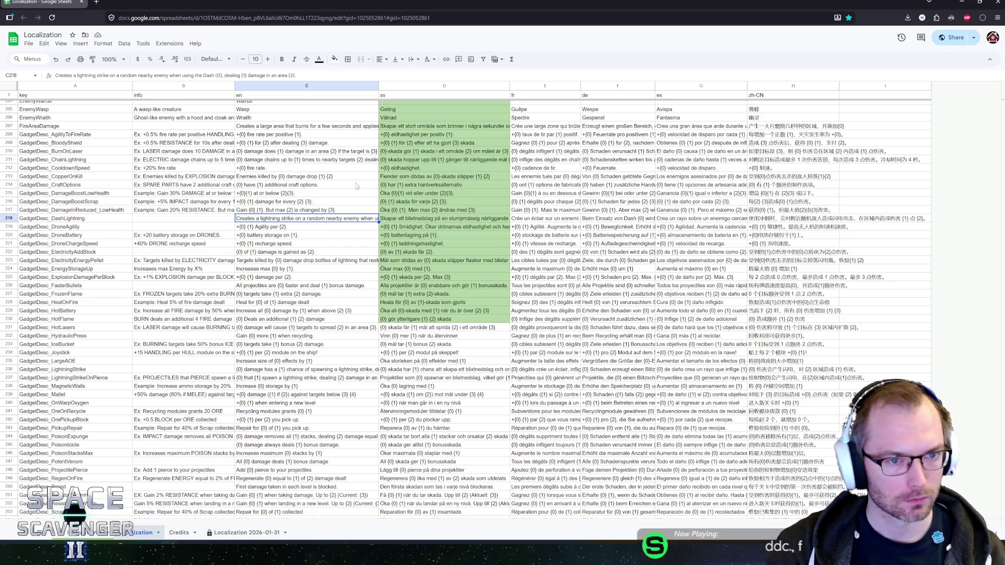
# Step: Copy C218's English description into the B218 note after 'Ex:'
pyautogui.press('Return')
pyautogui.hotkey('ctrl', 'a')
pyautogui.hotkey('ctrl', 'c')
pyautogui.click(169, 220)
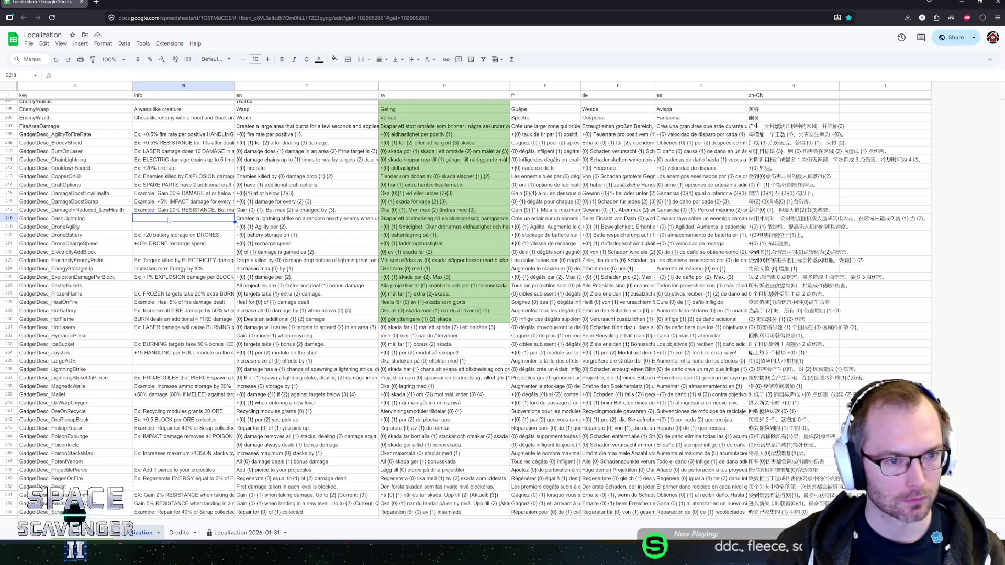
pyautogui.write('Ex:')
pyautogui.hotkey('ctrl', 'v')
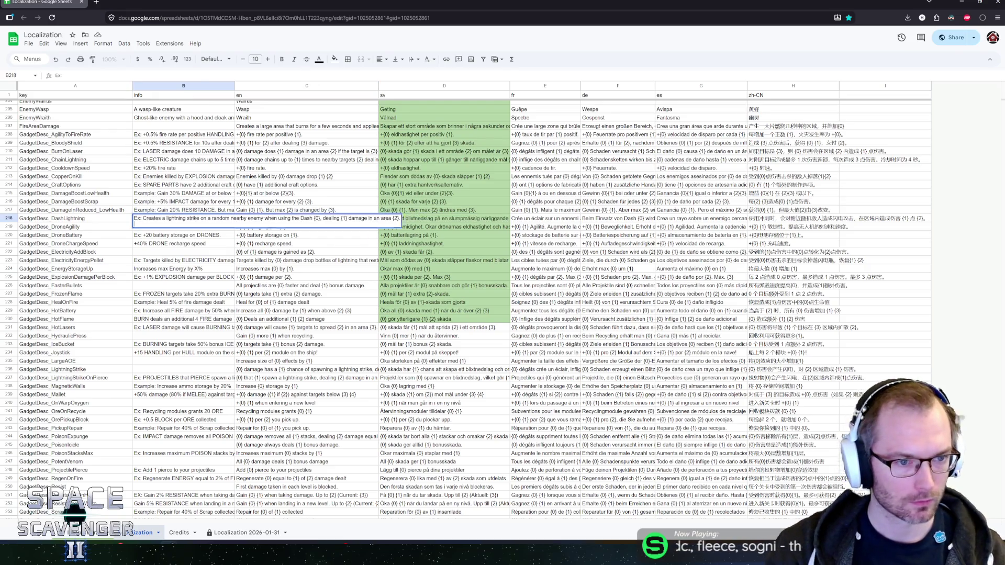
pyautogui.hotkey('shift', 'Tab')
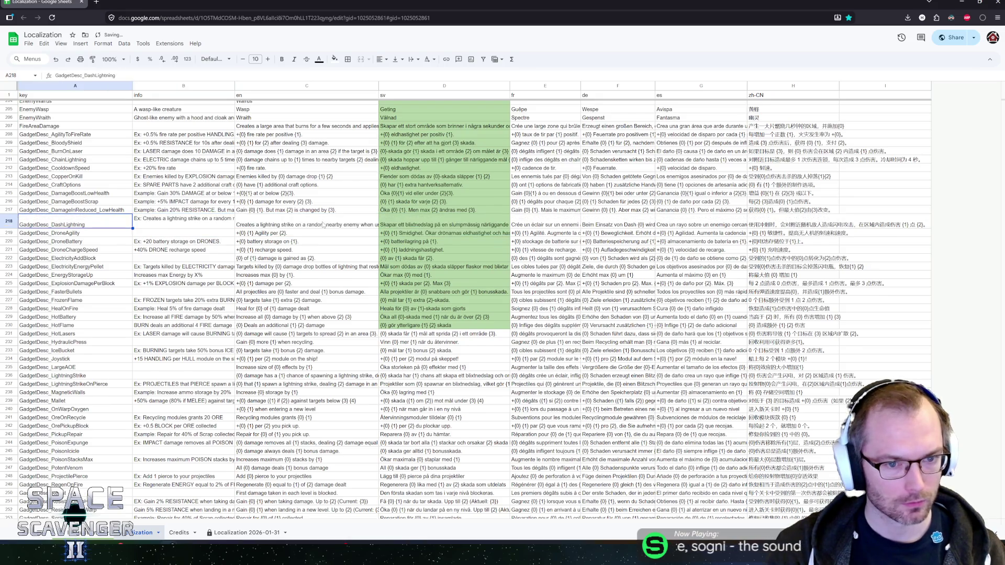
# Step: Replace the note's placeholders with INPUT ICON, 30 and AOE
pyautogui.press('Tab')
pyautogui.press('Return')
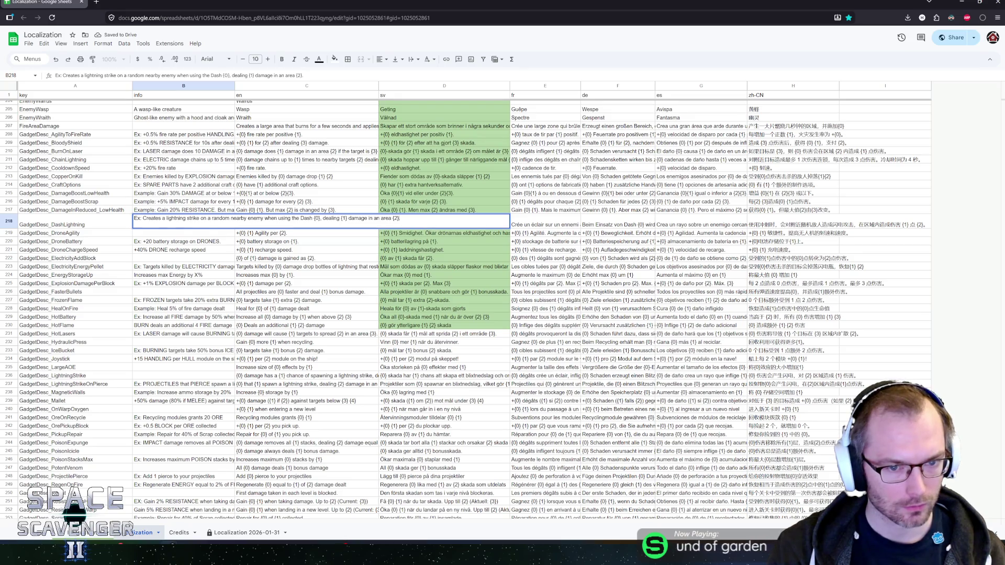
pyautogui.hotkey('ctrl', 'shift', 'Left')
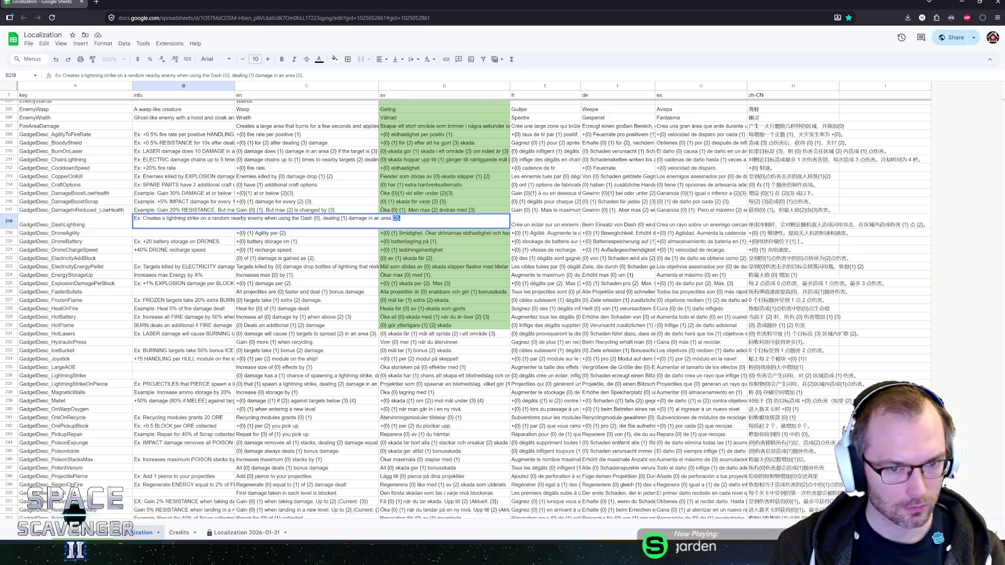
pyautogui.write('AOE')
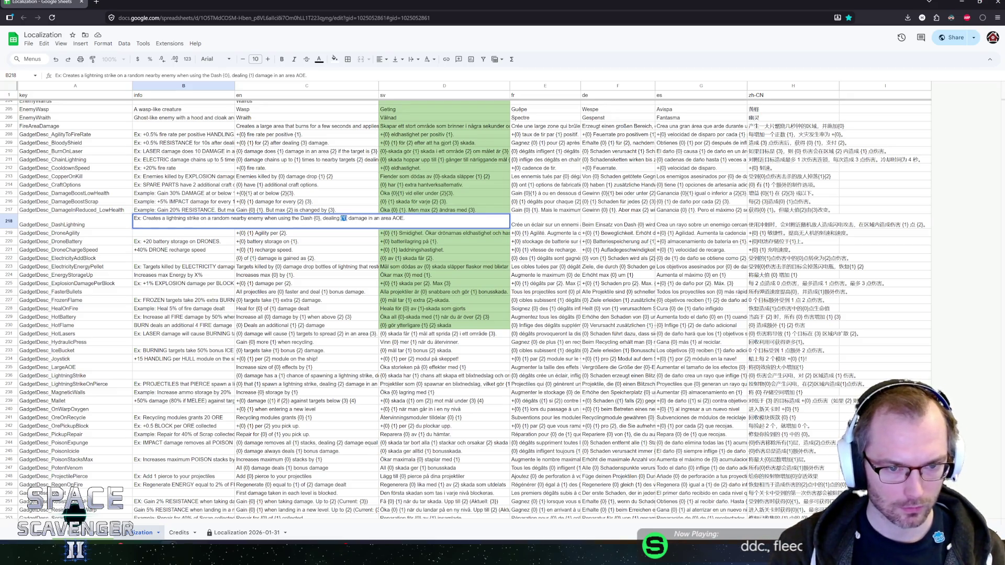
pyautogui.write('30')
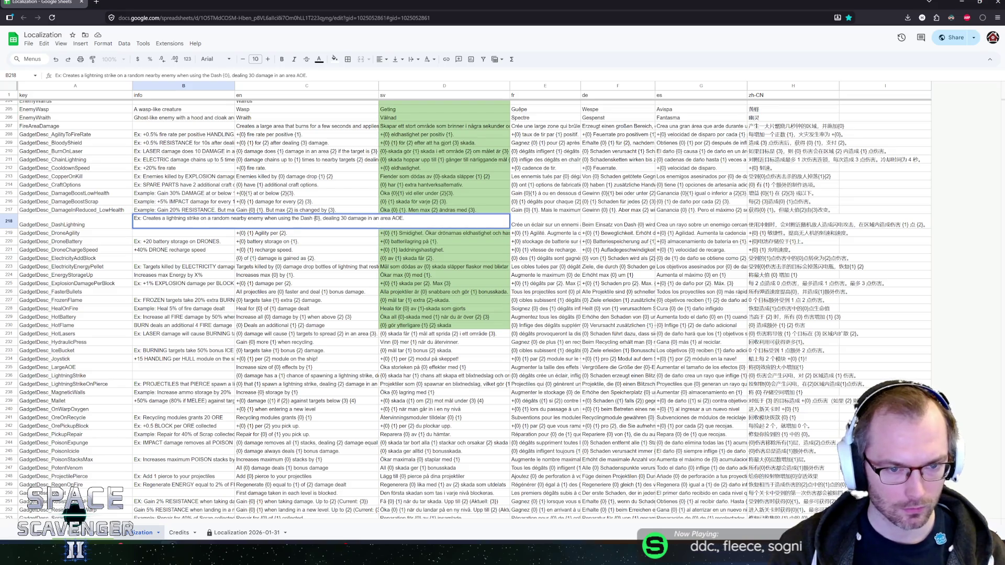
pyautogui.doubleClick(317, 218)
pyautogui.write('INPUT ICON')
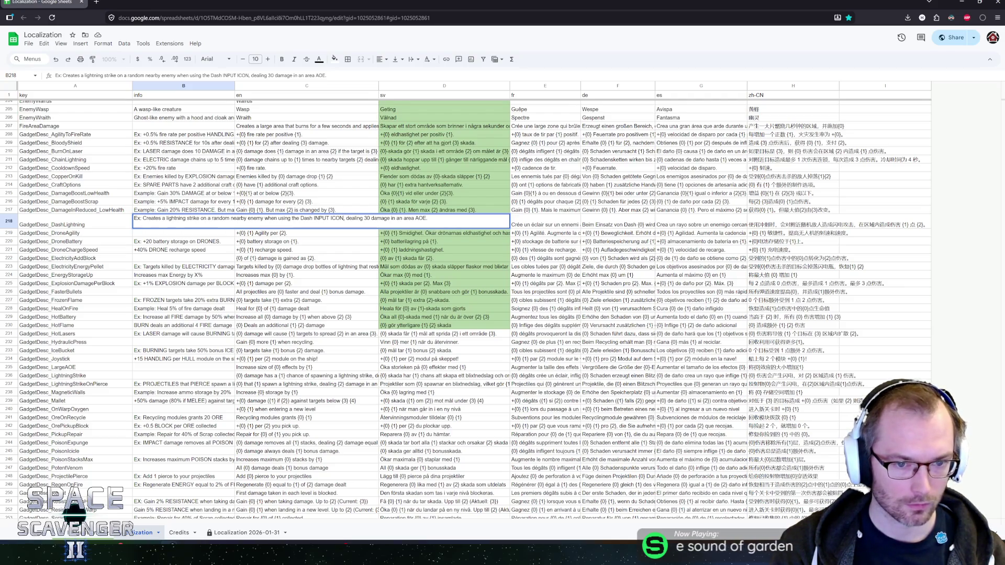
pyautogui.press('Return')
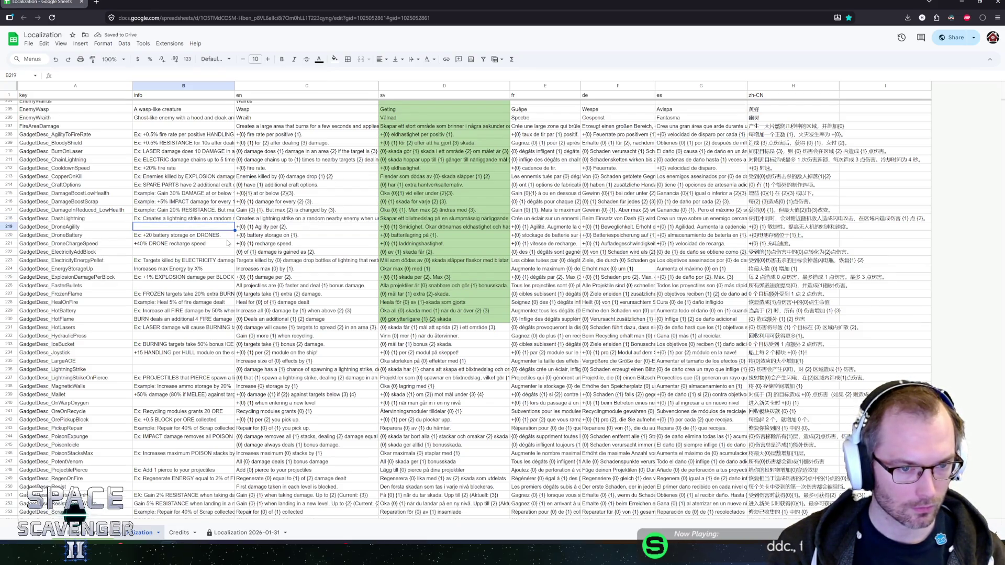
pyautogui.press('Right')
pyautogui.press('Return')
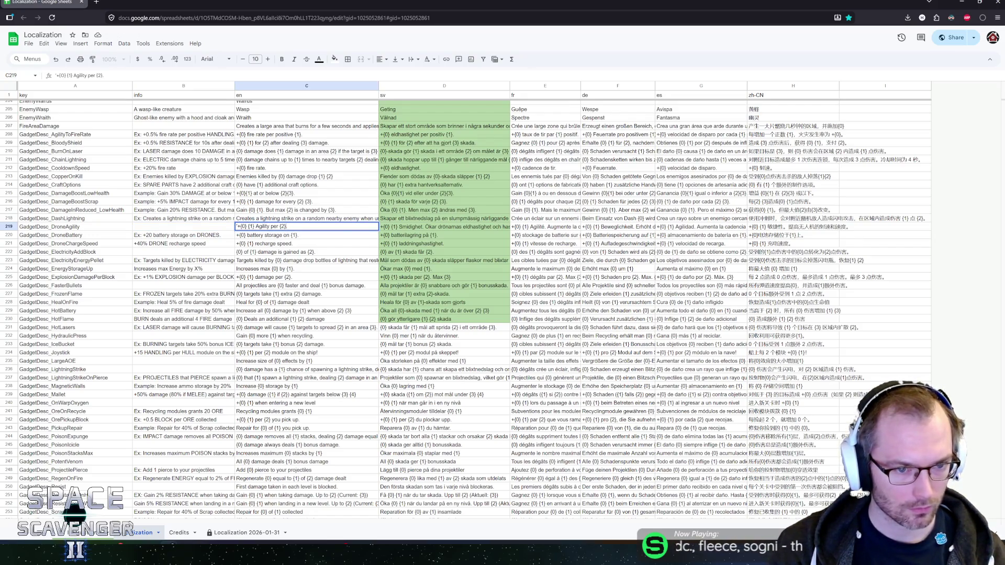
# Step: Lowercase 'agility' in the English text and write 'Ex: +5 DRONE agility per HANDLING' in B219
pyautogui.write('a')
pyautogui.press('Return')
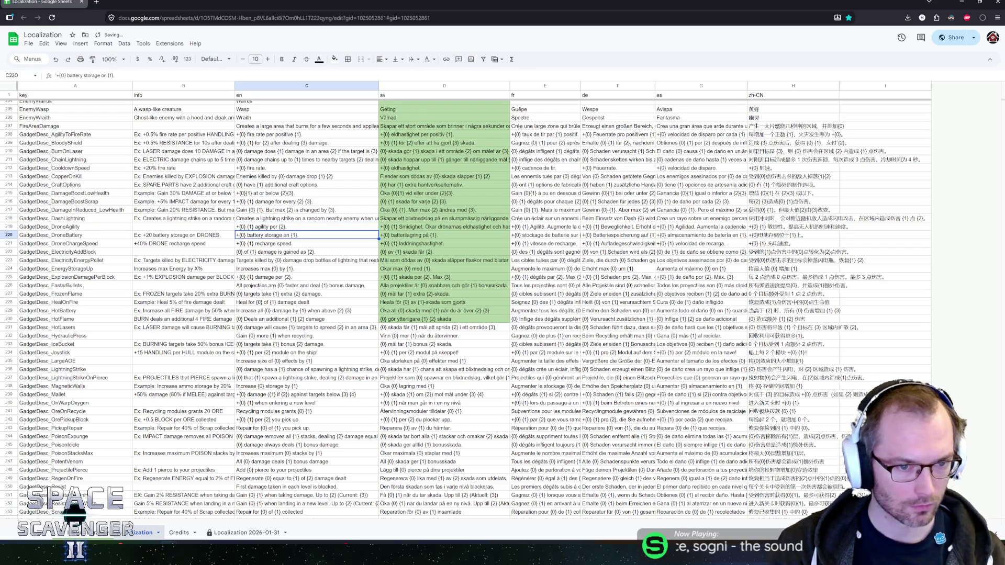
pyautogui.click(141, 228)
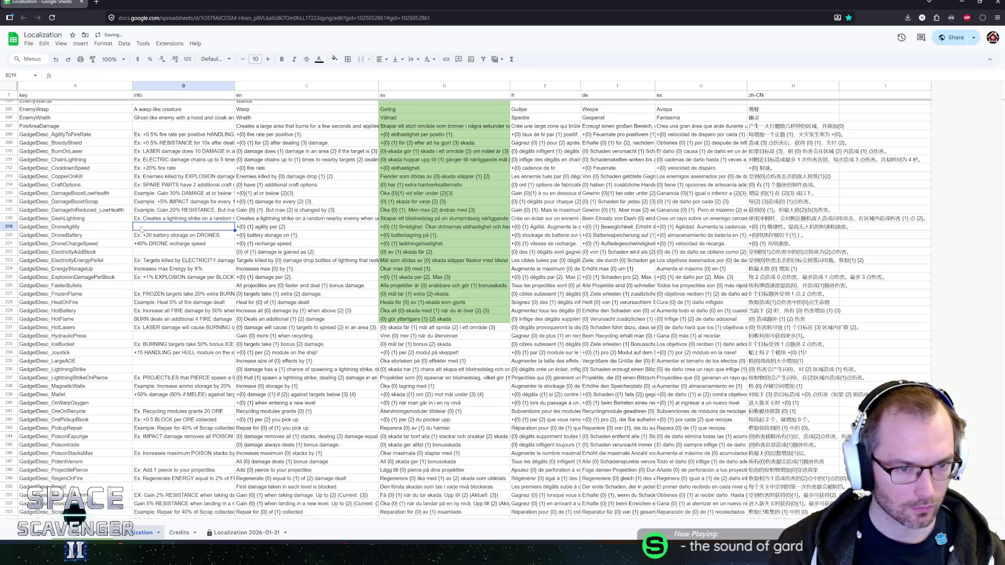
pyautogui.write('E')
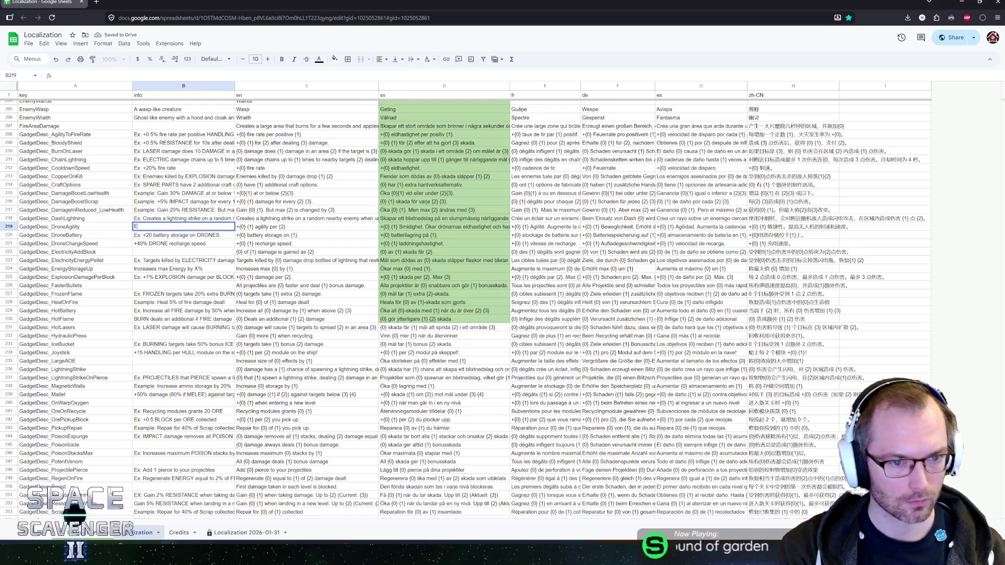
pyautogui.write('x: +50')
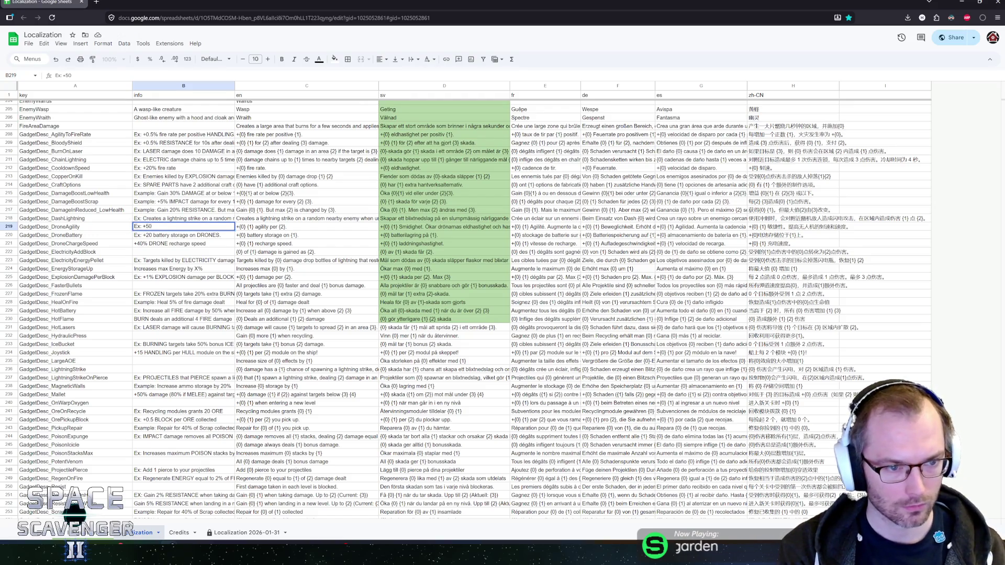
pyautogui.press('BackSpace')
pyautogui.write('%')
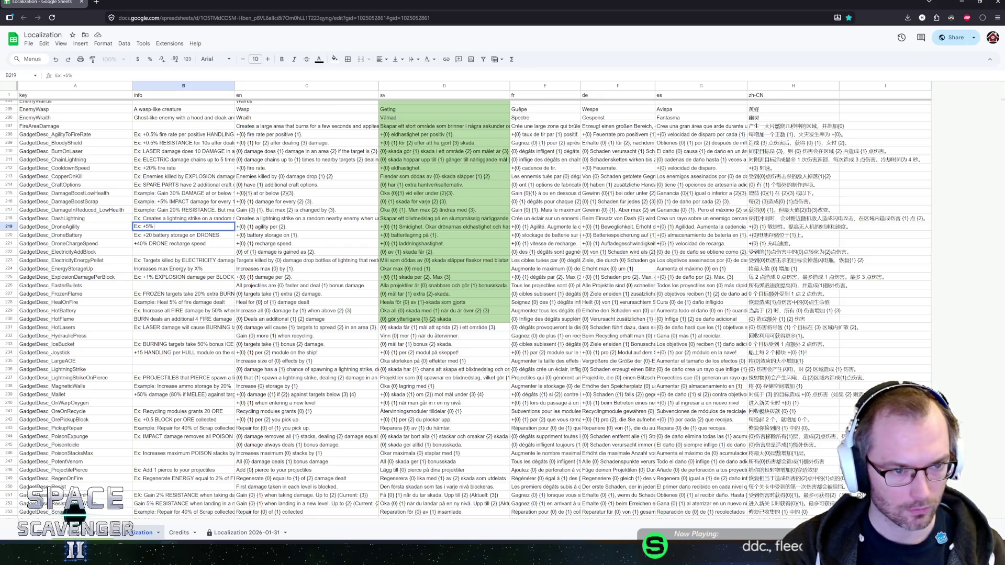
pyautogui.press('BackSpace')
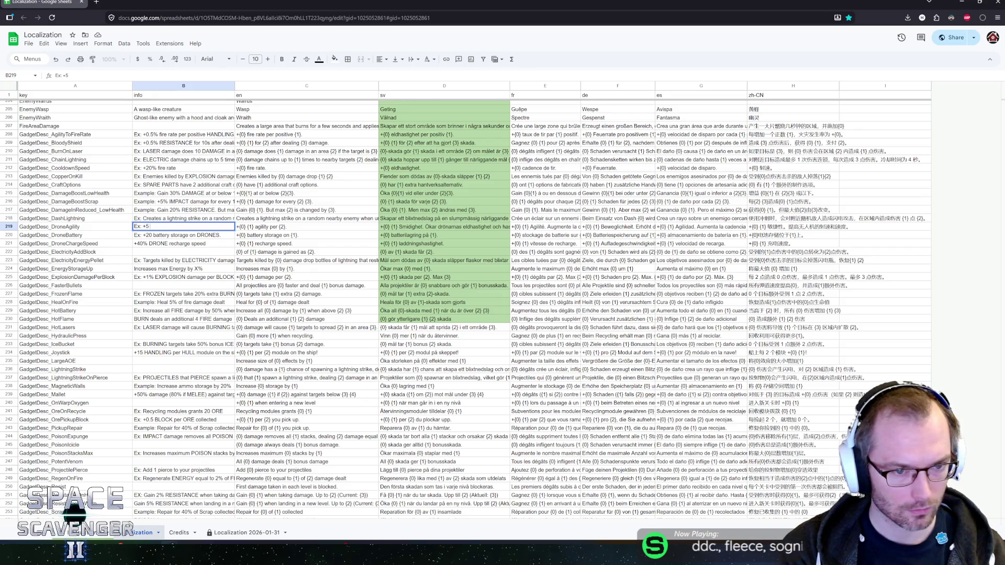
pyautogui.write(' DRONE agil')
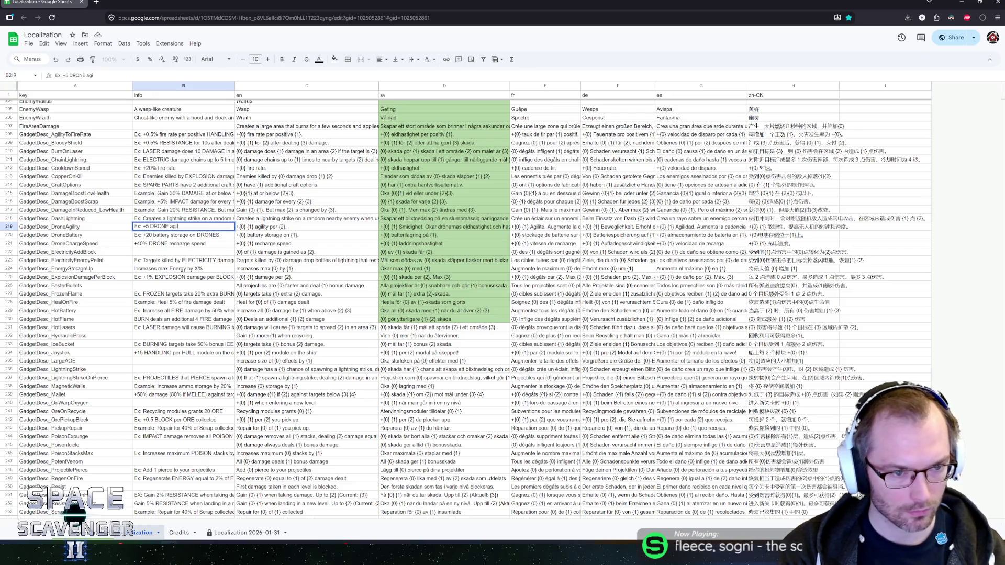
pyautogui.write('ity per')
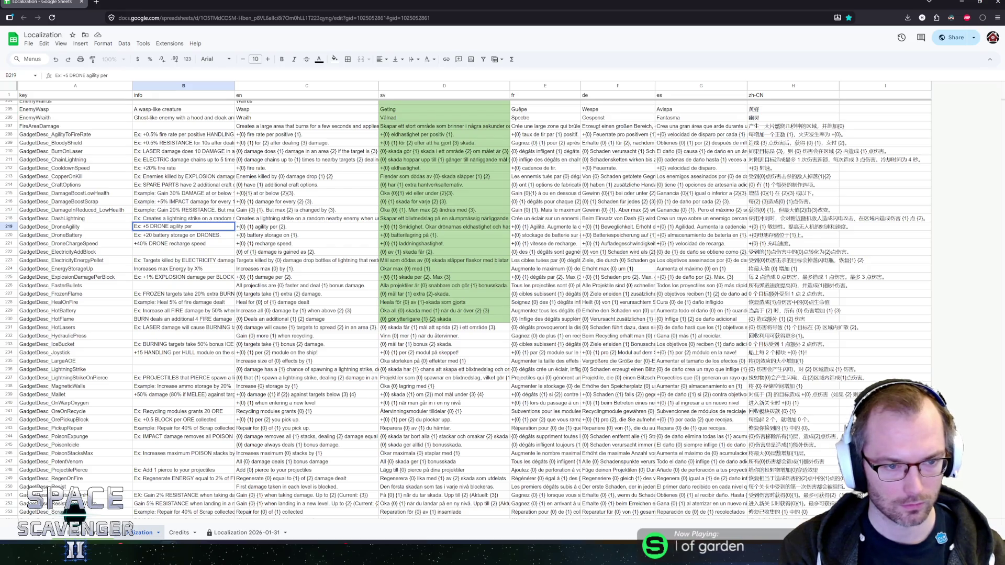
pyautogui.write(' HANDLING')
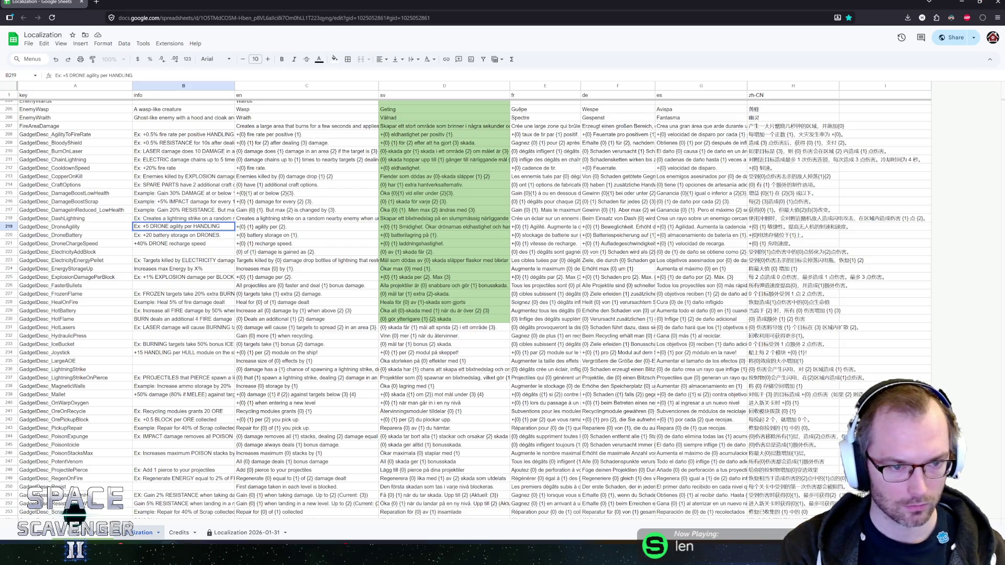
pyautogui.press('Return')
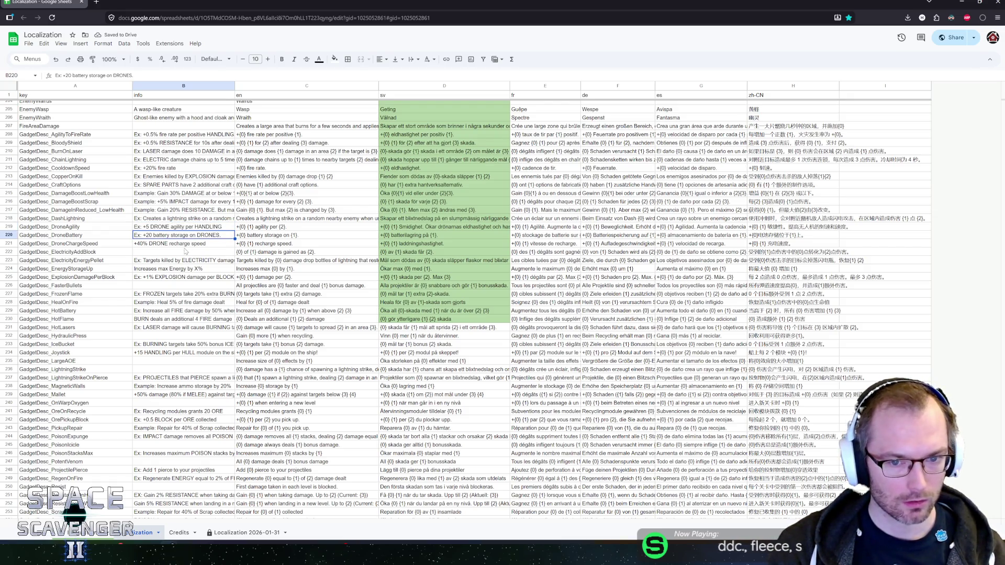
pyautogui.click(293, 230)
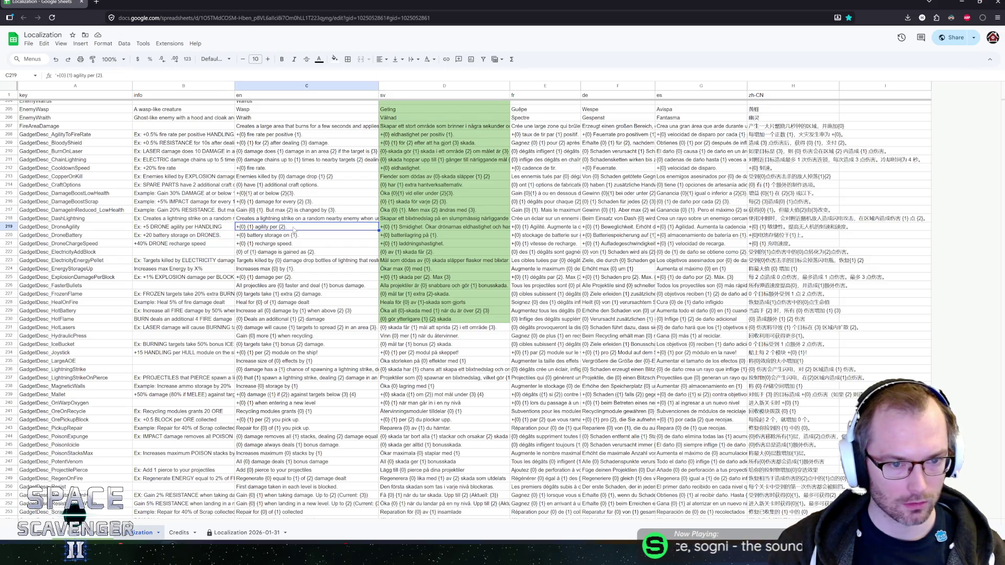
# Step: Insert 'per {2}' after Smidighet in D219 and delete the trailing Swedish sentence
pyautogui.click(409, 229)
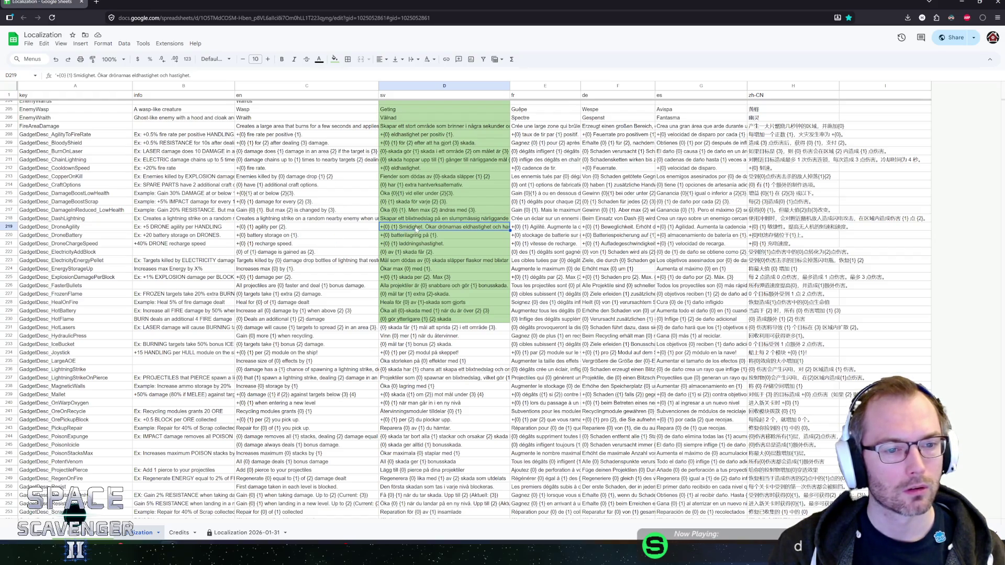
pyautogui.doubleClick(416, 228)
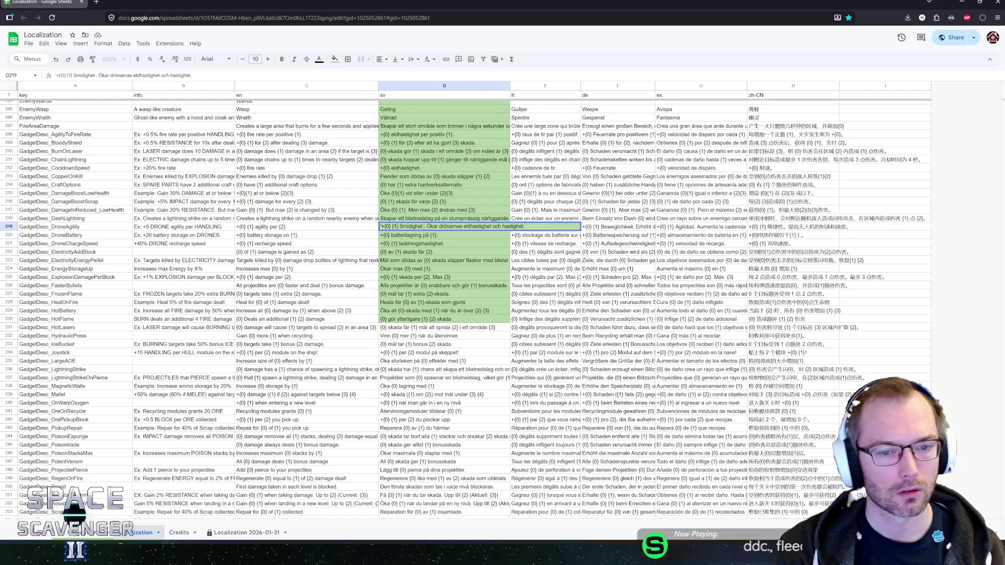
pyautogui.write('per {2')
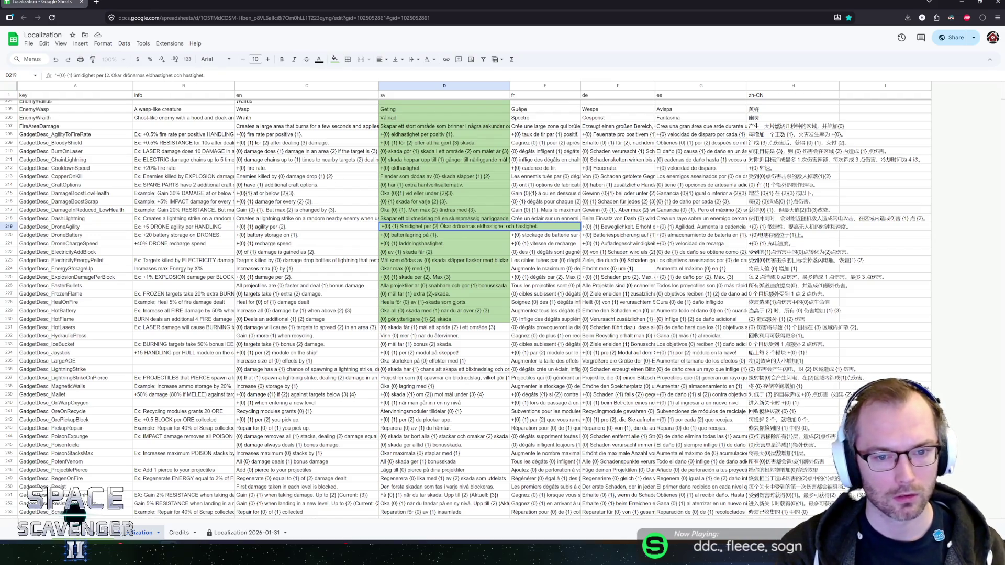
pyautogui.write('}')
pyautogui.hotkey('shift', 'End')
pyautogui.press('Delete')
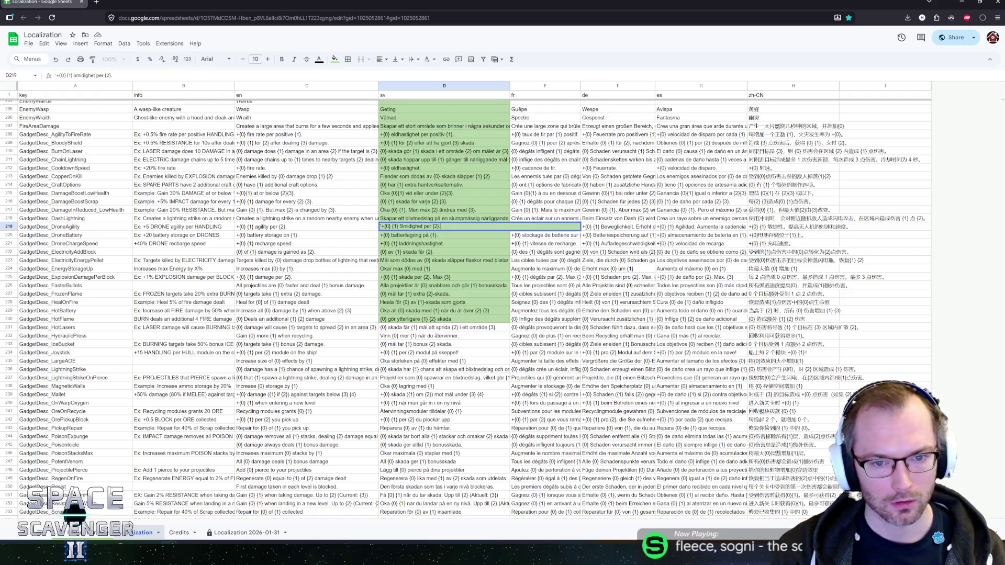
pyautogui.press('Return')
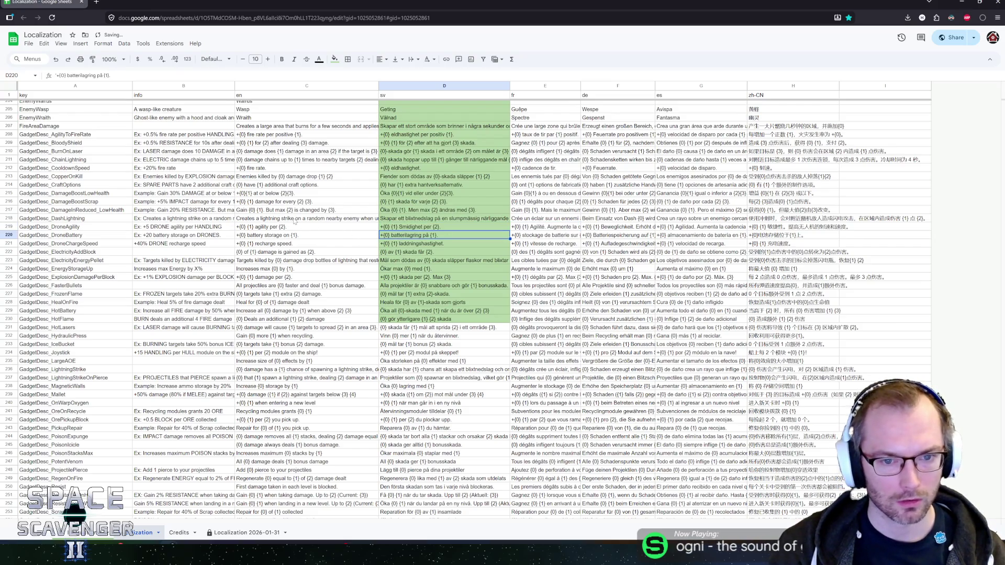
pyautogui.click(187, 236)
pyautogui.press('Down')
pyautogui.press('Down')
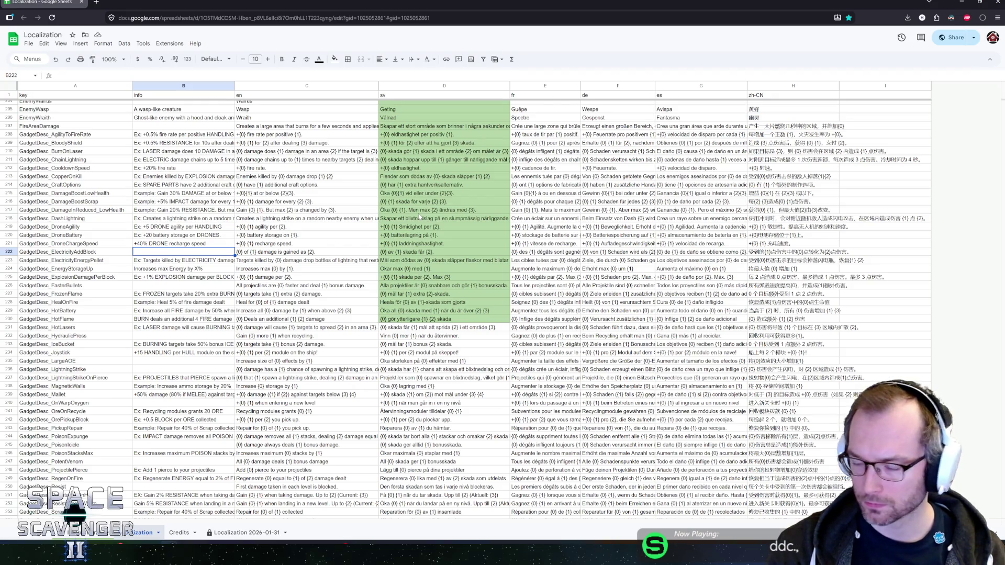
pyautogui.scroll(-1, 246, 260)
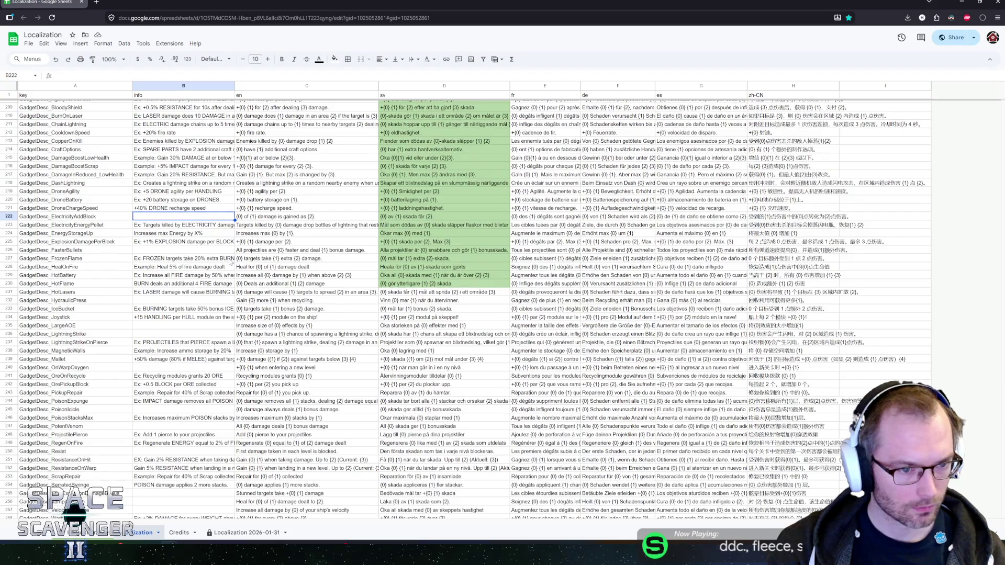
pyautogui.scroll(-1, 226, 261)
pyautogui.press('Down')
pyautogui.press('Down')
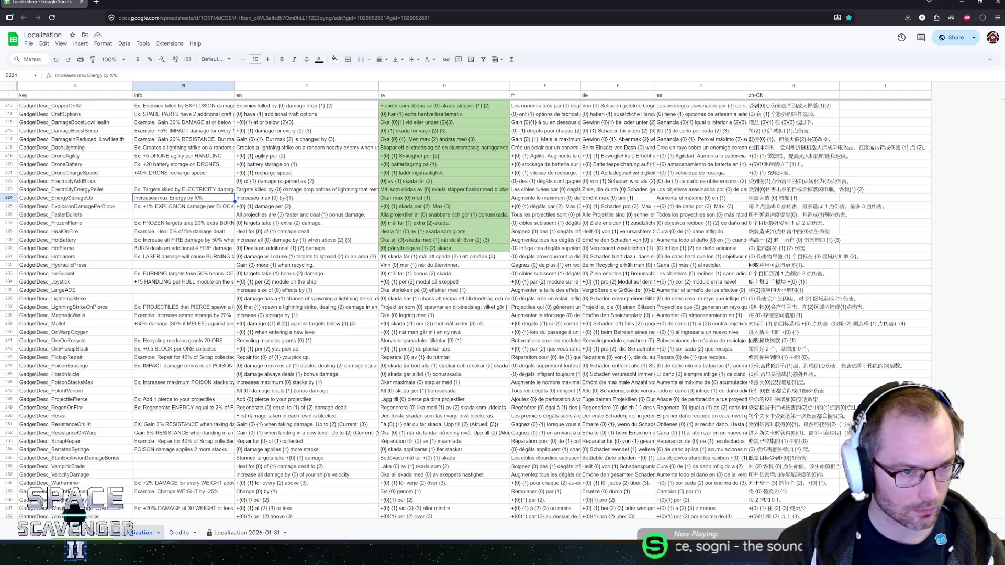
pyautogui.press('Down')
pyautogui.press('Down')
pyautogui.press('Down')
pyautogui.press('Down')
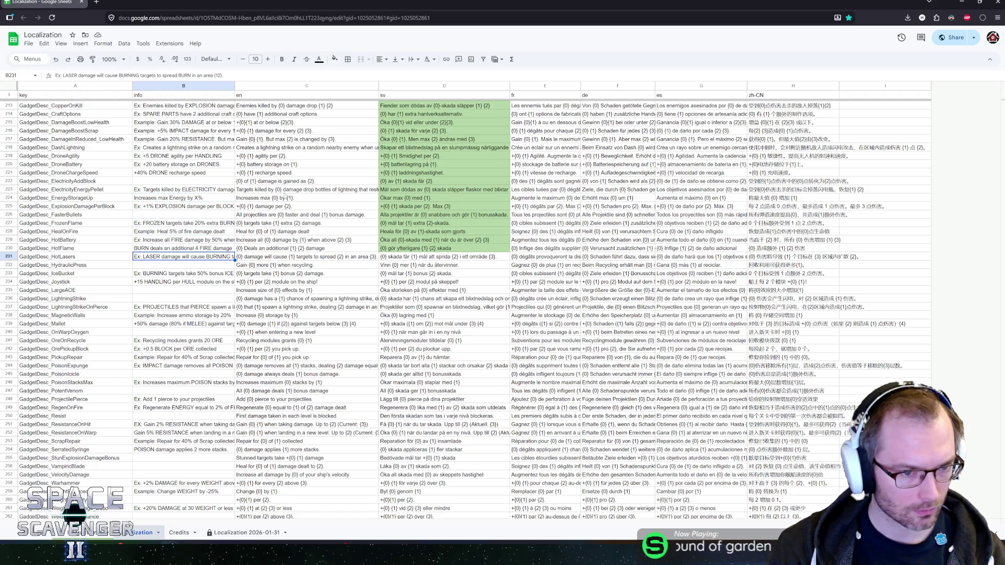
pyautogui.press('Up')
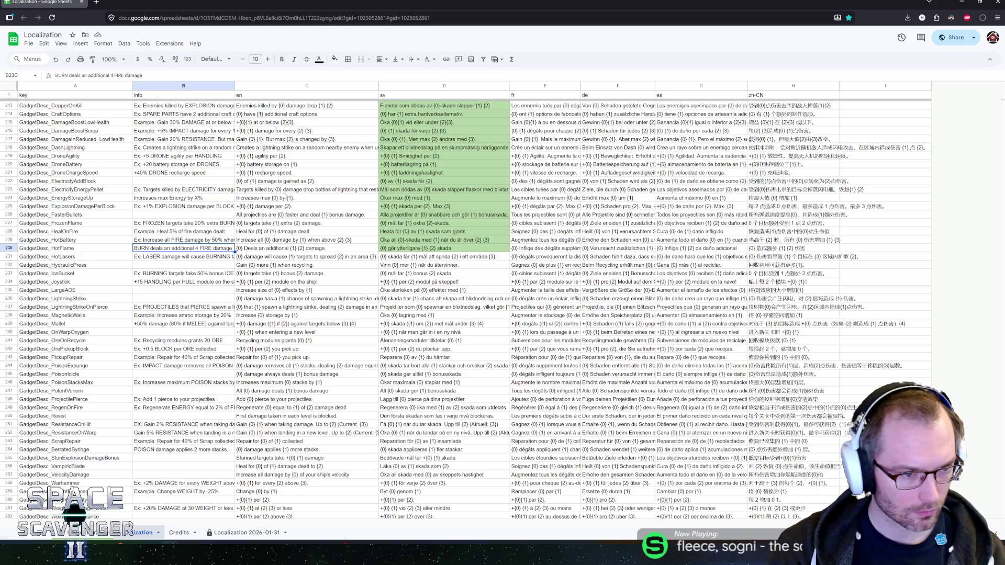
pyautogui.press('Down')
pyautogui.press('Down')
pyautogui.press('Down')
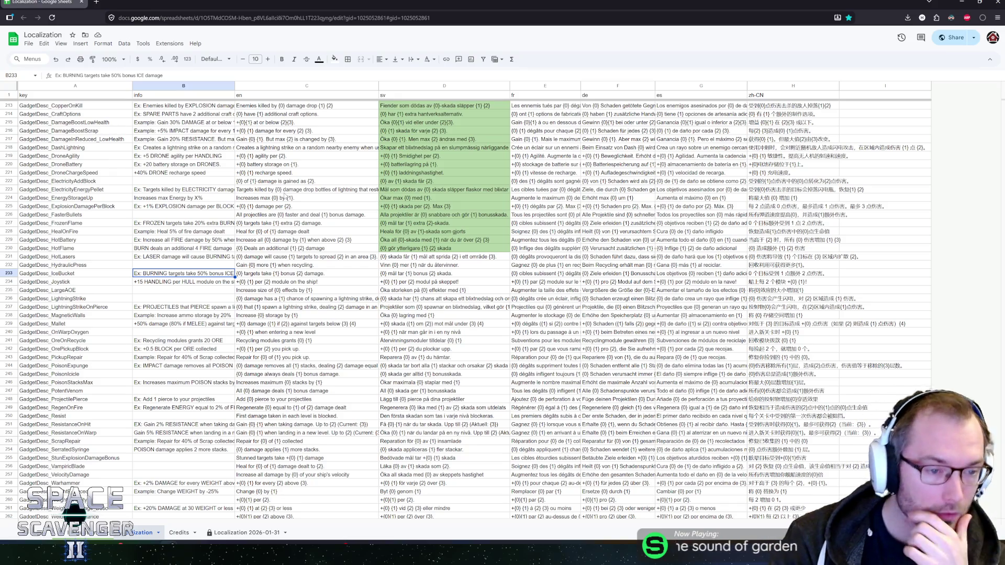
pyautogui.press('Down')
pyautogui.press('Down')
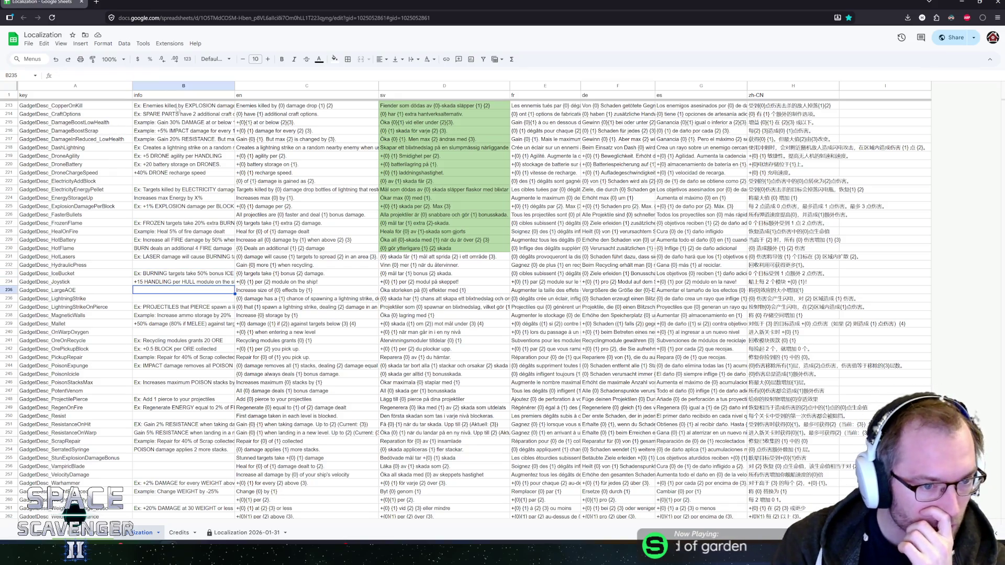
pyautogui.scroll(-2, 145, 116)
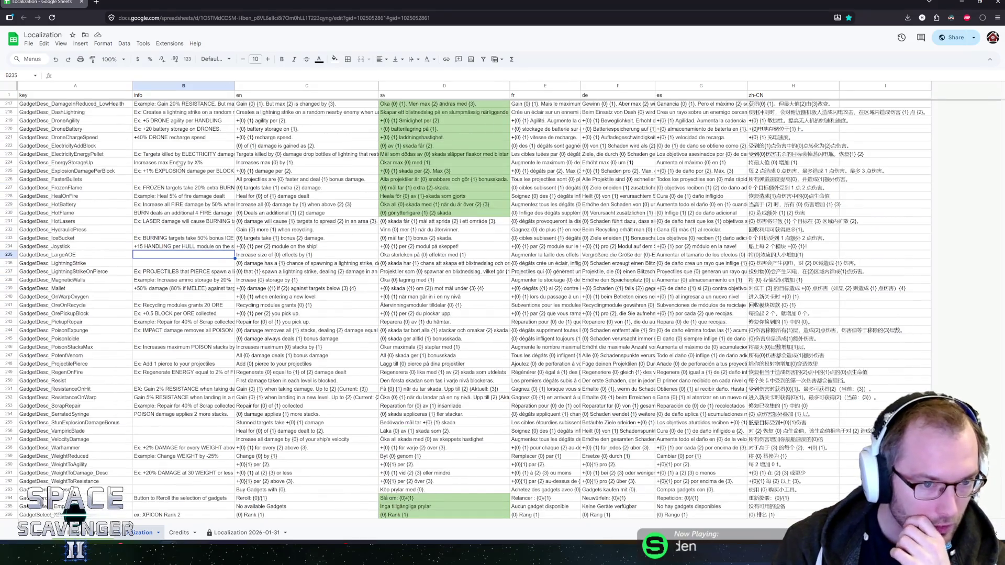
pyautogui.press('Down')
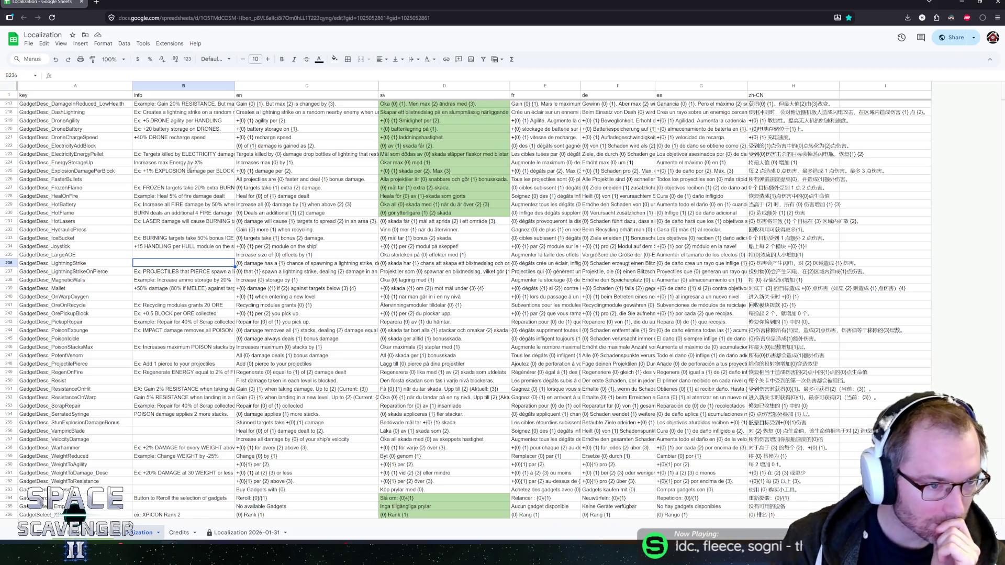
pyautogui.scroll(-3, 215, 316)
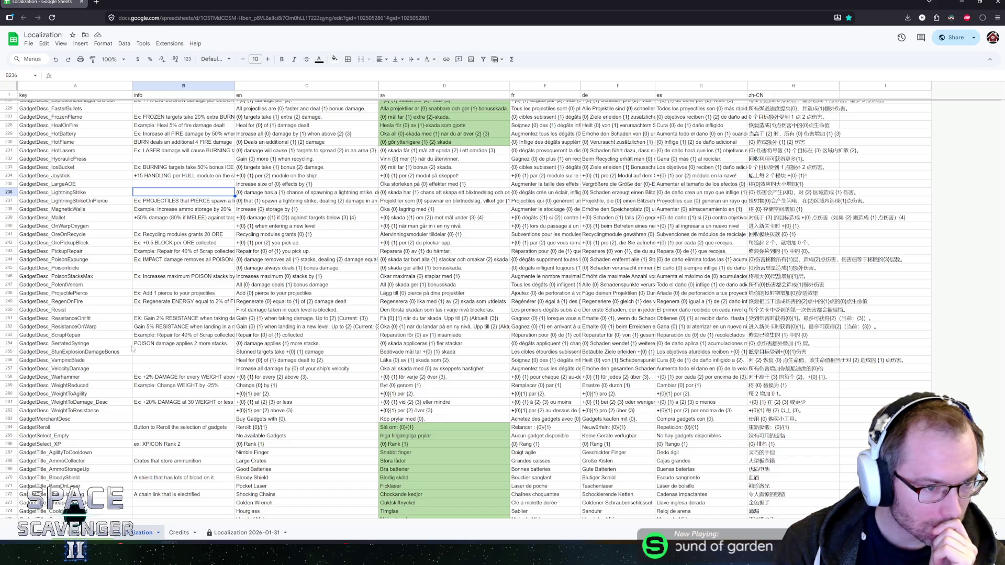
pyautogui.scroll(-5, 104, 314)
pyautogui.scroll(-5, 157, 305)
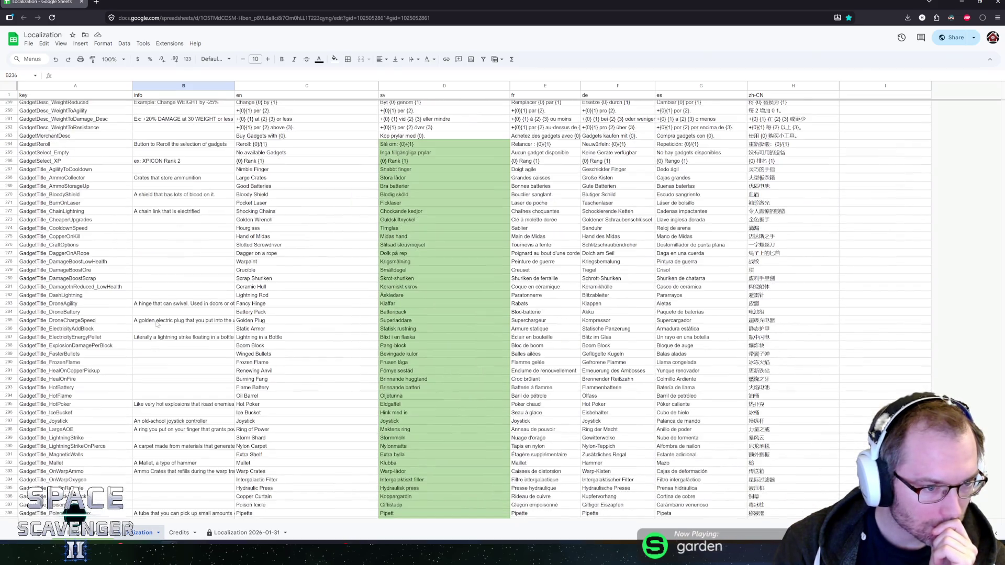
pyautogui.scroll(-14, 157, 324)
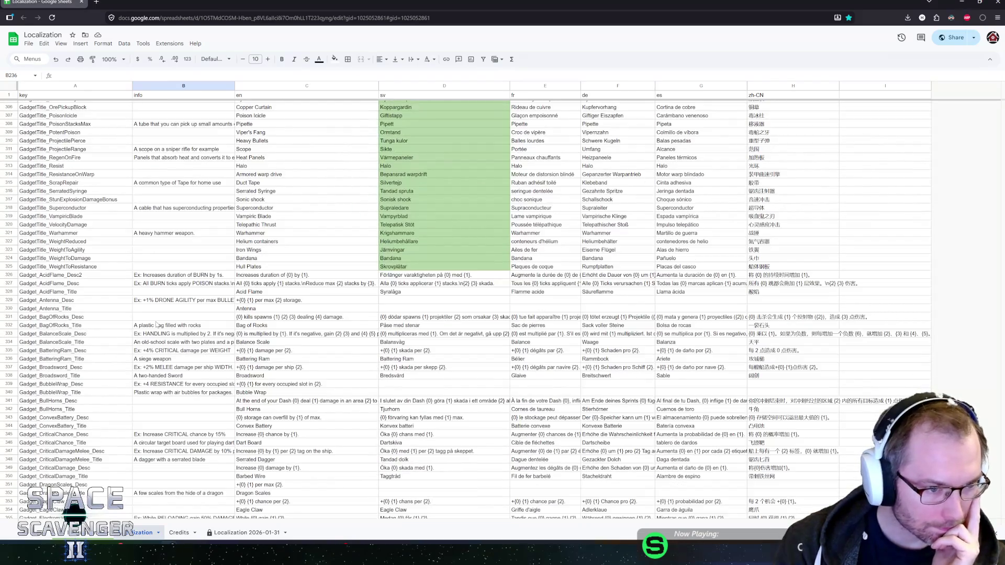
pyautogui.click(159, 276)
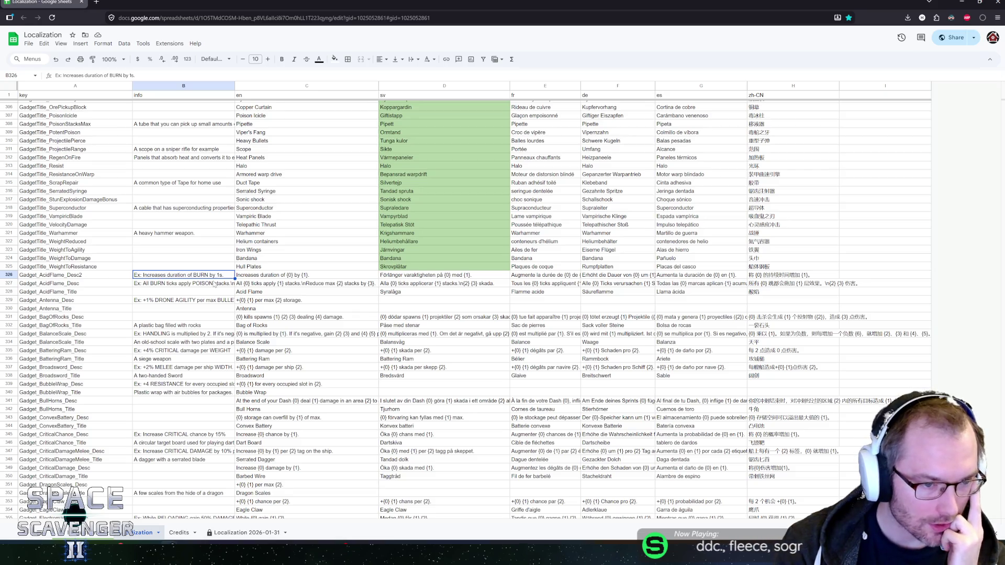
pyautogui.scroll(-4, 214, 284)
pyautogui.scroll(-5, 212, 291)
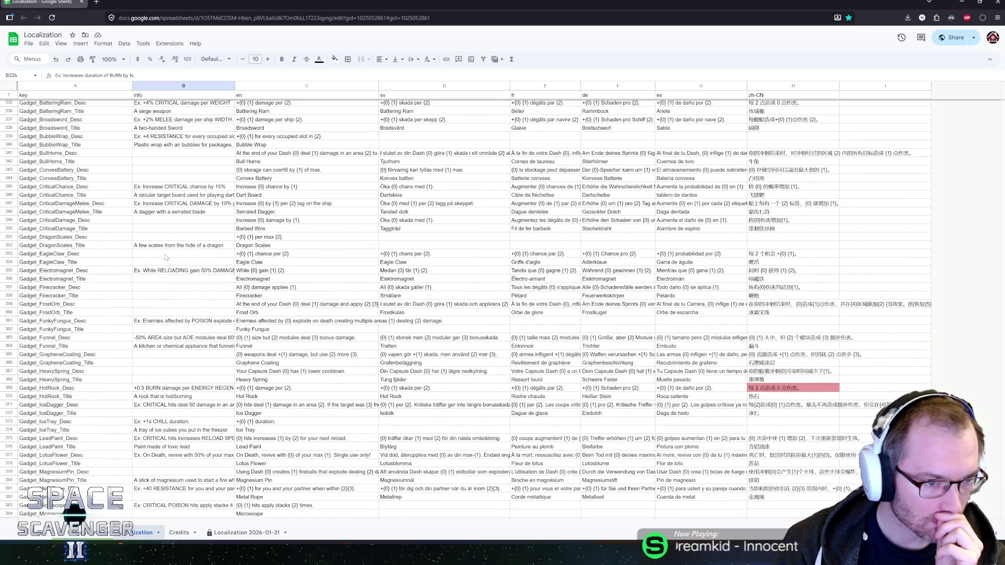
pyautogui.scroll(3, 161, 259)
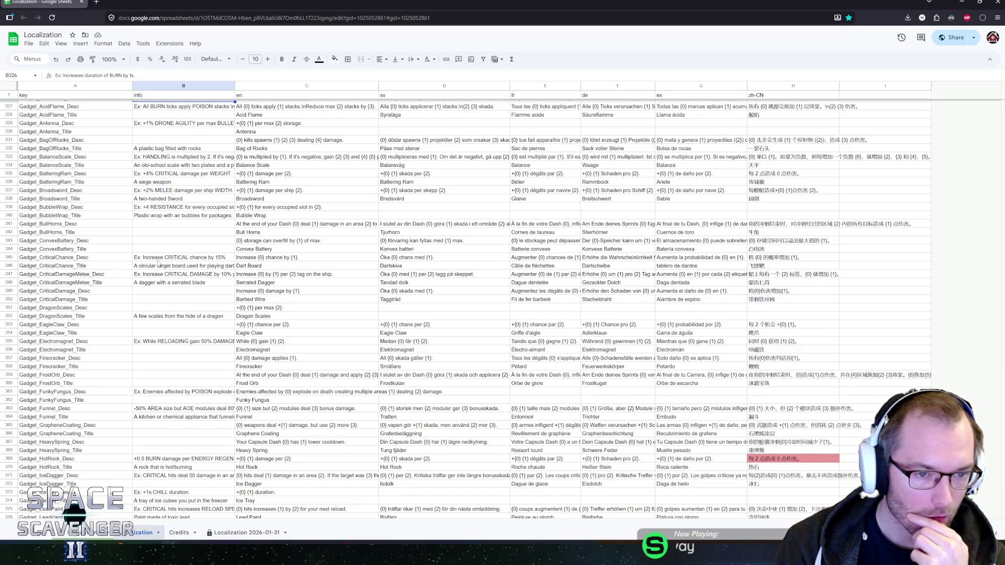
pyautogui.scroll(-7, 157, 265)
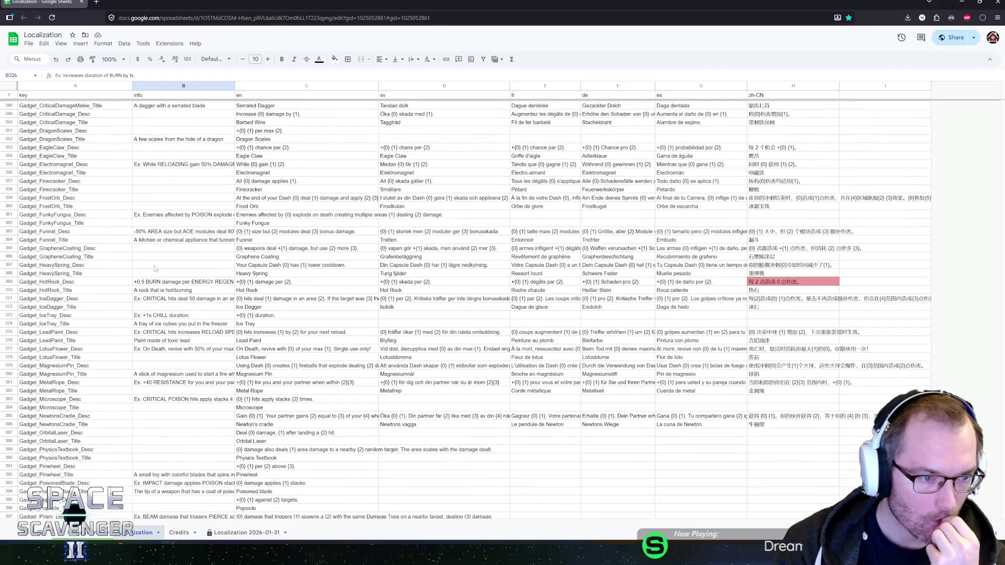
pyautogui.scroll(-7, 154, 268)
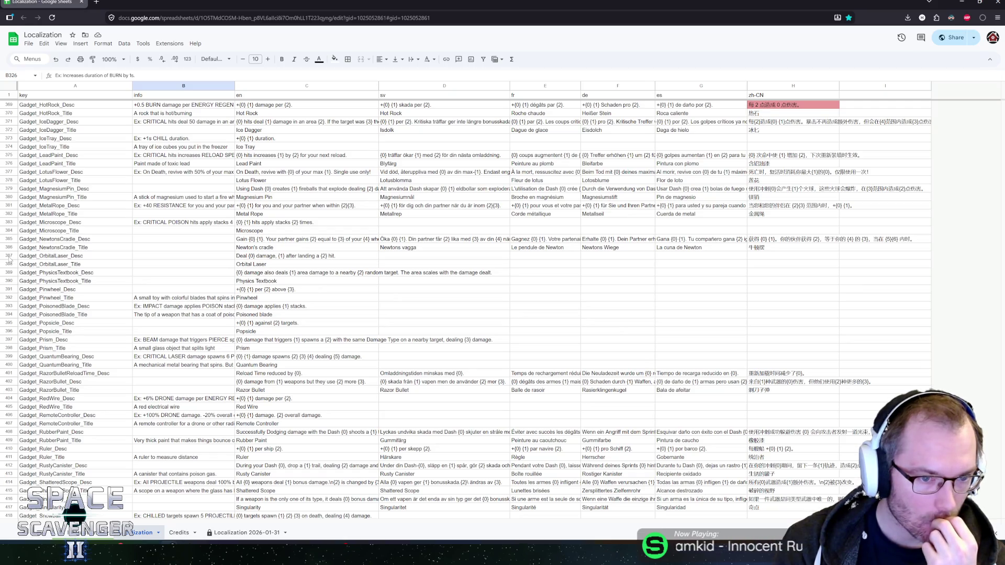
# Step: Delete rows 387–388 holding the two Gadget_OrbitalLaser entries
pyautogui.moveTo(9, 257); pyautogui.dragTo(9, 264)
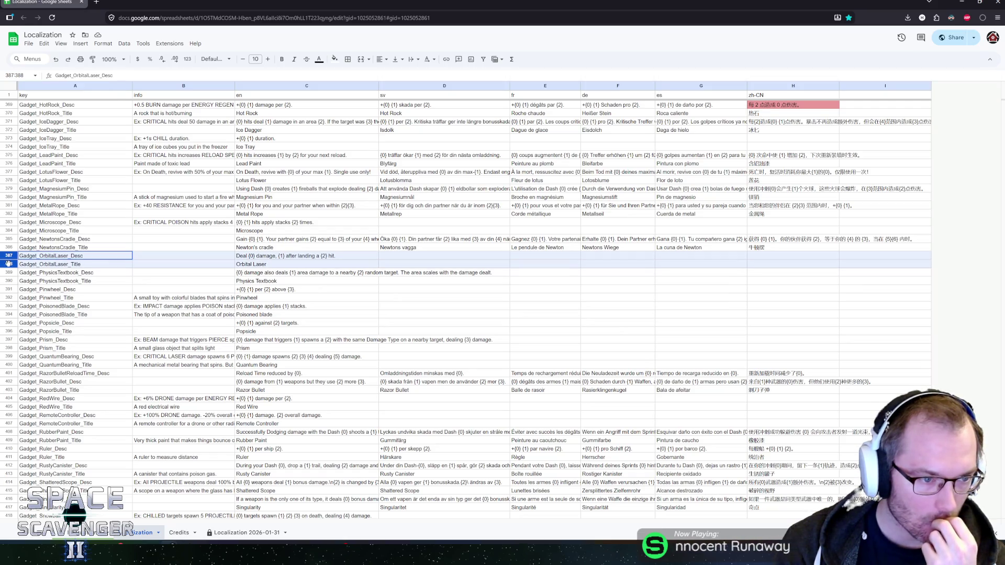
pyautogui.rightClick(9, 264)
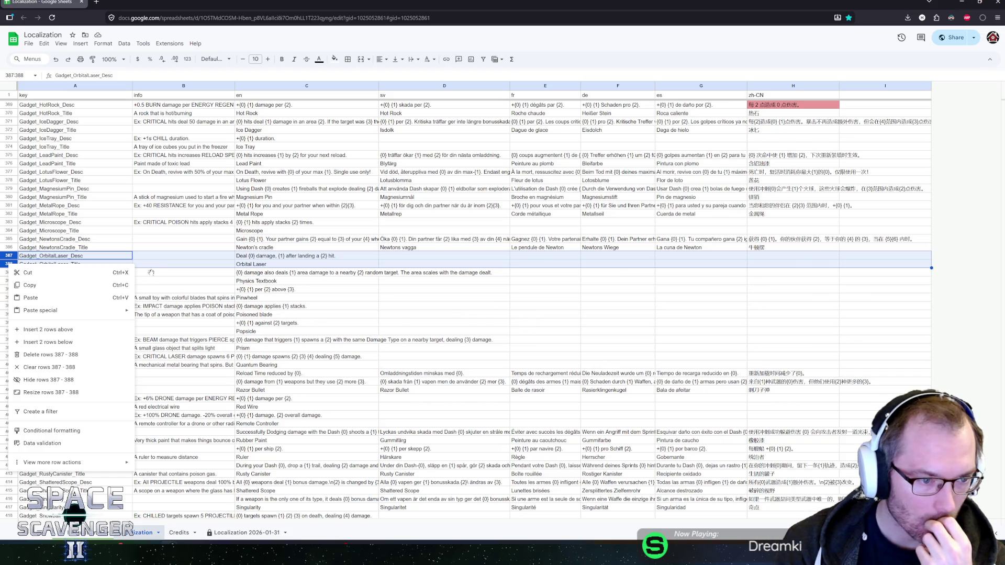
pyautogui.click(59, 355)
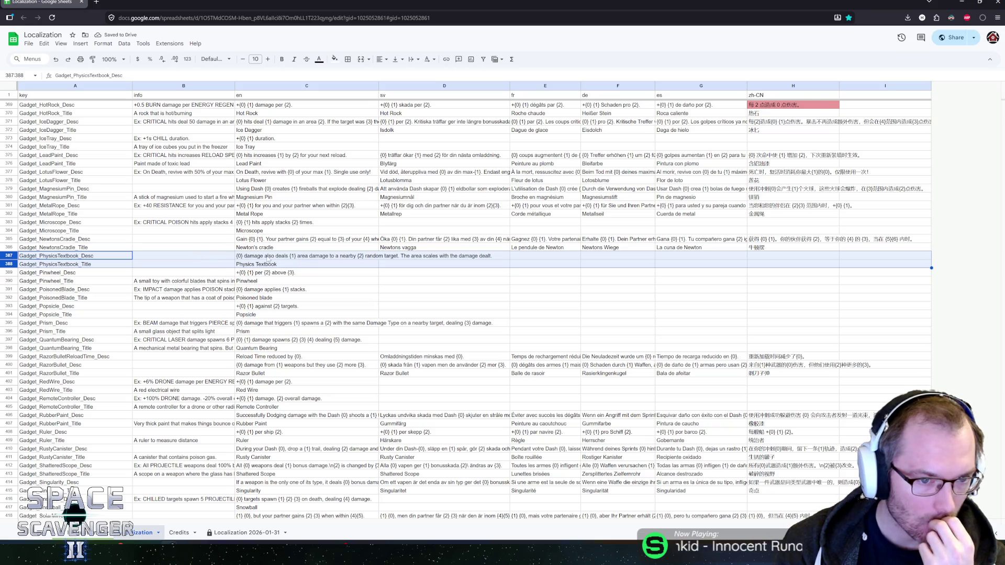
# Step: Note in B386 that Newton's cradle is a toy with hanging metal balls triggering each other
pyautogui.click(179, 250)
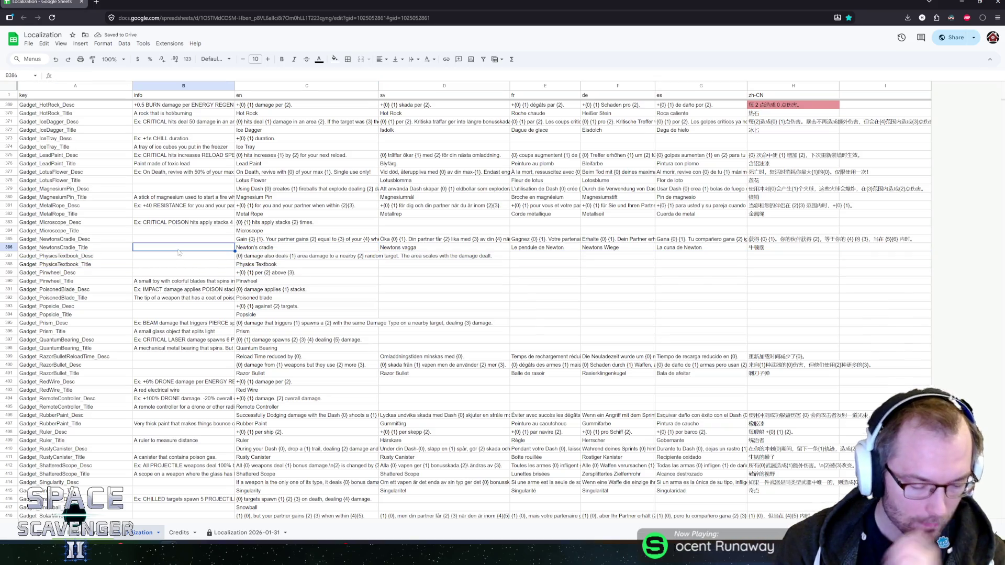
pyautogui.write('One opf')
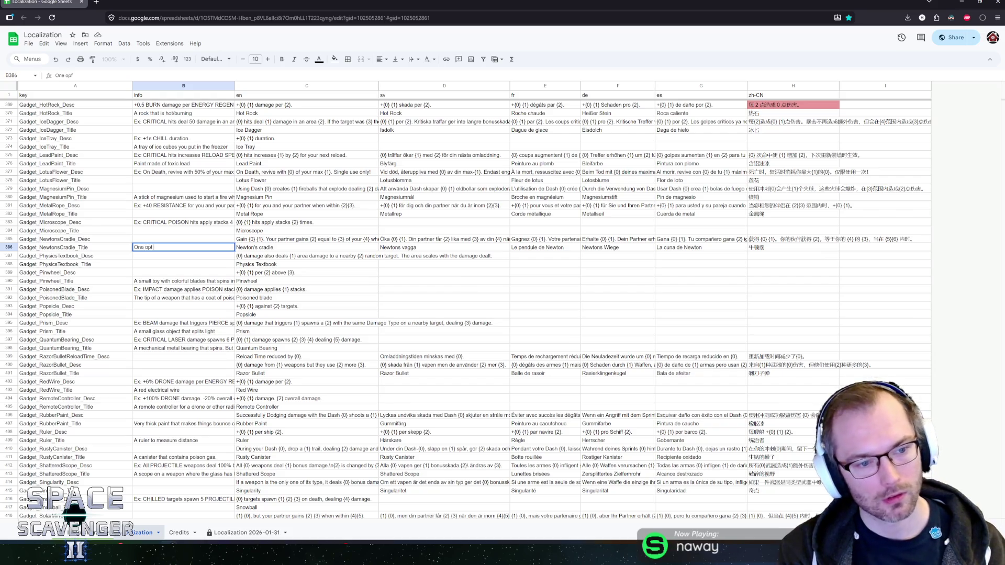
pyautogui.press('BackSpace')
pyautogui.press('BackSpace')
pyautogui.write('f those t')
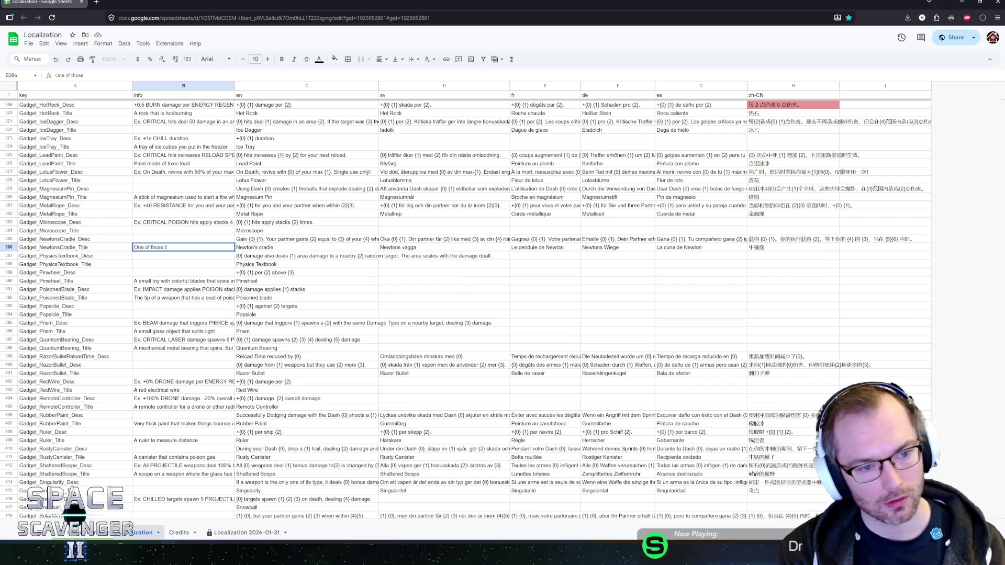
pyautogui.write('oys/decorations with metal balls hanging')
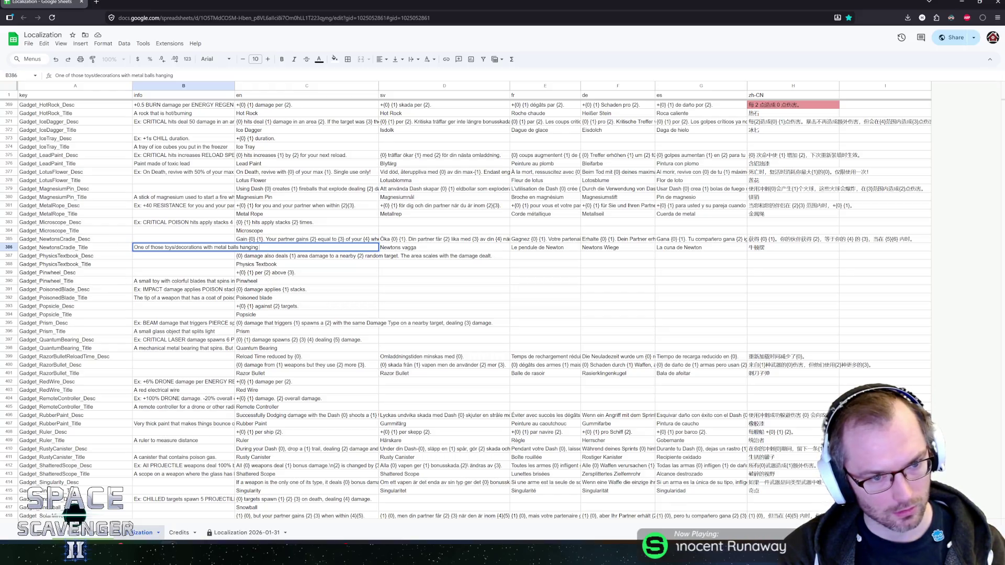
pyautogui.write(' down and')
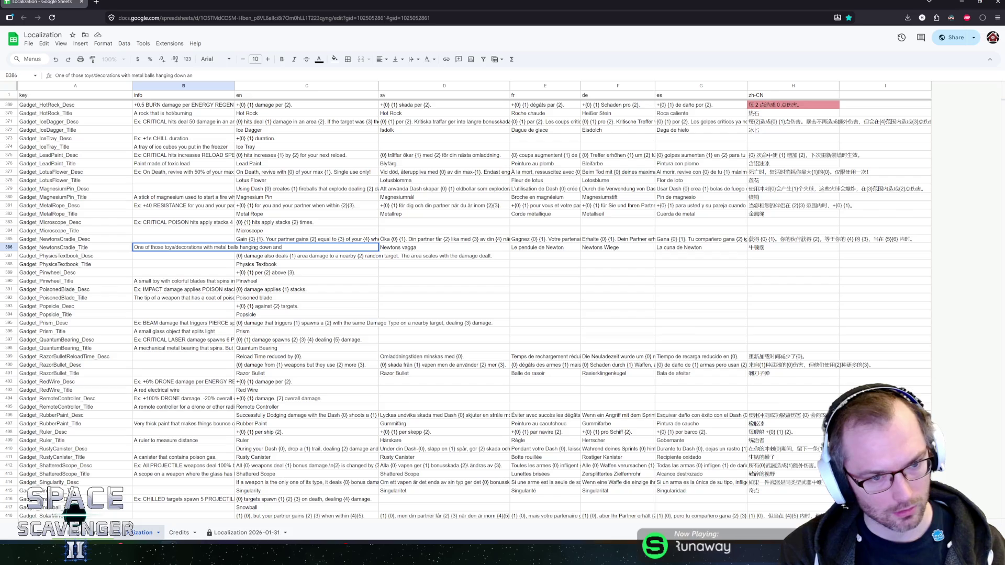
pyautogui.write(' triggering each other')
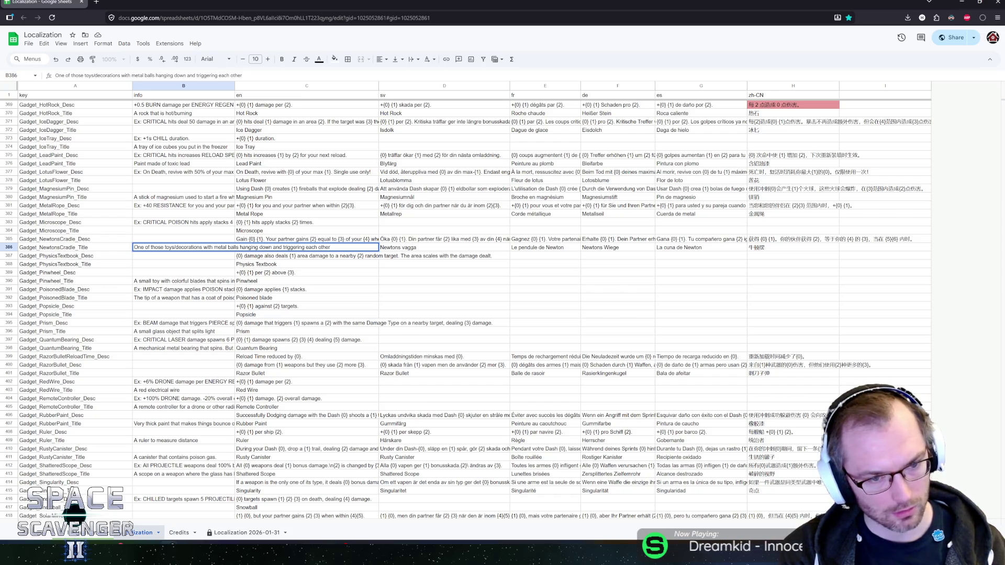
pyautogui.press('Return')
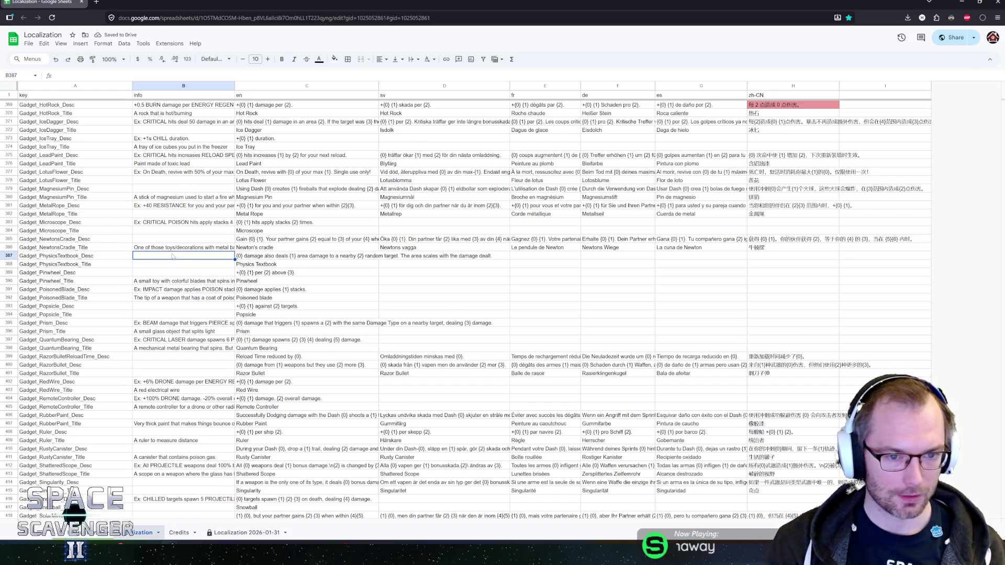
pyautogui.click(137, 266)
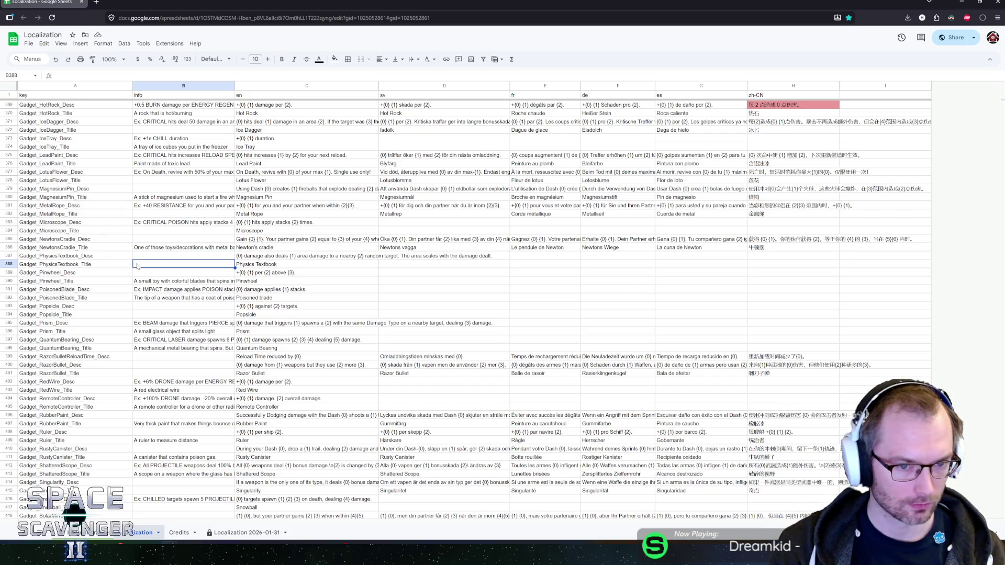
pyautogui.scroll(-4, 191, 276)
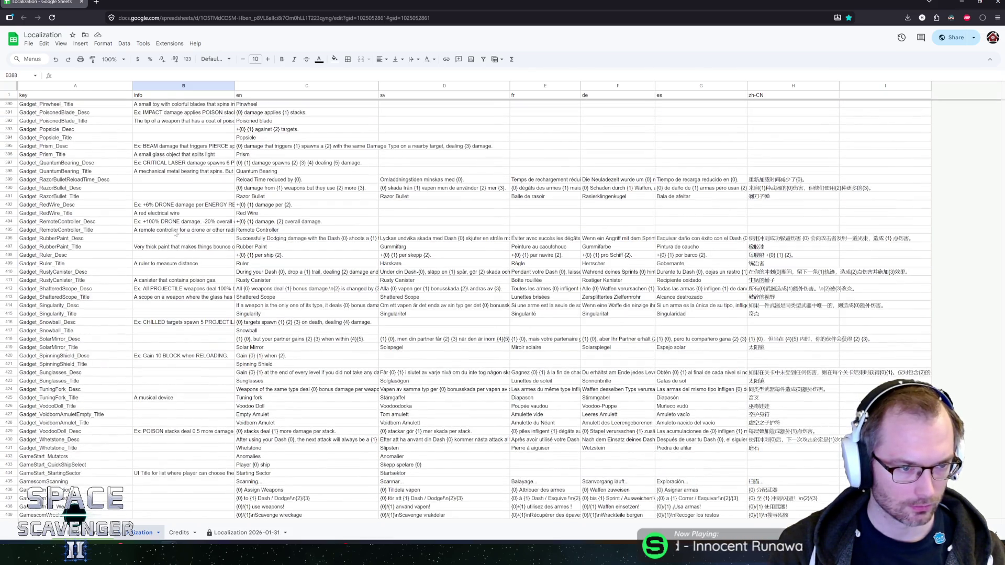
pyautogui.click(169, 190)
pyautogui.click(170, 172)
pyautogui.scroll(-4, 178, 188)
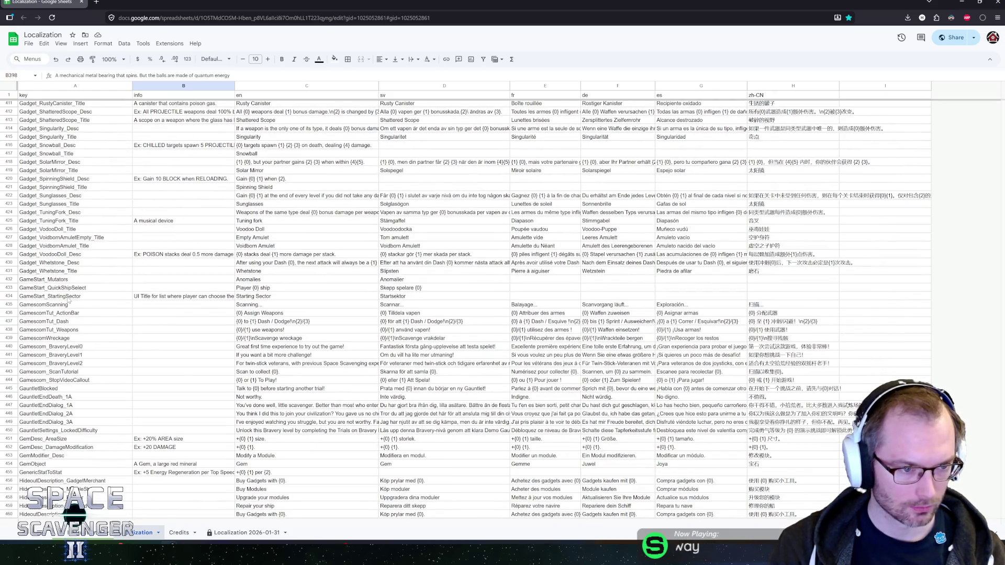
pyautogui.scroll(4, 68, 298)
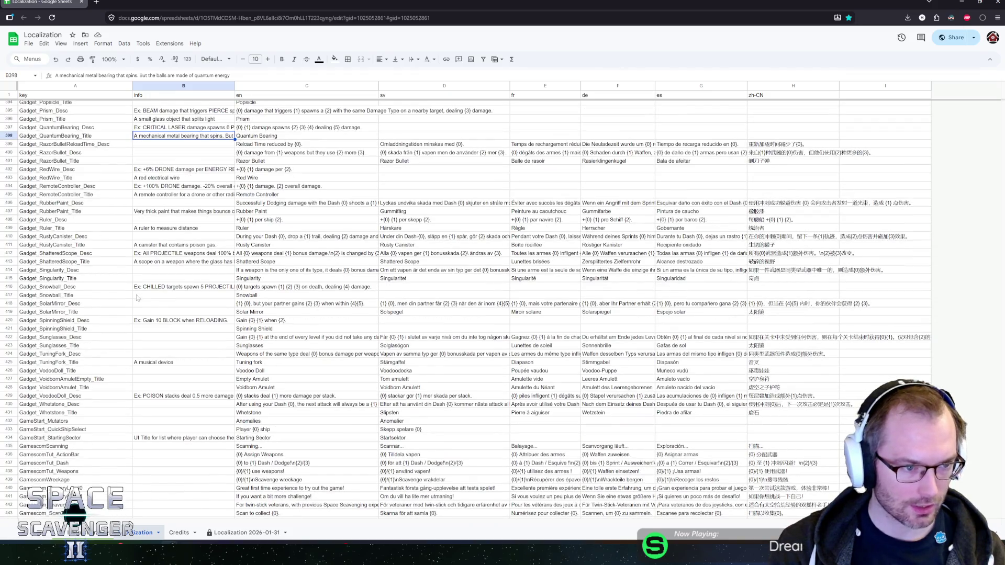
pyautogui.scroll(15, 126, 303)
pyautogui.scroll(20, 126, 303)
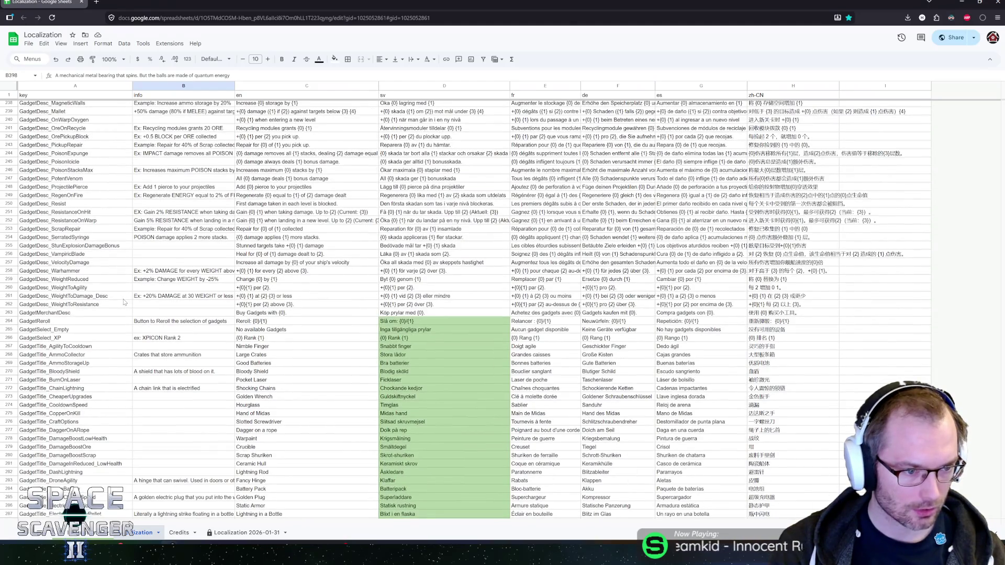
pyautogui.scroll(-20, 124, 302)
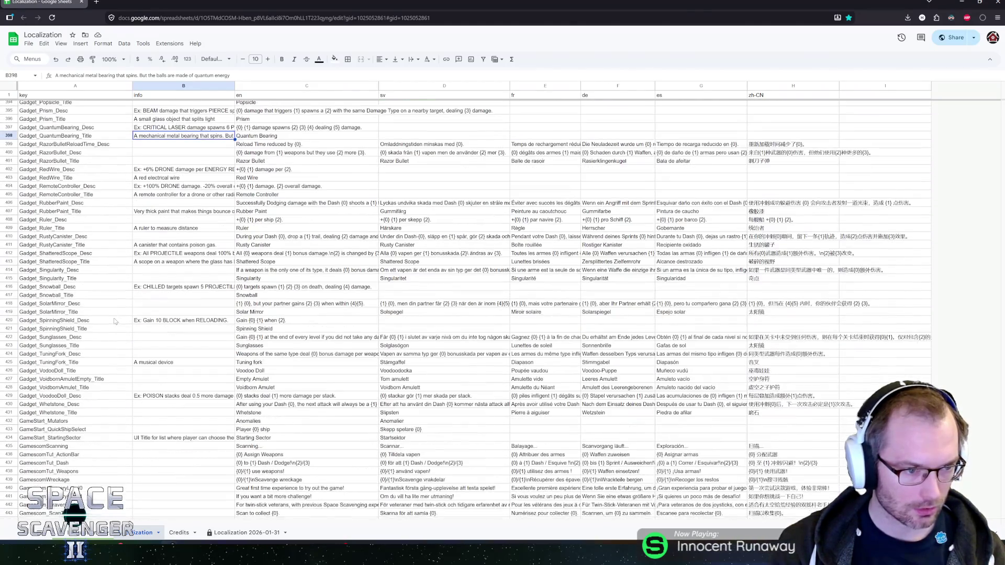
pyautogui.scroll(-7, 121, 304)
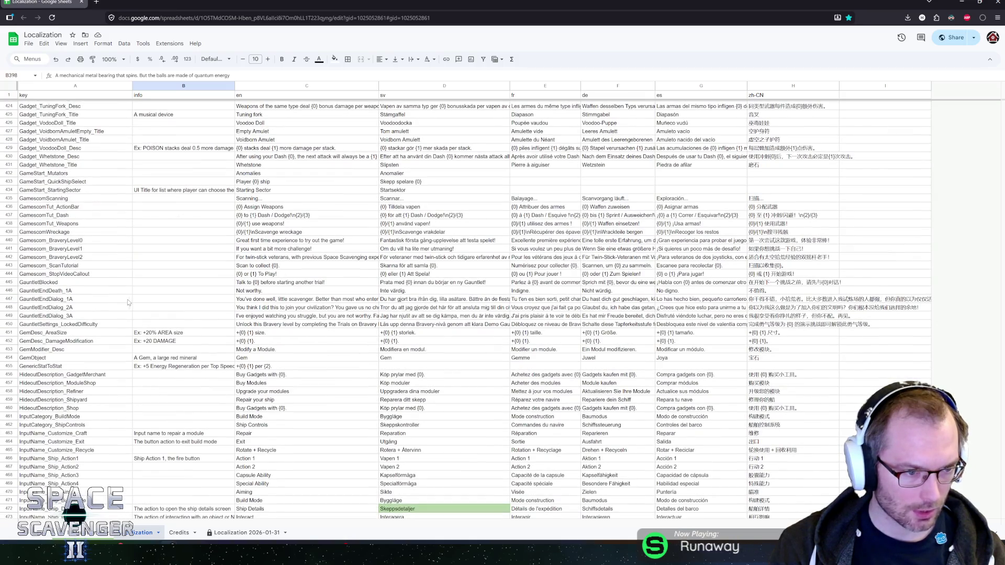
pyautogui.click(183, 291)
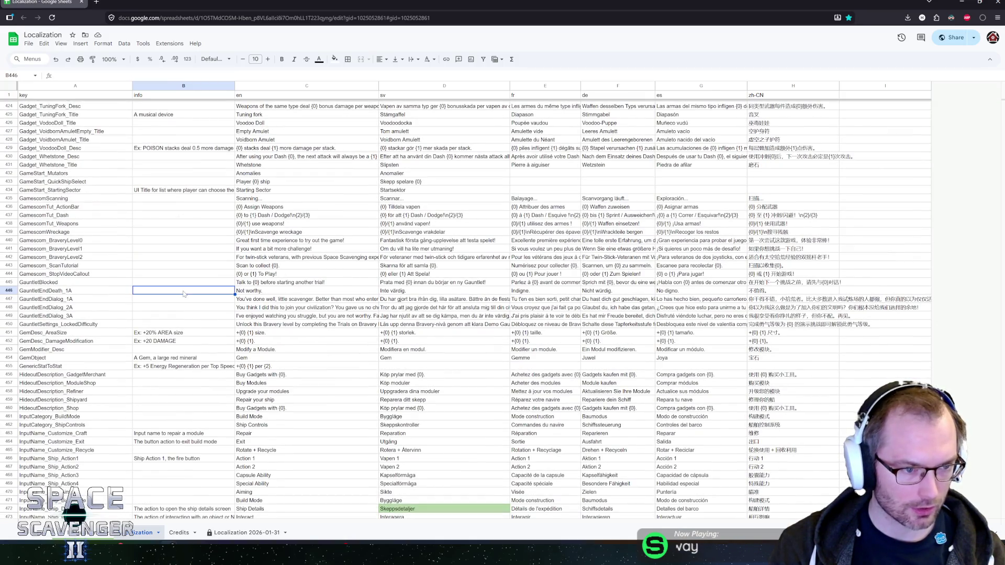
pyautogui.click(151, 300)
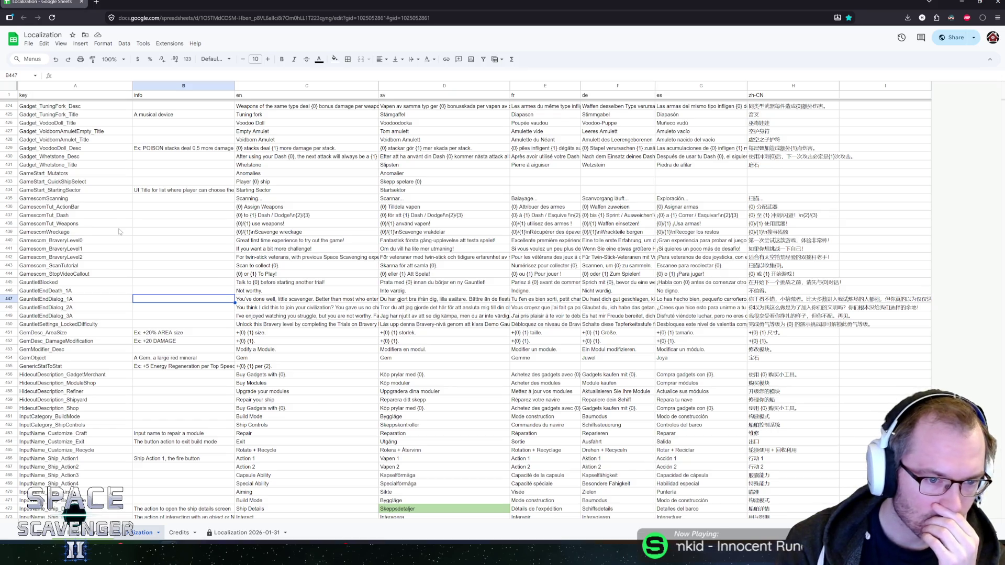
# Step: Cut the opening question from C448, leaving 'You gave us no choice!'
pyautogui.doubleClick(272, 311)
pyautogui.press('Home')
pyautogui.hotkey('ctrl', 'shift', 'Right')
pyautogui.hotkey('ctrl', 'shift', 'Right')
pyautogui.hotkey('ctrl', 'shift', 'Right')
pyautogui.press('Delete')
pyautogui.press('Return')
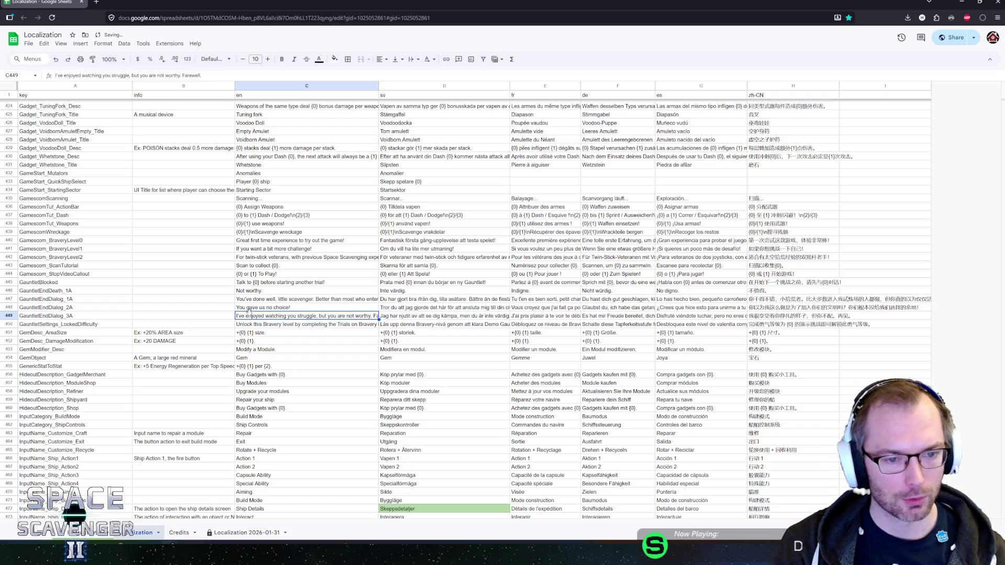
# Step: Trim D448 to its last sentence and change Du to Ni: 'Ni gav oss inget val!'
pyautogui.click(484, 307)
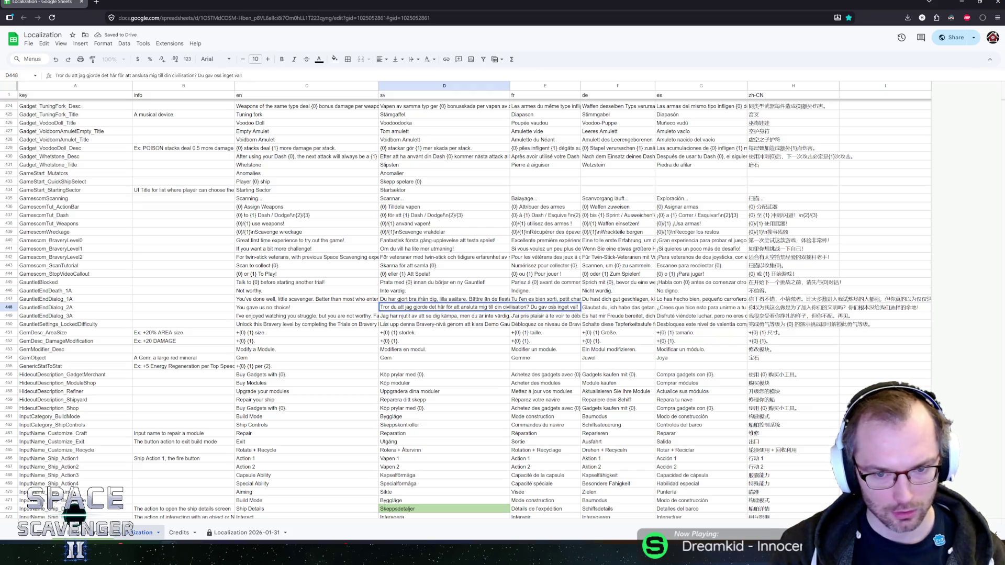
pyautogui.press('Home')
pyautogui.hotkey('ctrl', 'shift', 'Right')
pyautogui.hotkey('ctrl', 'shift', 'Right')
pyautogui.hotkey('ctrl', 'shift', 'Right')
pyautogui.press('Delete')
pyautogui.press('Return')
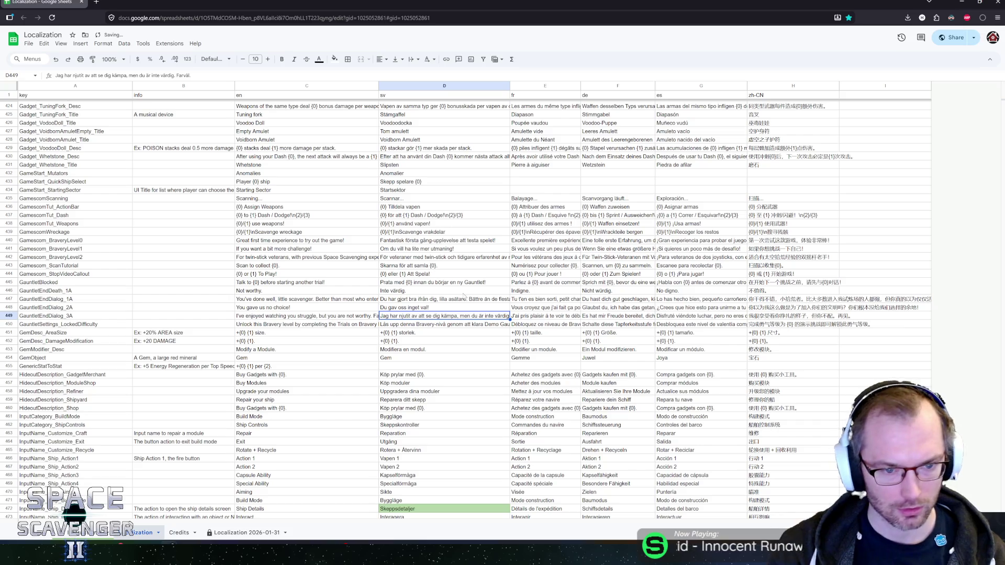
pyautogui.click(390, 309)
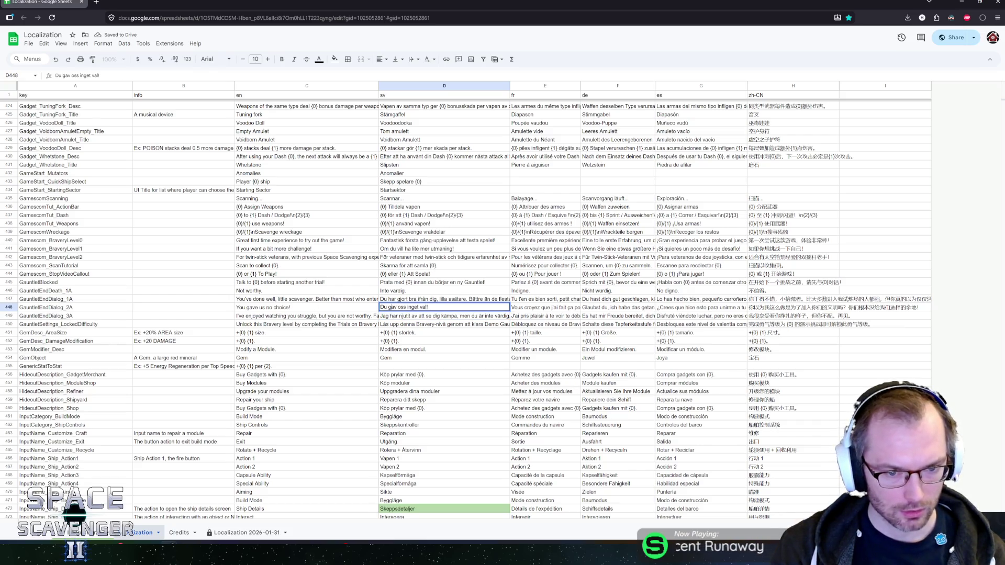
pyautogui.press('Return')
pyautogui.press('Home')
pyautogui.hotkey('shift', 'Right')
pyautogui.hotkey('shift', 'Right')
pyautogui.write('Ni')
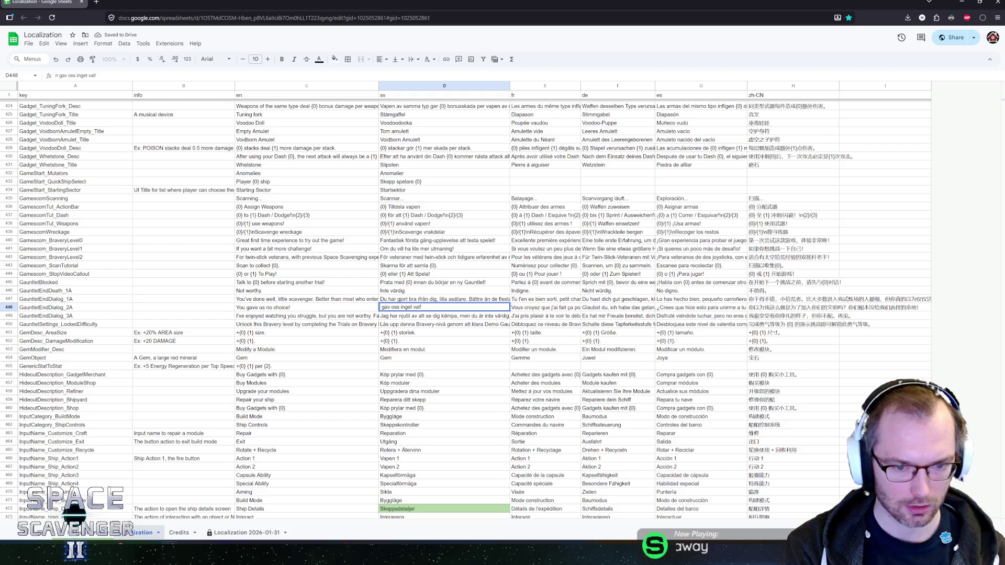
pyautogui.press('Return')
# Step: Note in B448 that 'You' means the voidborn antagonists, not the player
pyautogui.press('Left')
pyautogui.press('Left')
pyautogui.press('Up')
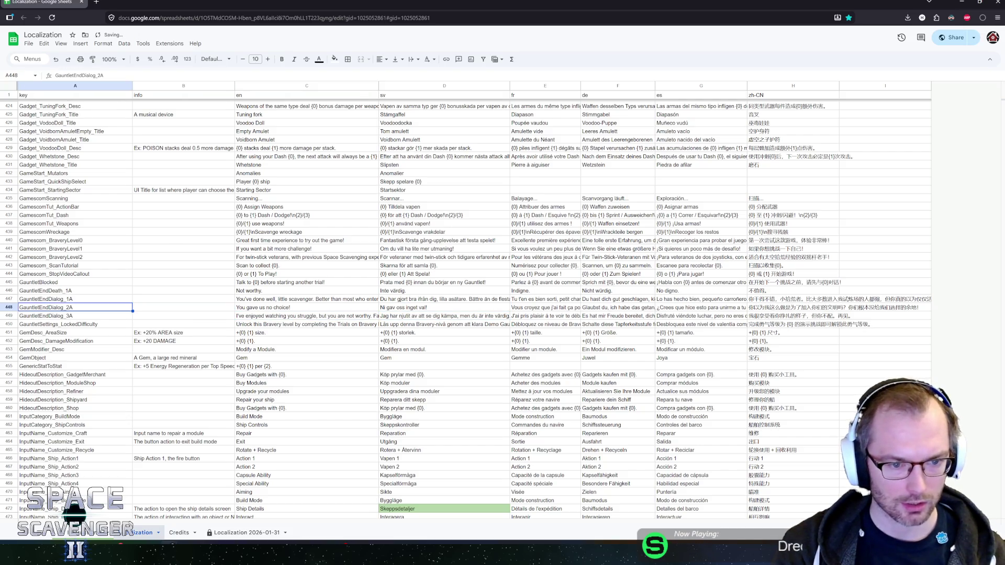
pyautogui.write('You as')
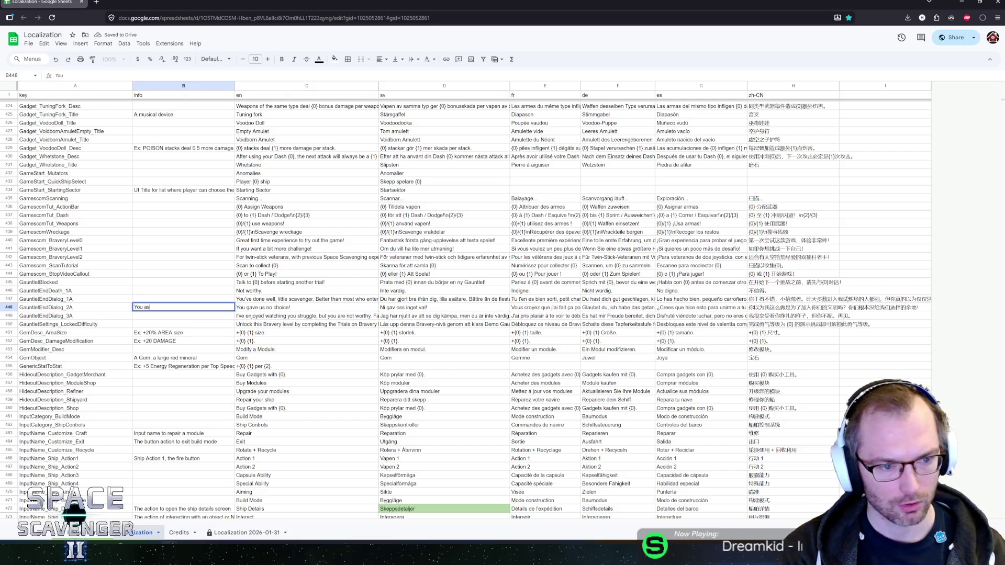
pyautogui.write(' in "the voidborn" anta')
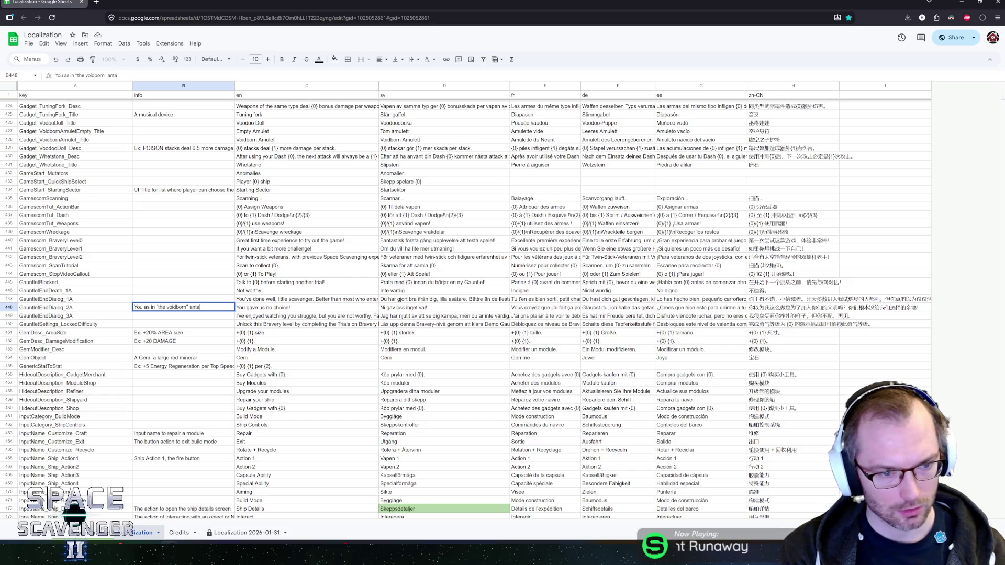
pyautogui.write('gonists,')
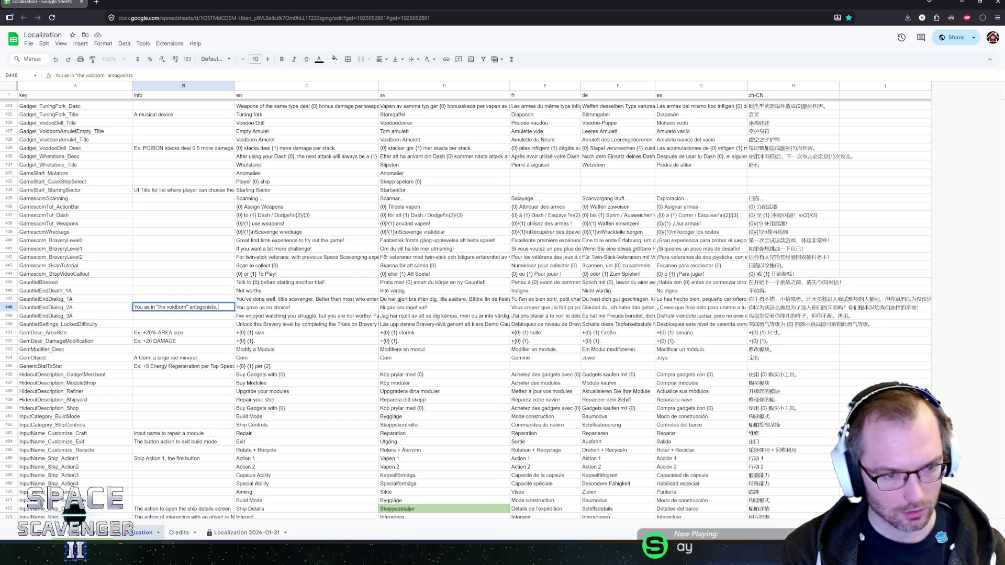
pyautogui.press('BackSpace')
pyautogui.write('. Not')
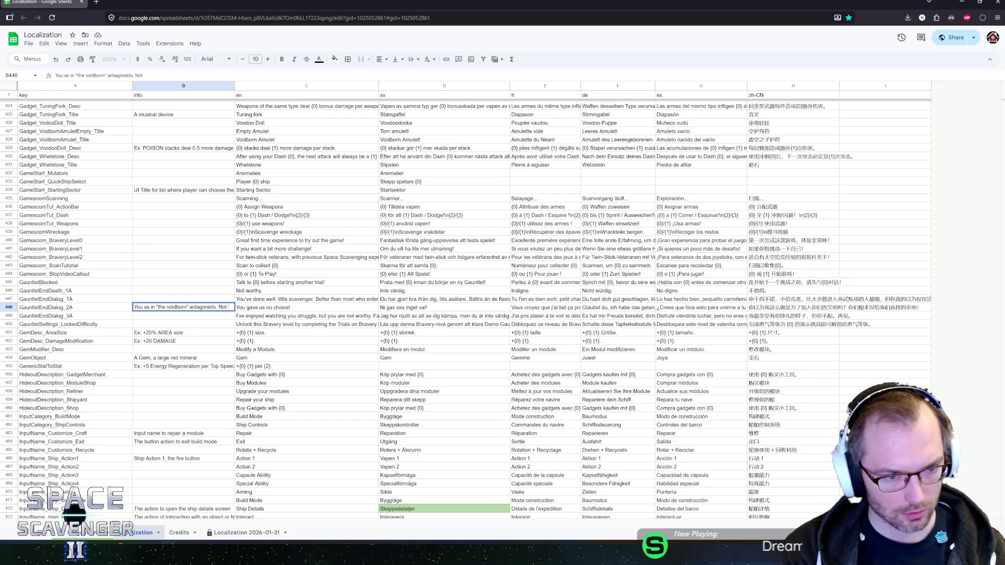
pyautogui.write(' you th player')
pyautogui.press('Return')
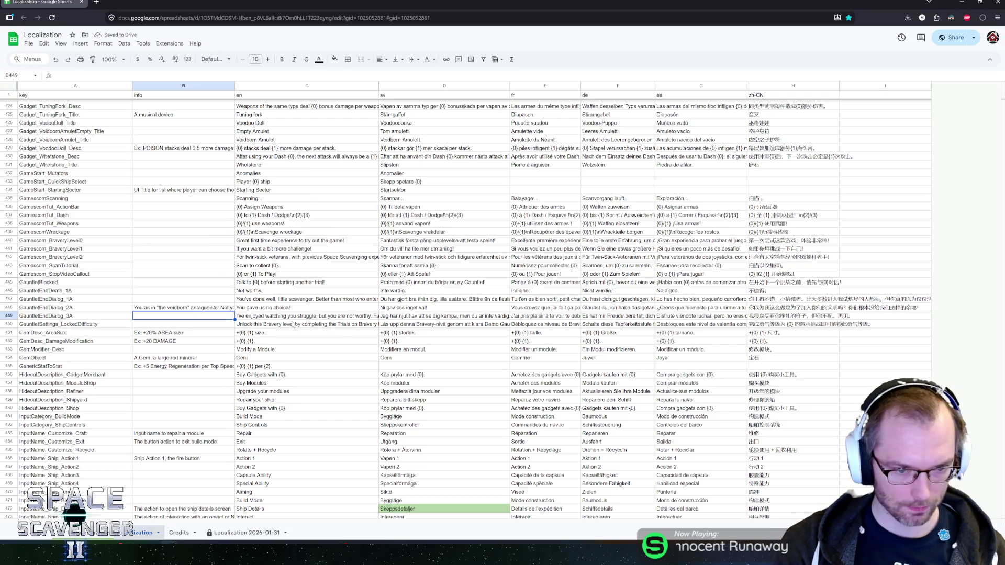
pyautogui.click(304, 316)
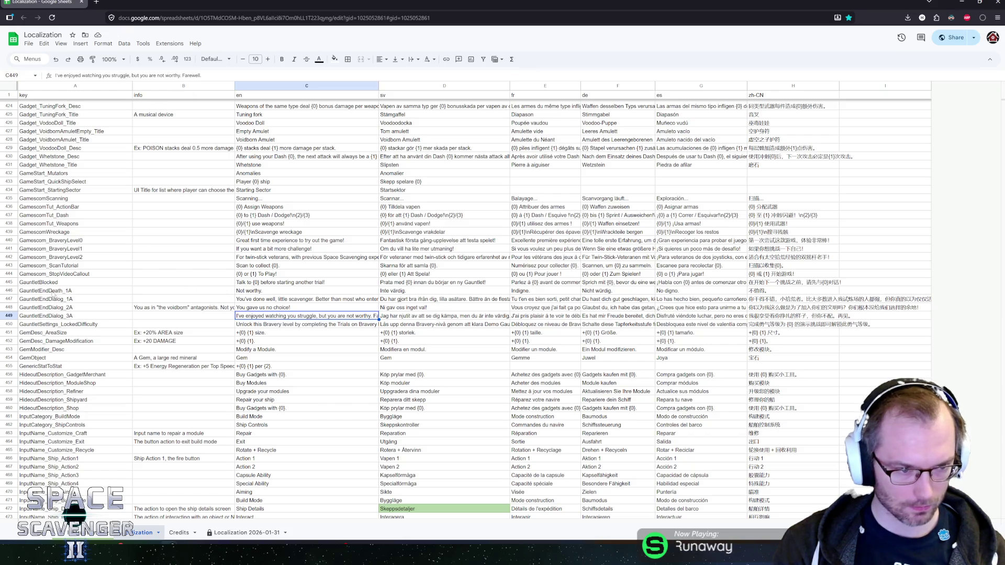
pyautogui.click(53, 293)
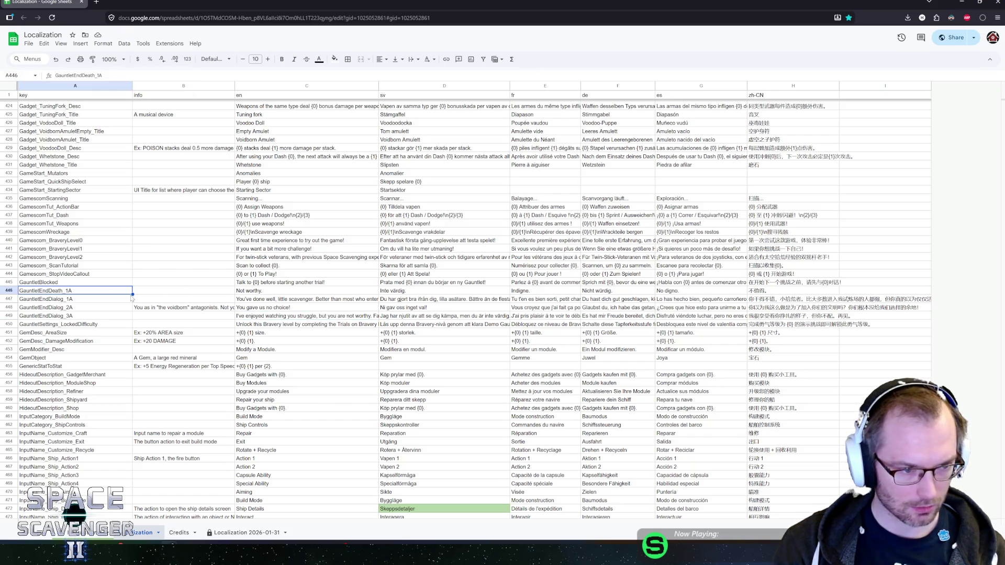
pyautogui.click(9, 291)
pyautogui.rightClick(9, 291)
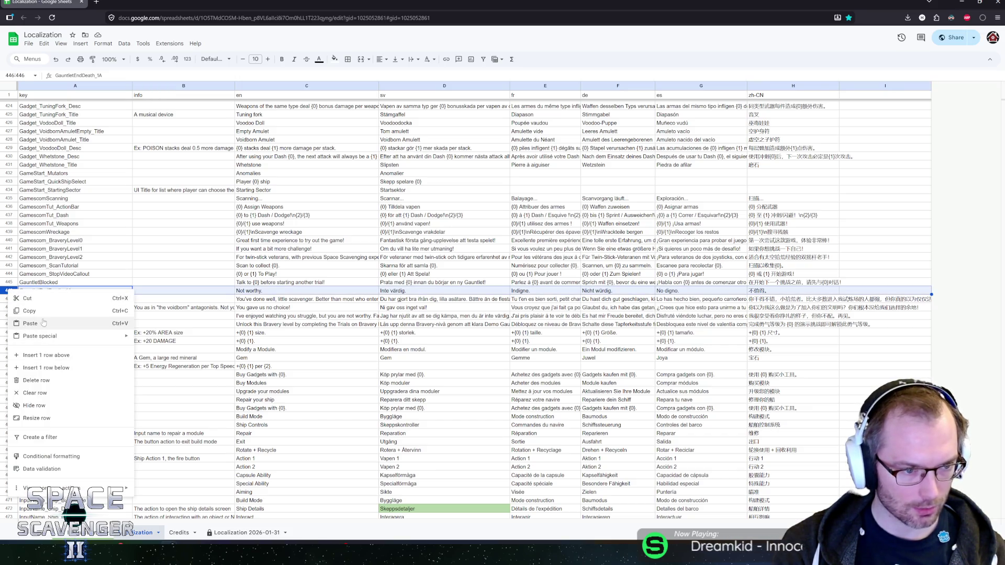
# Step: Delete row 446, then review LockedDifficulty and the GemDesc note cells below
pyautogui.click(37, 380)
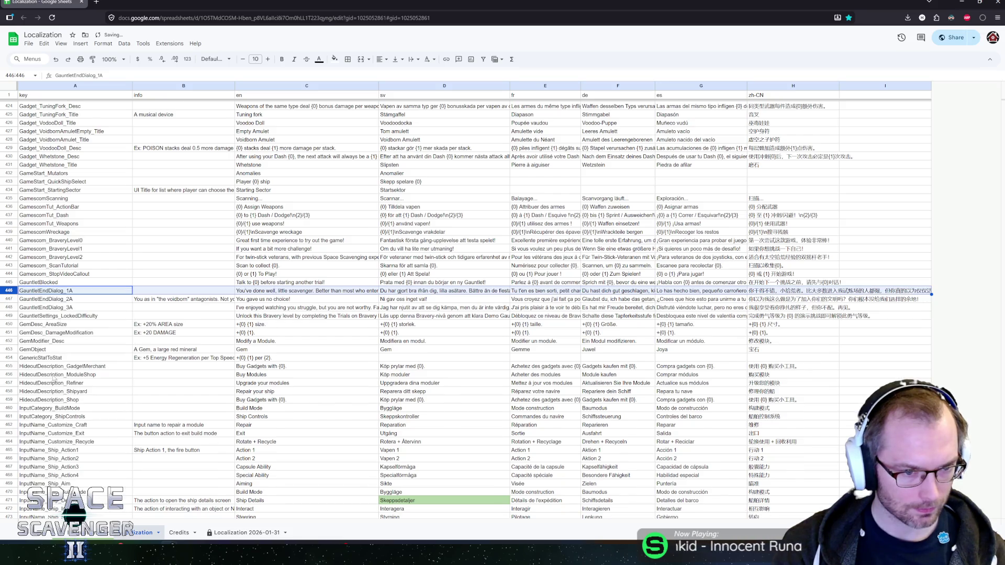
pyautogui.click(183, 316)
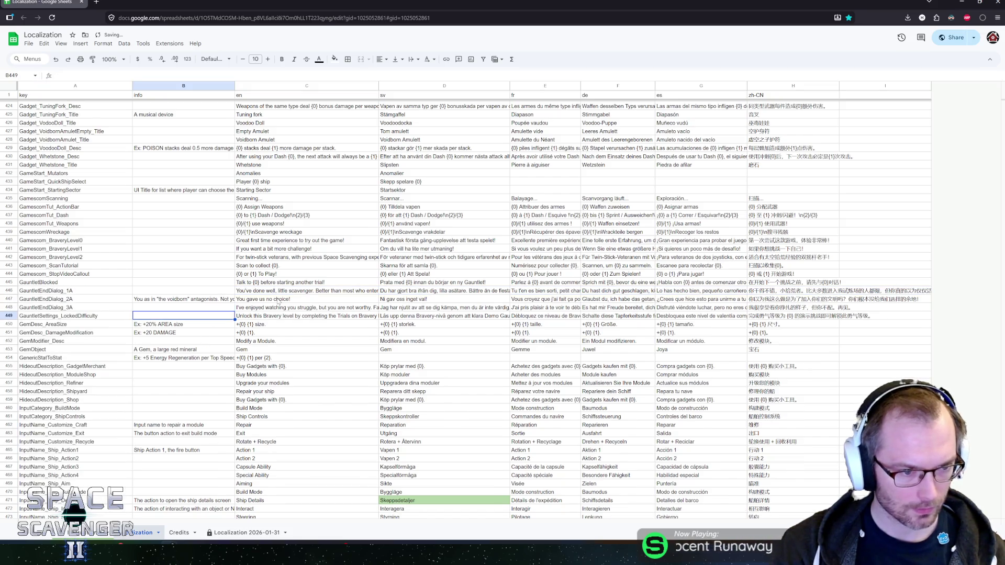
pyautogui.press('Right')
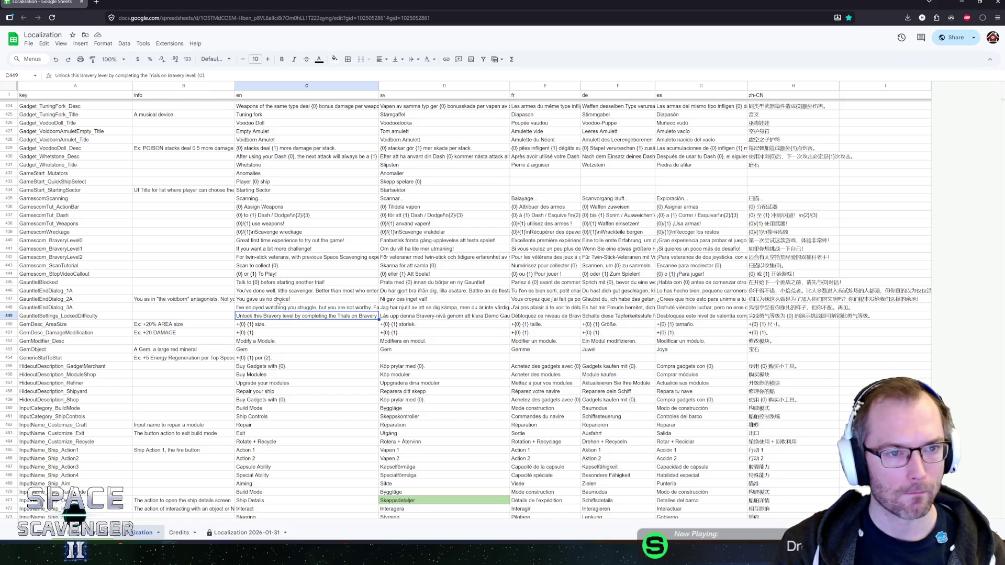
pyautogui.press('Left')
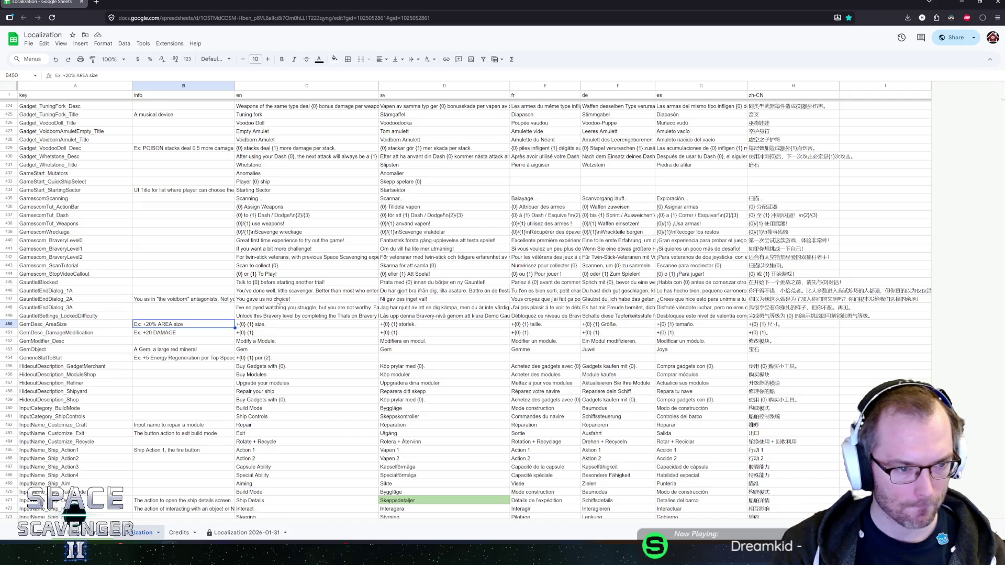
pyautogui.press('Down')
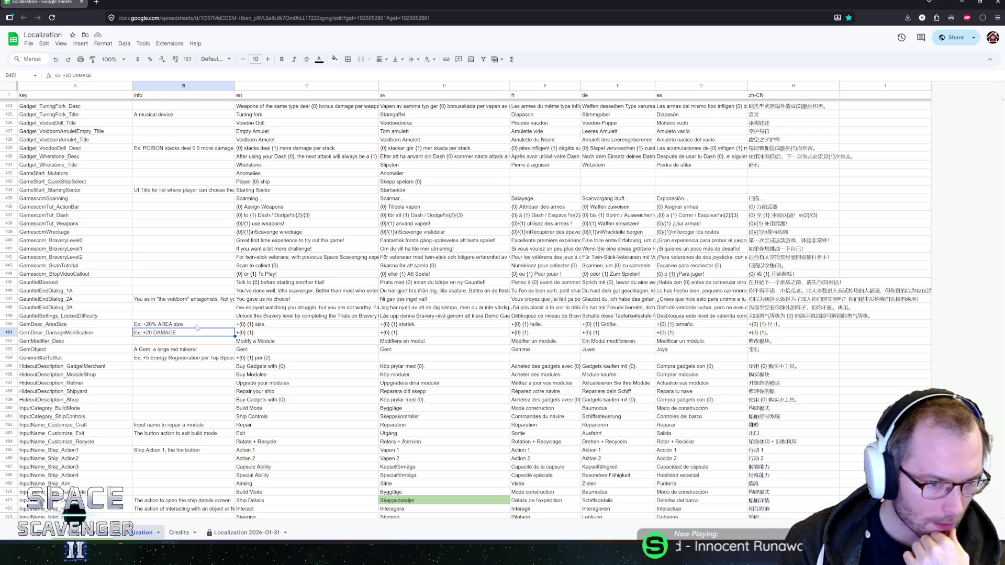
pyautogui.click(197, 326)
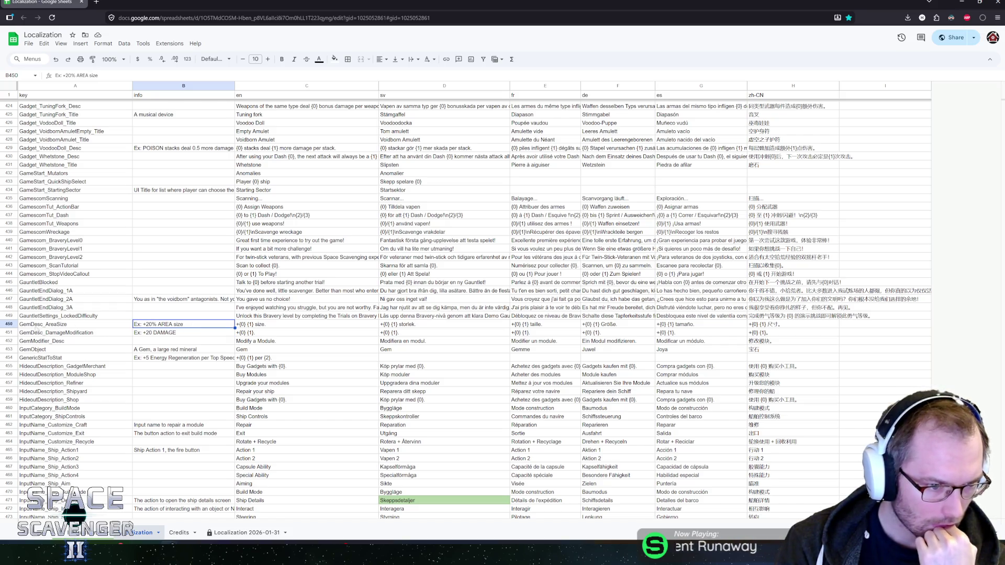
pyautogui.moveTo(8, 324); pyautogui.dragTo(9, 349)
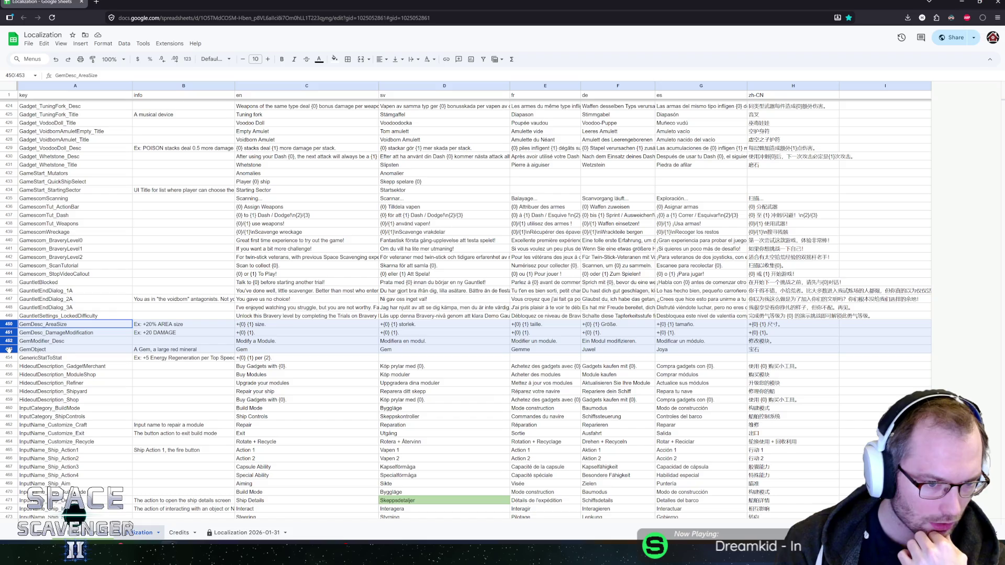
# Step: Delete rows 450–453 so GenericStatToStat moves up to row 450
pyautogui.moveTo(9, 349); pyautogui.dragTo(9, 349)
pyautogui.rightClick(9, 334)
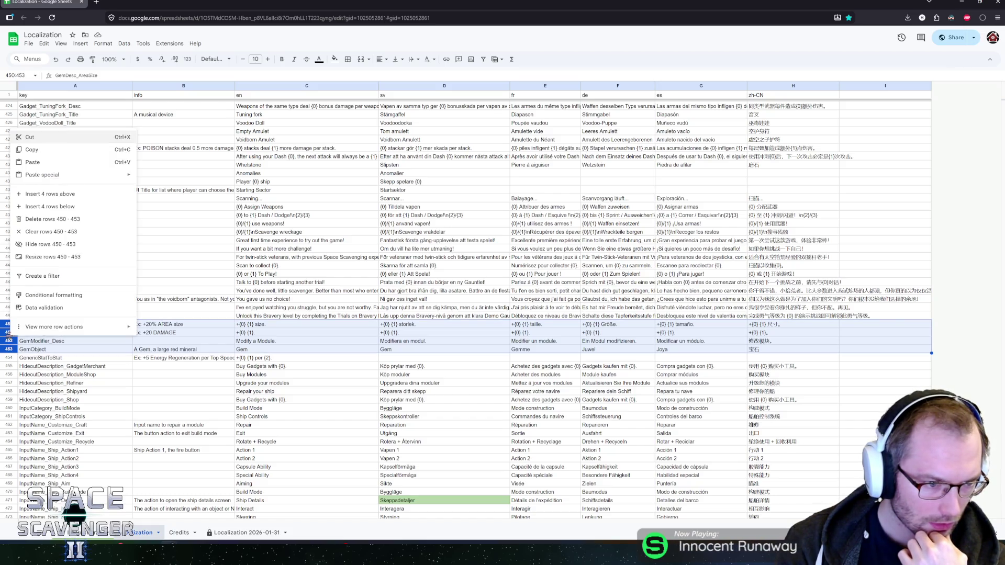
pyautogui.click(31, 219)
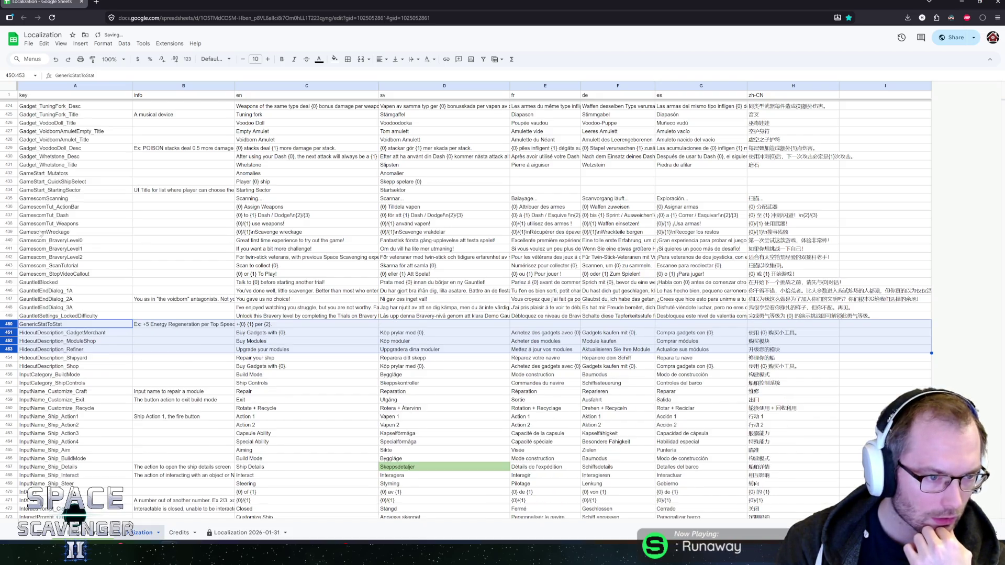
pyautogui.click(185, 327)
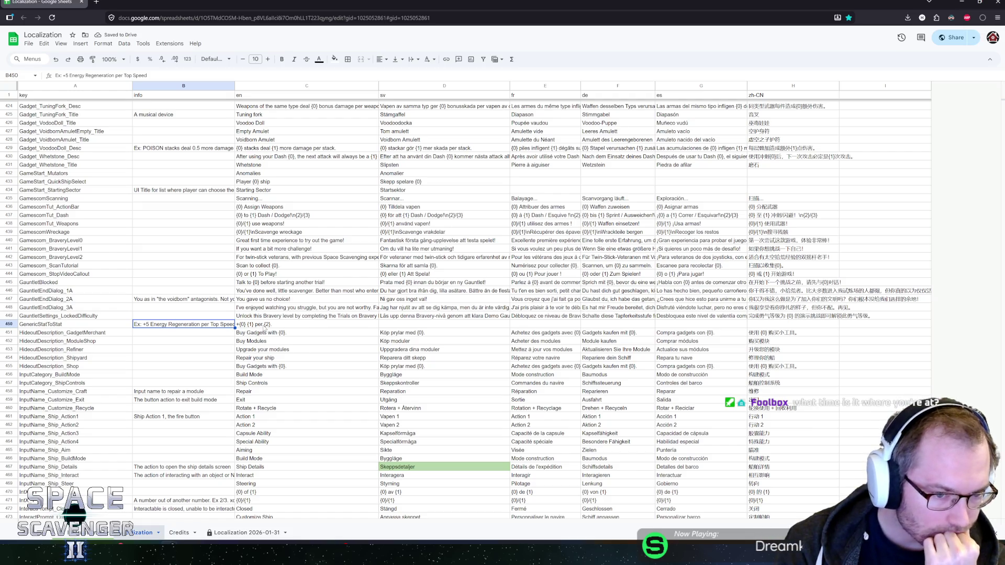
# Step: Enter 'Ex: Buy Gadgets with COPPER' in the HideoutDescription_GadgetMerchant info cell
pyautogui.click(154, 334)
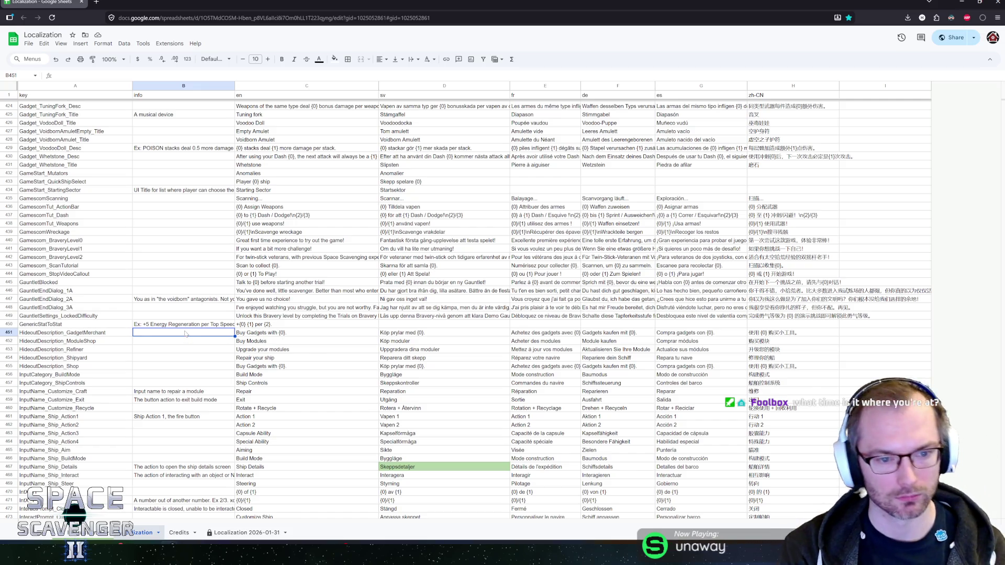
pyautogui.write('Ex')
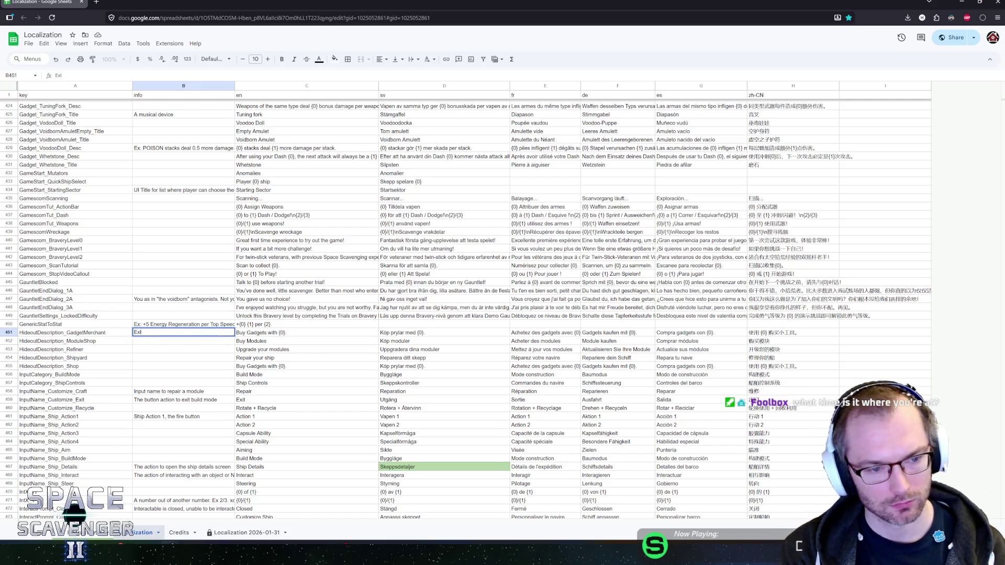
pyautogui.write('i: B')
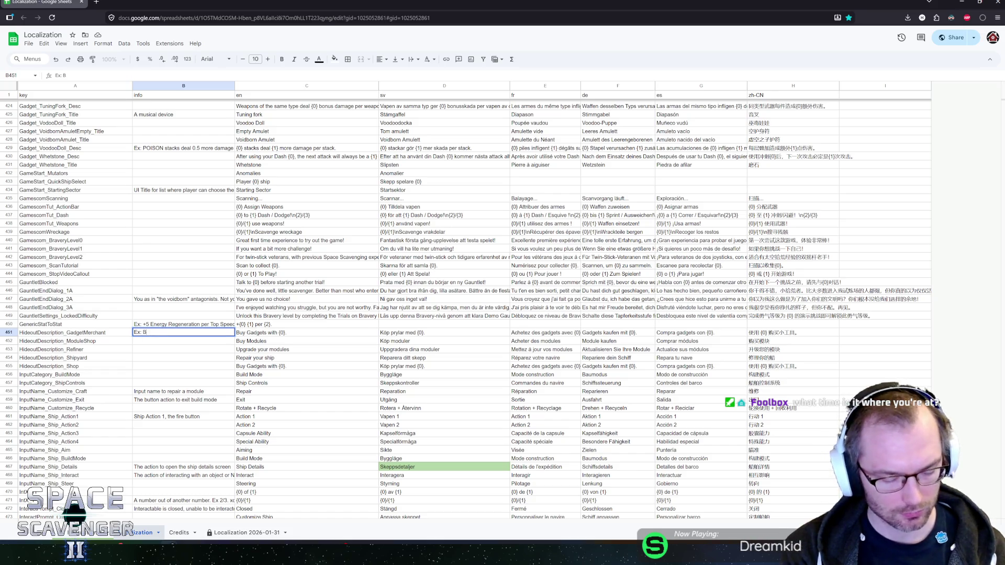
pyautogui.write('get')
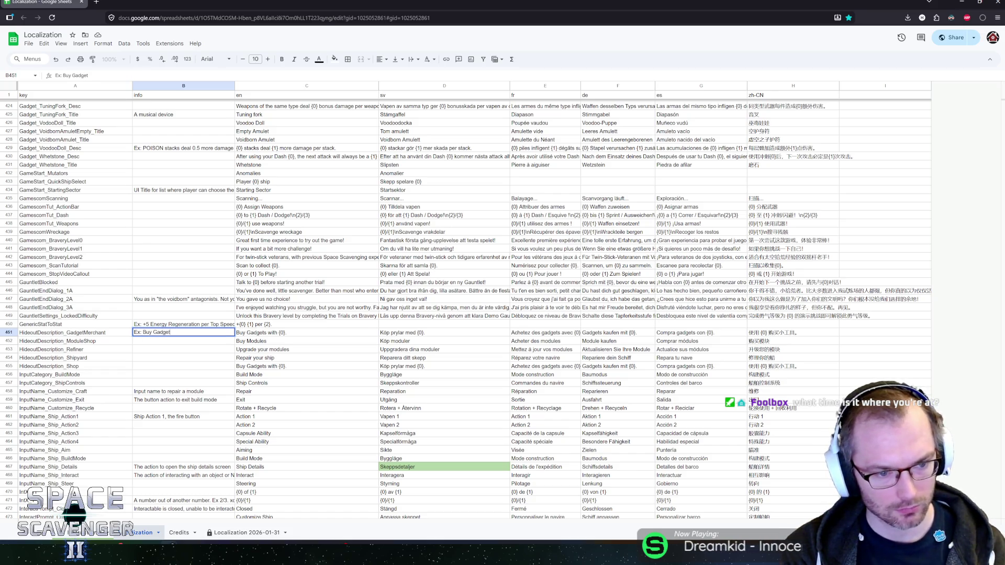
pyautogui.write(' with COPPER')
pyautogui.press('Return')
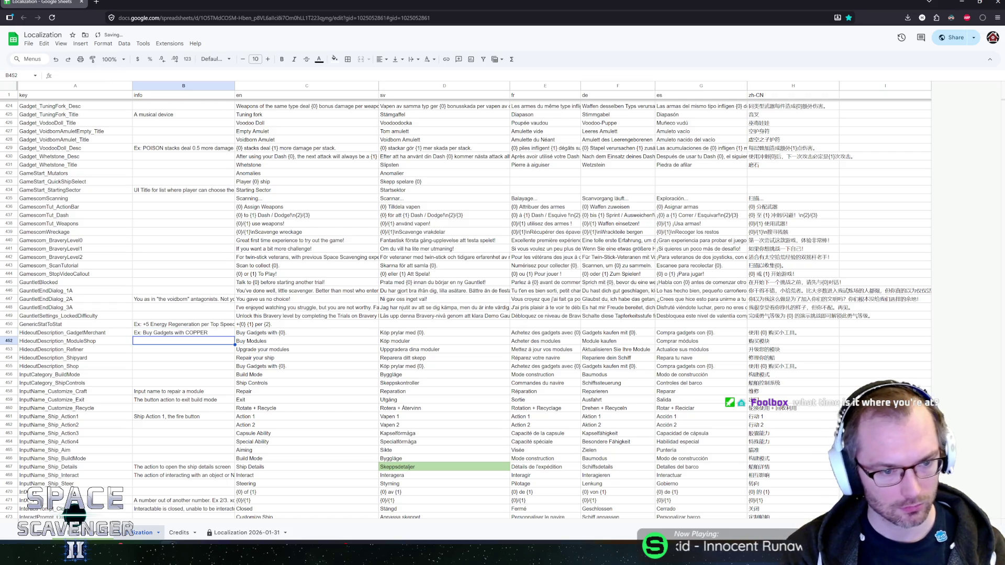
# Step: Compare the merchant note against the ModuleShop and HideoutDescription_Shop info and English cells
pyautogui.click(183, 333)
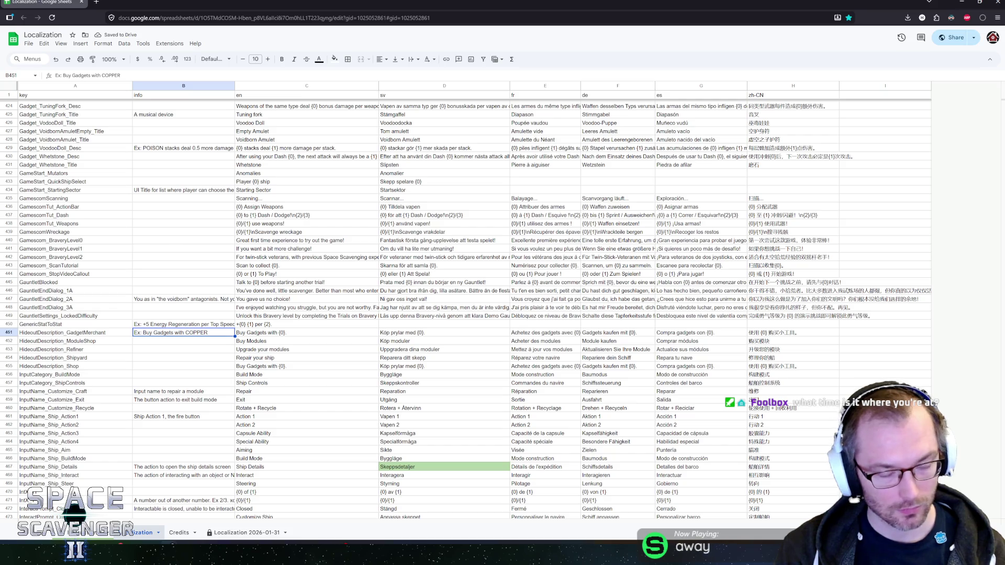
pyautogui.click(175, 344)
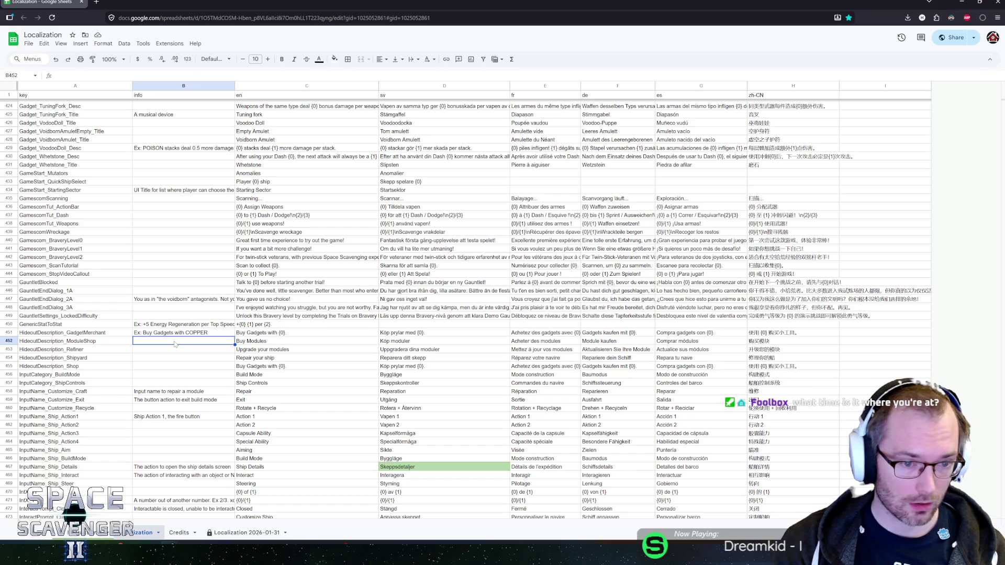
pyautogui.click(170, 366)
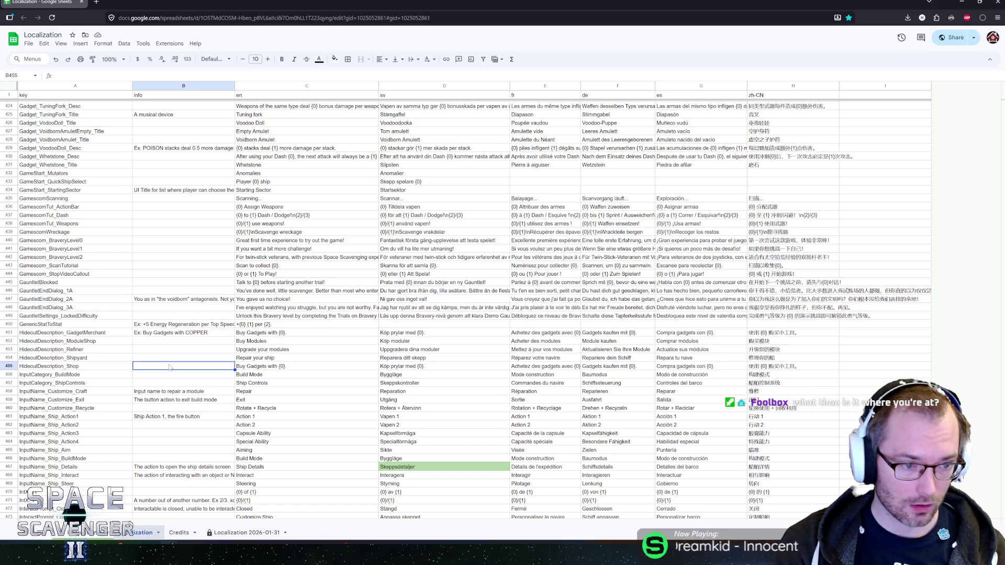
pyautogui.click(172, 335)
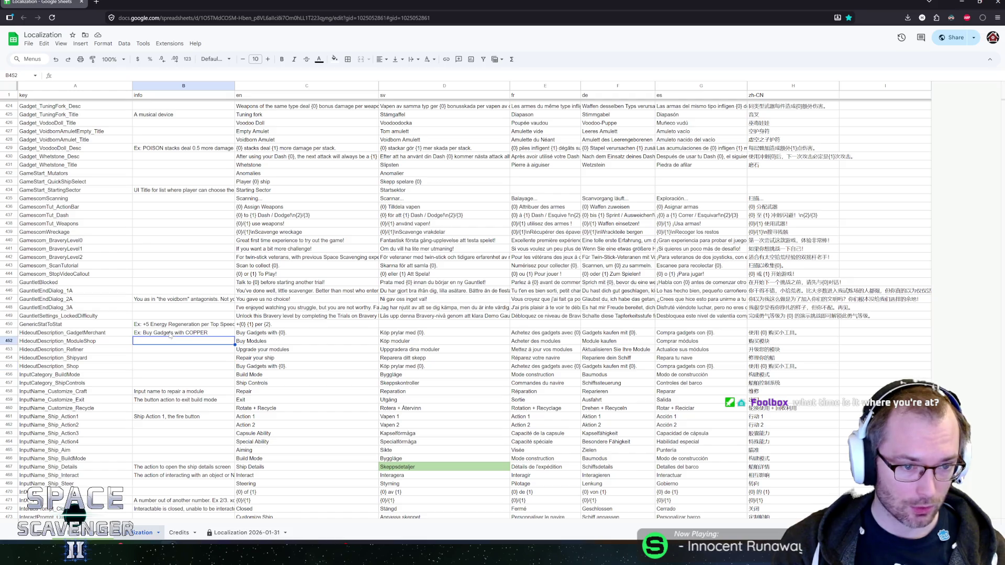
pyautogui.click(267, 335)
pyautogui.click(255, 366)
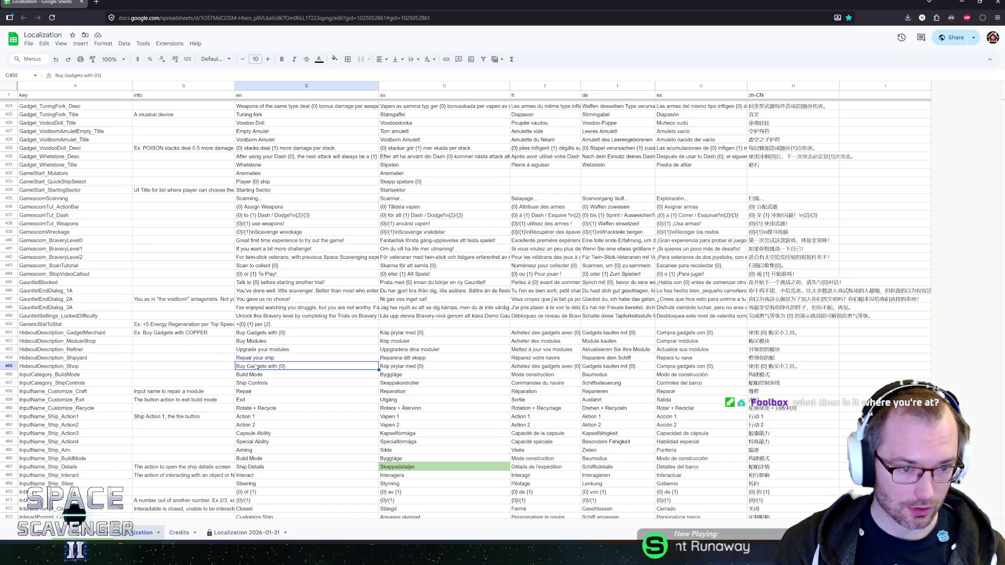
pyautogui.click(185, 377)
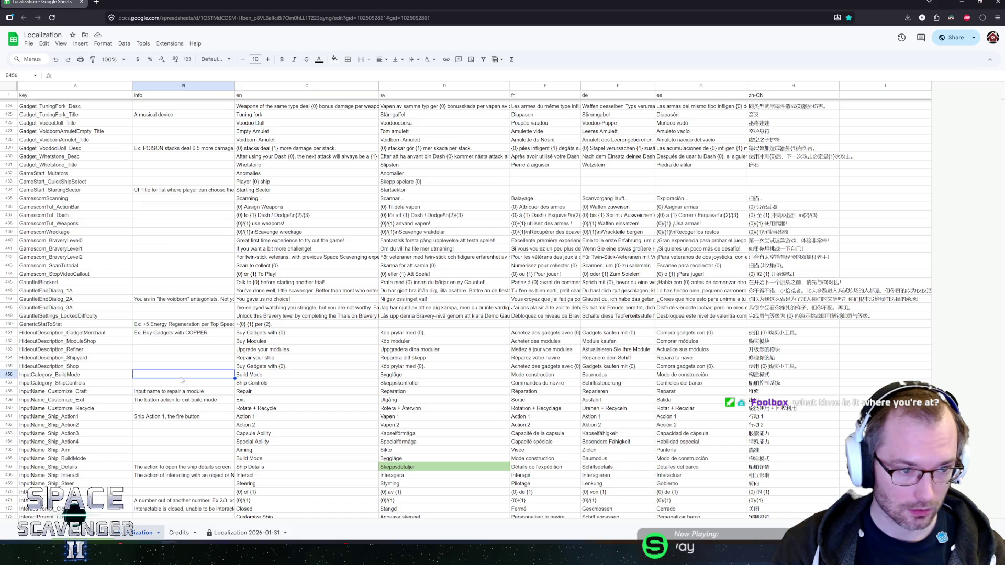
pyautogui.hotkey('alt', 'Tab')
# Step: Find the Gadget Merchant outpost definition and preview its localized description
pyautogui.click(42, 36)
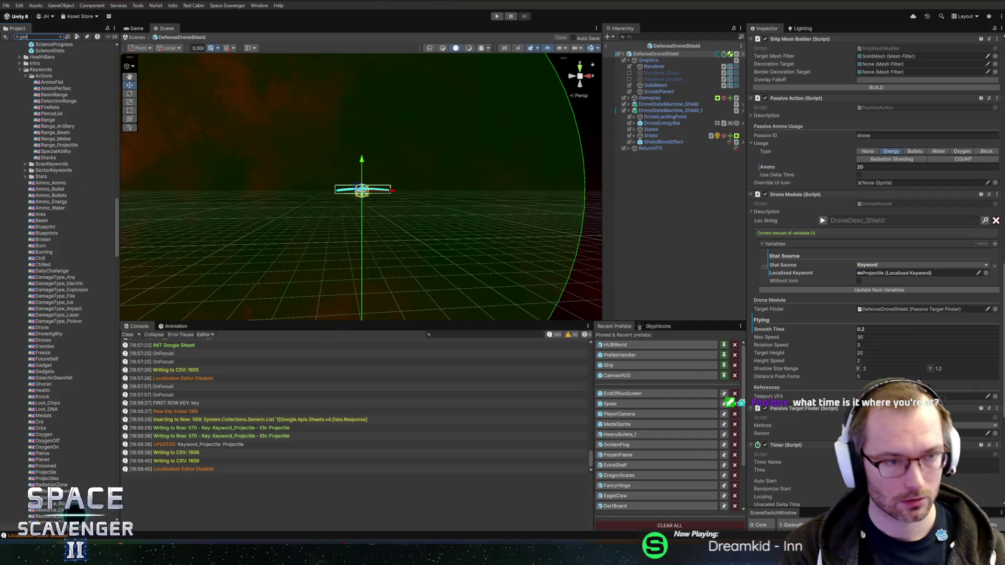
pyautogui.write('getmer')
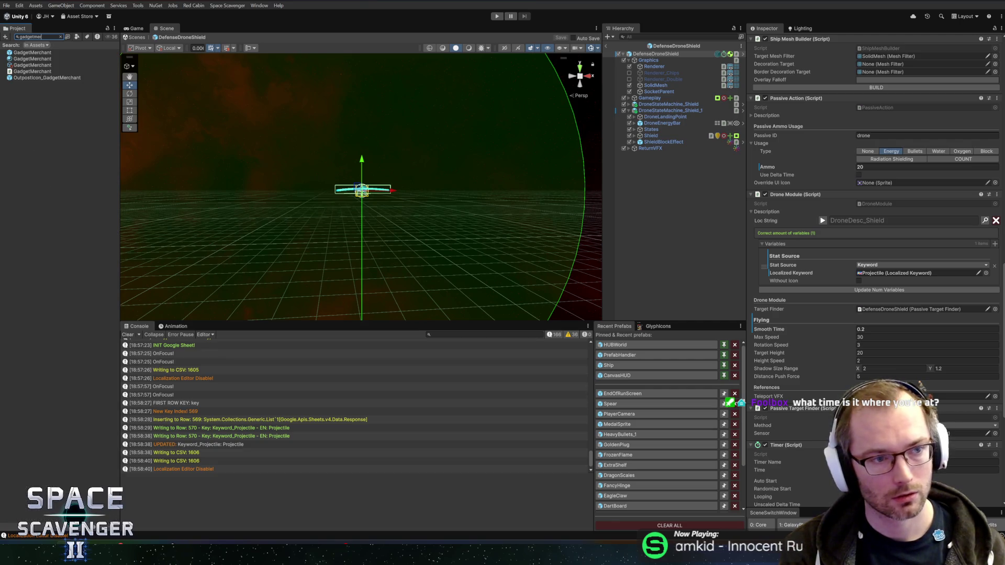
pyautogui.click(44, 54)
pyautogui.click(30, 66)
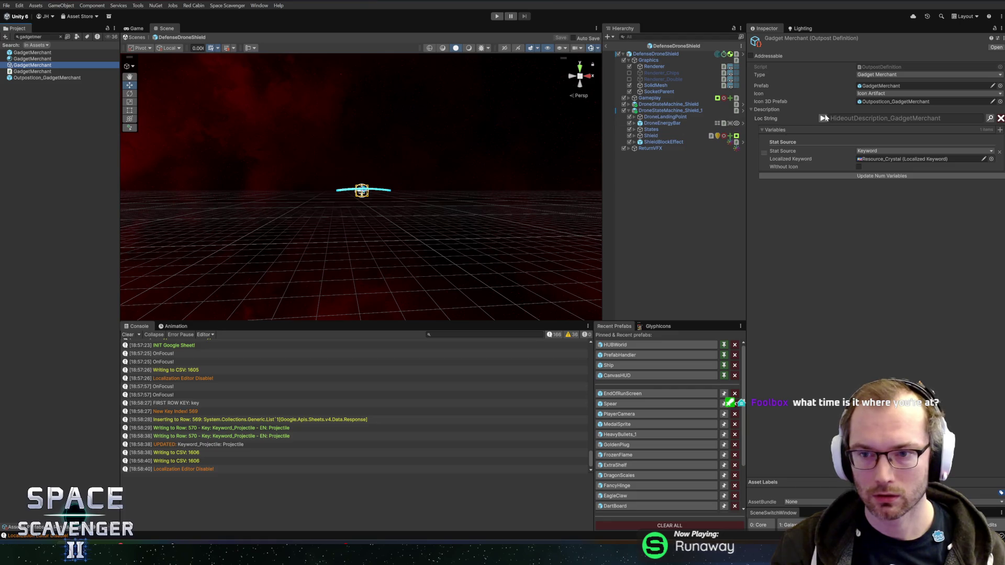
pyautogui.click(823, 118)
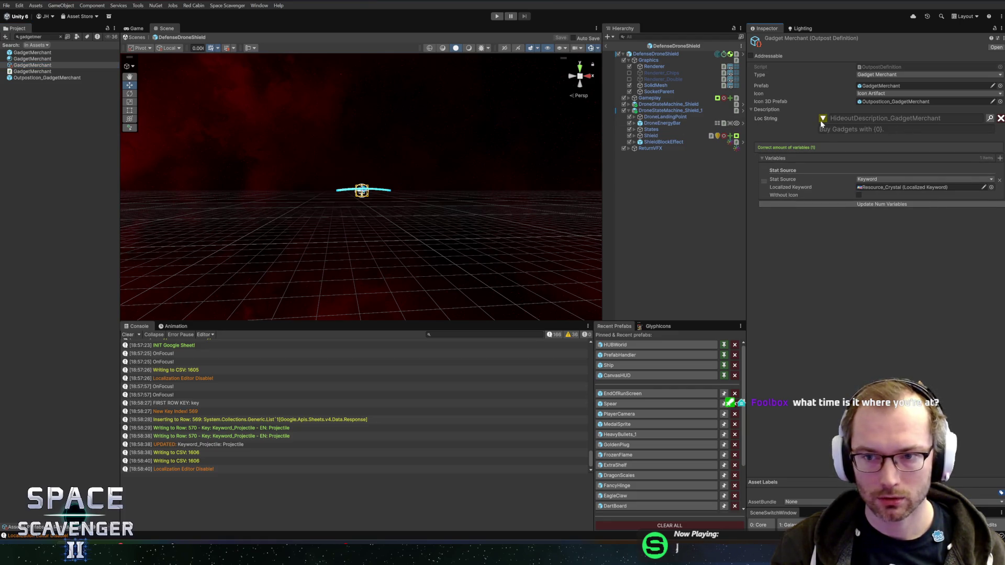
pyautogui.click(821, 119)
# Step: Search for 'gadgetsh' and inspect the Gadget Shop definition's description key
pyautogui.click(36, 37)
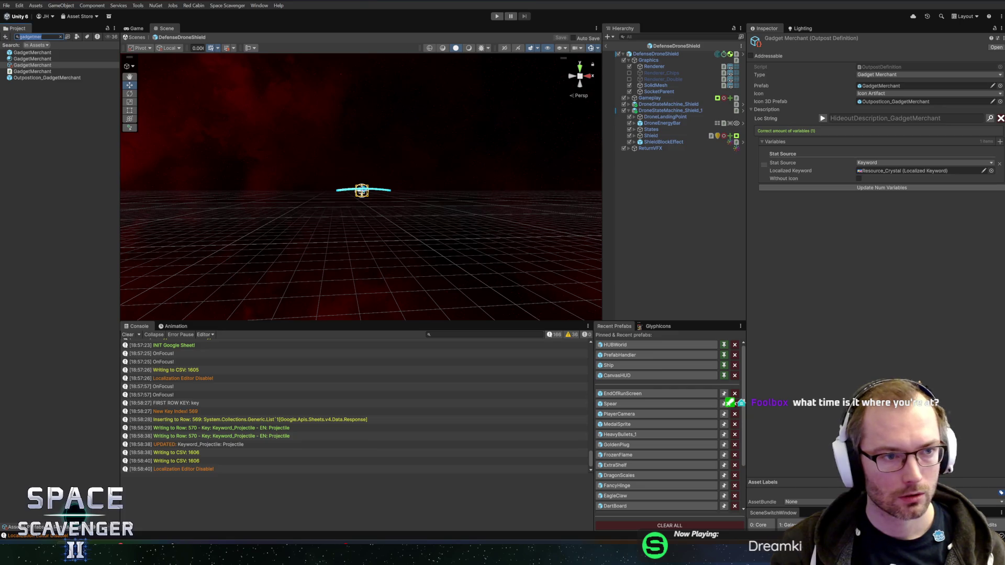
pyautogui.write('gadget')
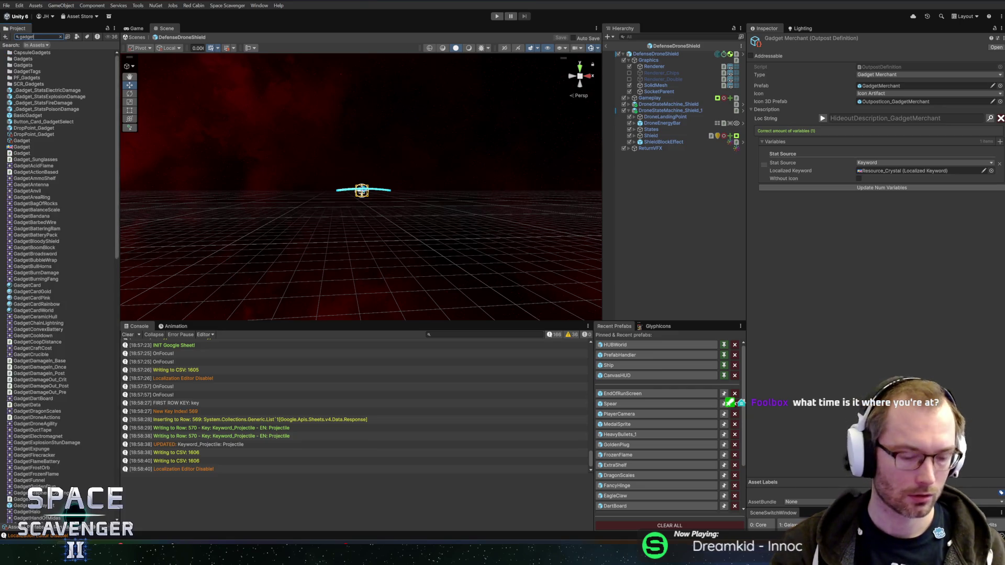
pyautogui.write('sh')
pyautogui.click(27, 71)
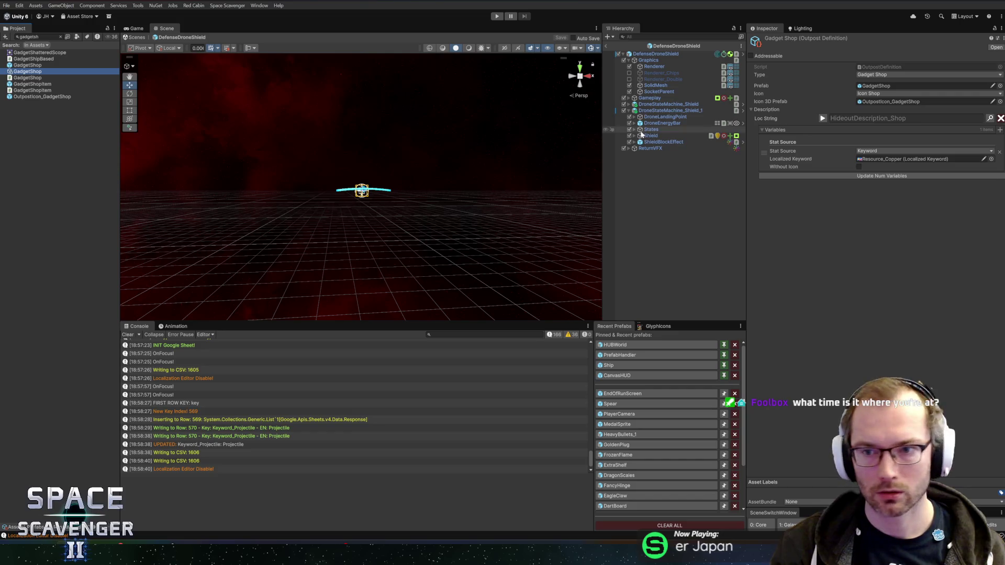
pyautogui.click(822, 119)
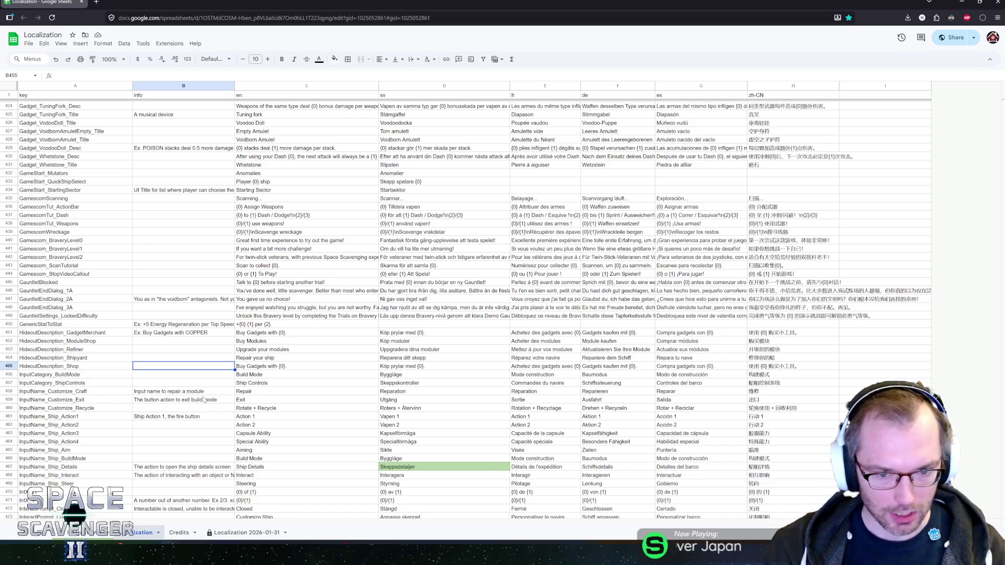
pyautogui.click(141, 357)
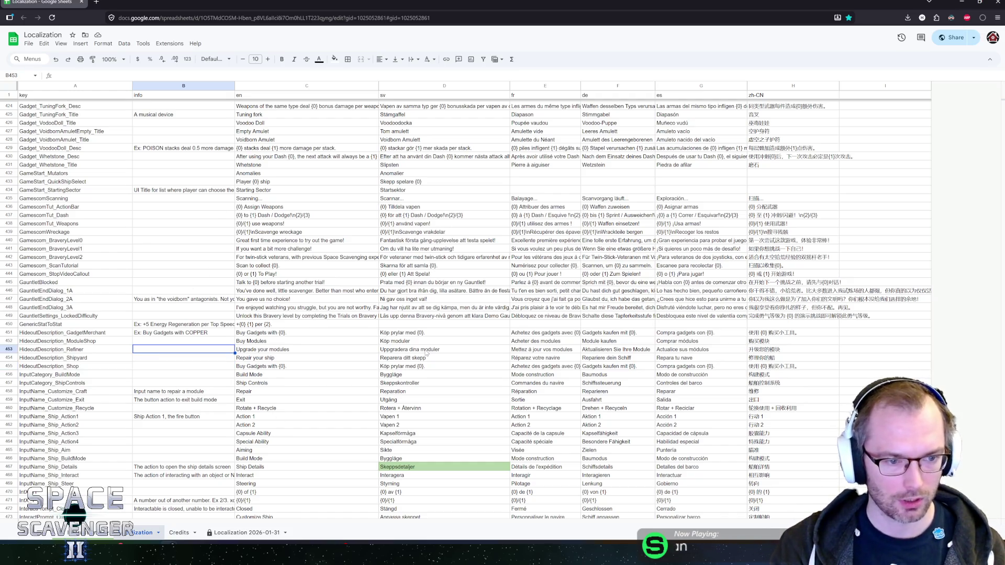
pyautogui.press('Down')
pyautogui.press('Down')
pyautogui.press('Down')
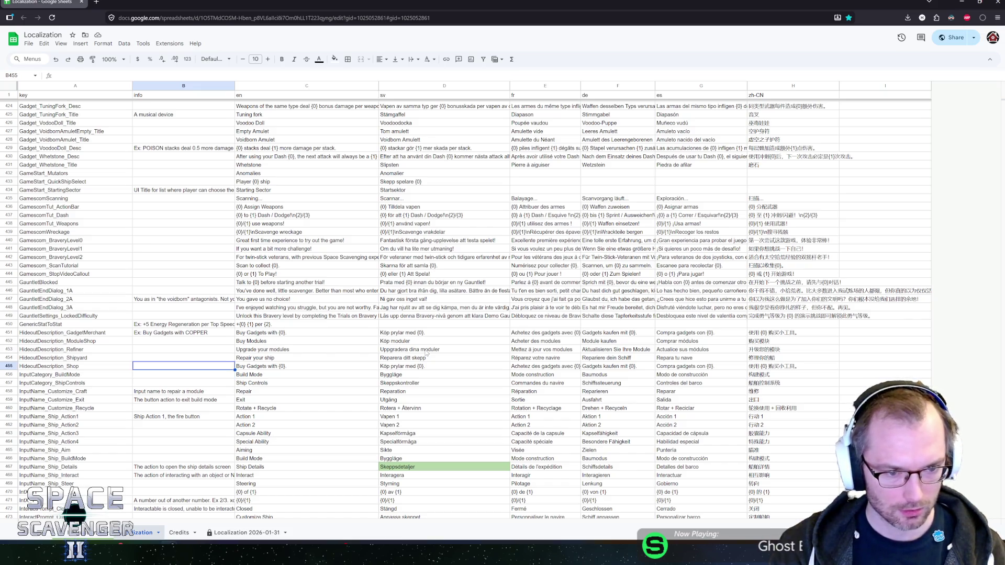
pyautogui.press('Up')
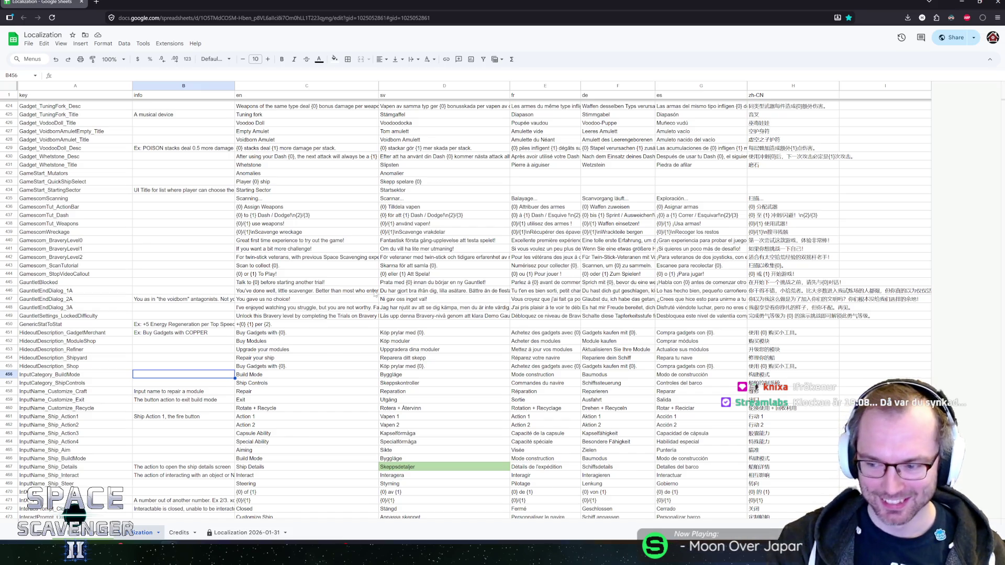
pyautogui.click(143, 365)
pyautogui.press('Down')
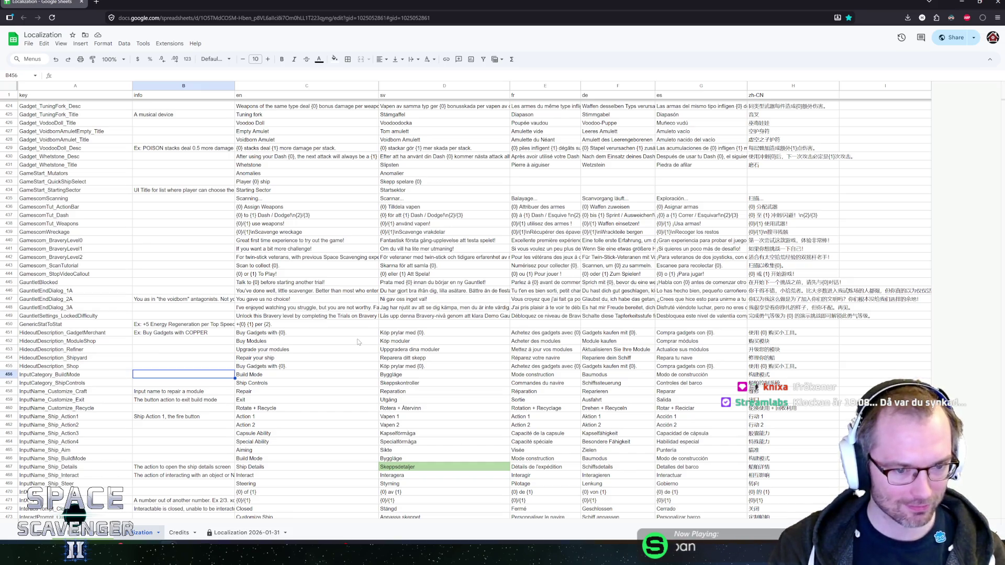
pyautogui.press('Down')
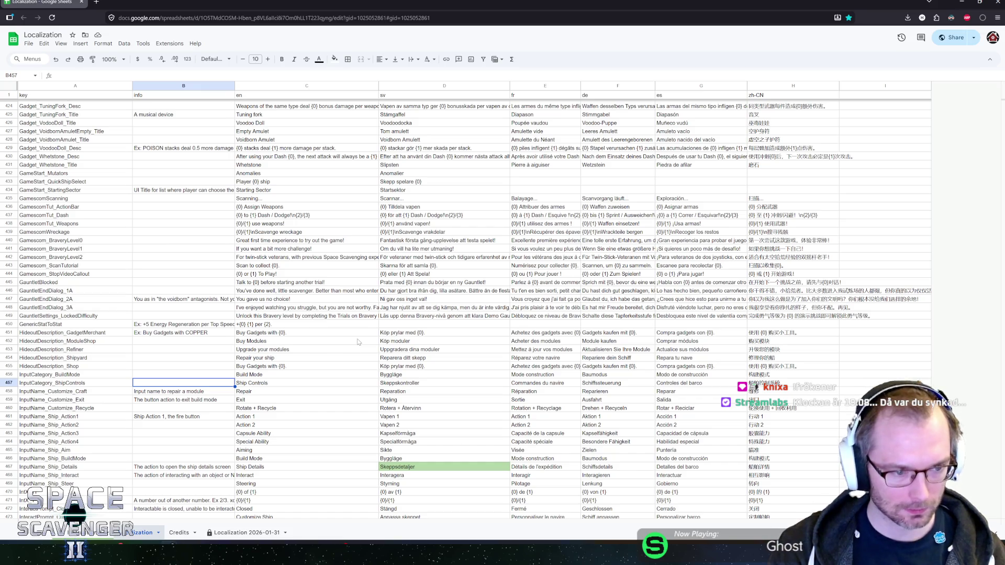
pyautogui.scroll(-3, 250, 381)
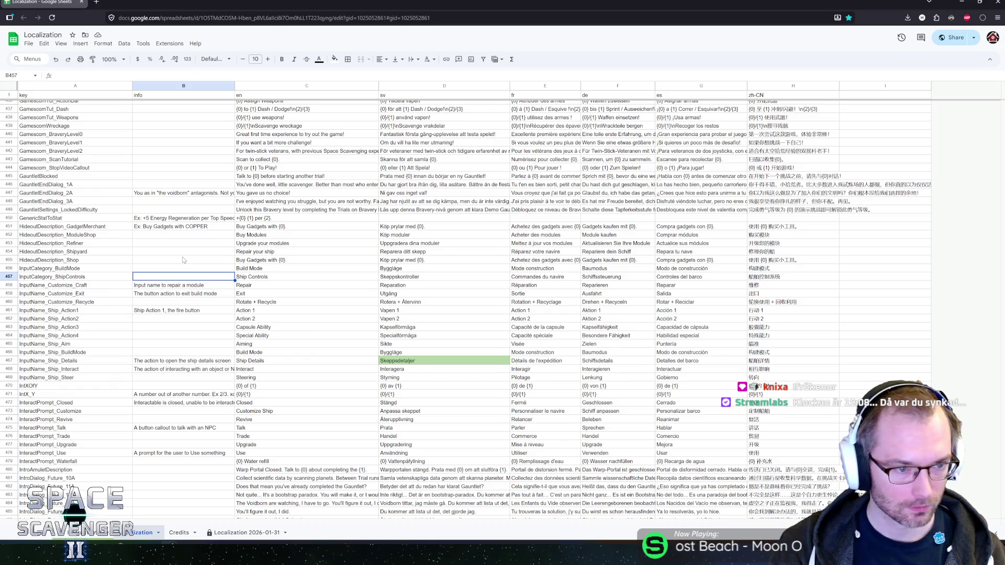
pyautogui.press('Down')
pyautogui.scroll(-2, 234, 283)
pyautogui.press('Down')
pyautogui.press('Down')
pyautogui.press('Down')
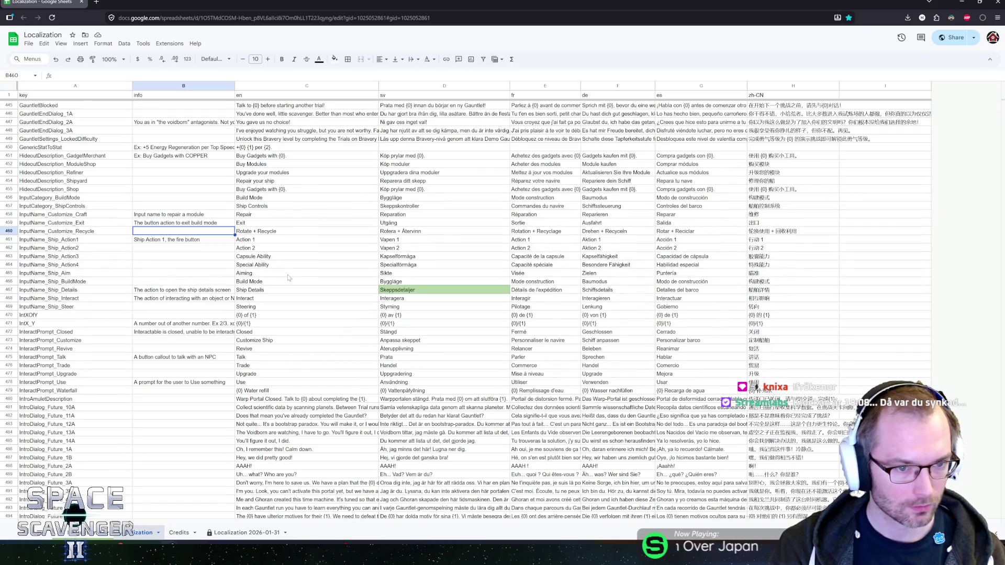
pyautogui.press('Down')
pyautogui.press('Down')
pyautogui.press('Down')
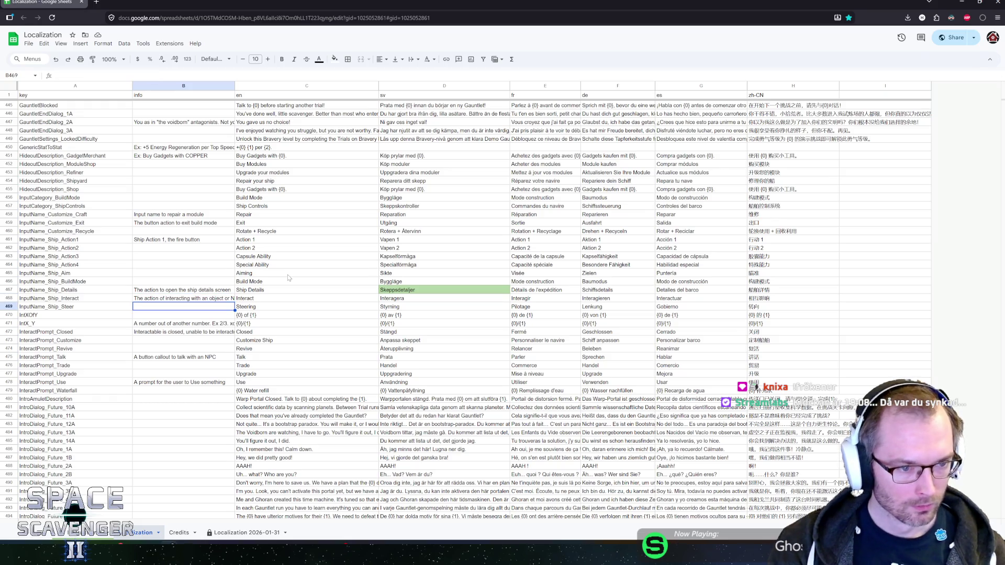
pyautogui.press('Down')
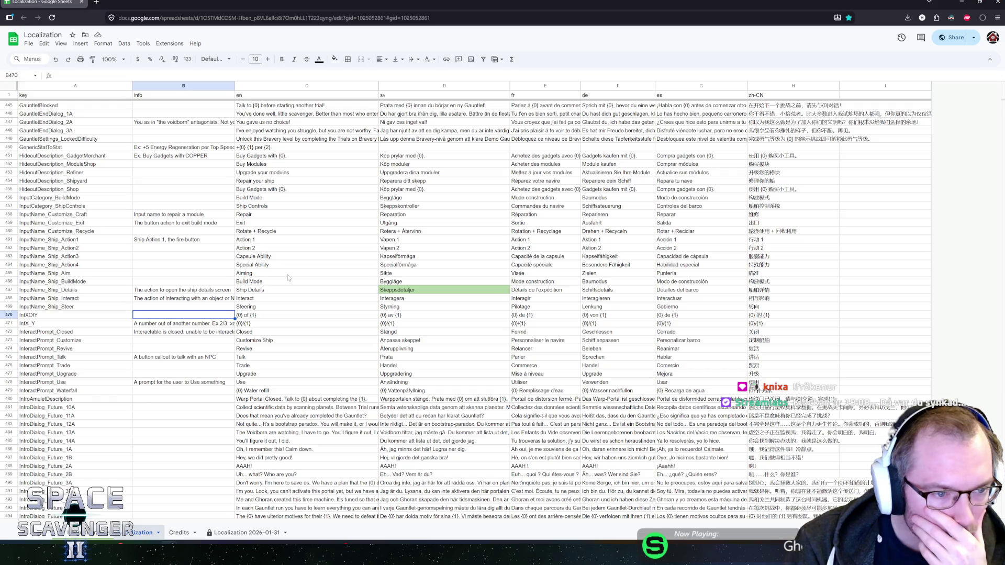
pyautogui.press('Up')
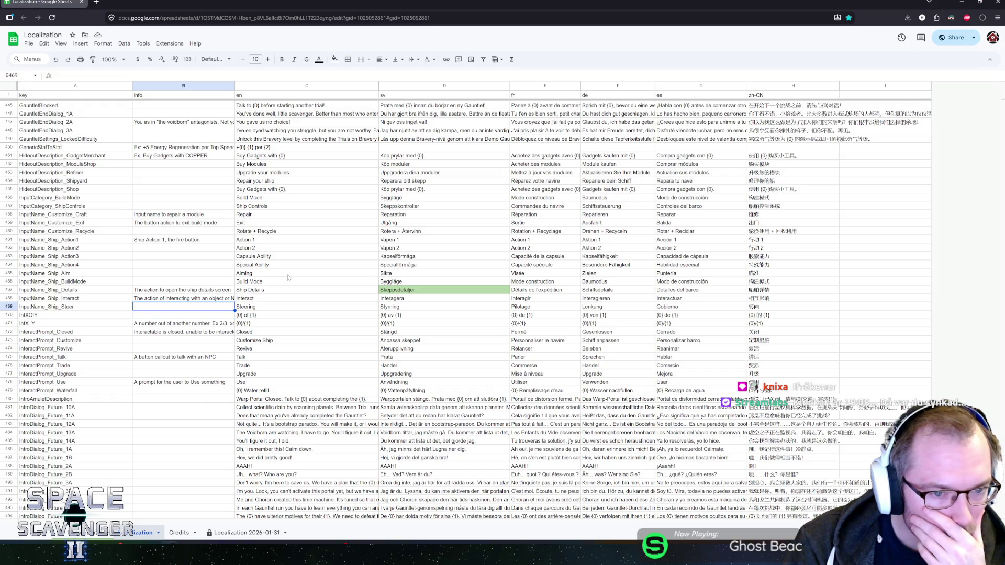
pyautogui.press('Down')
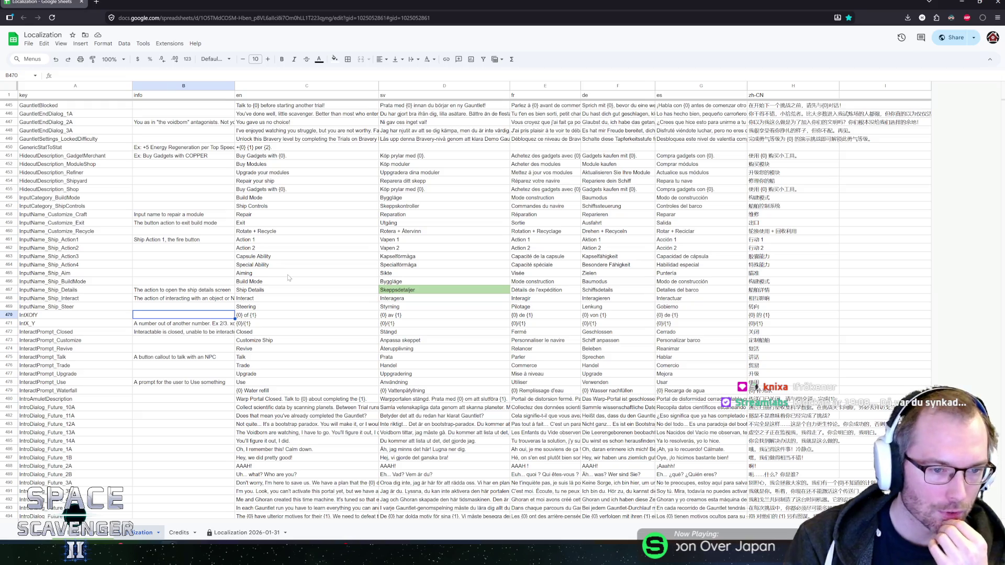
pyautogui.press('Right')
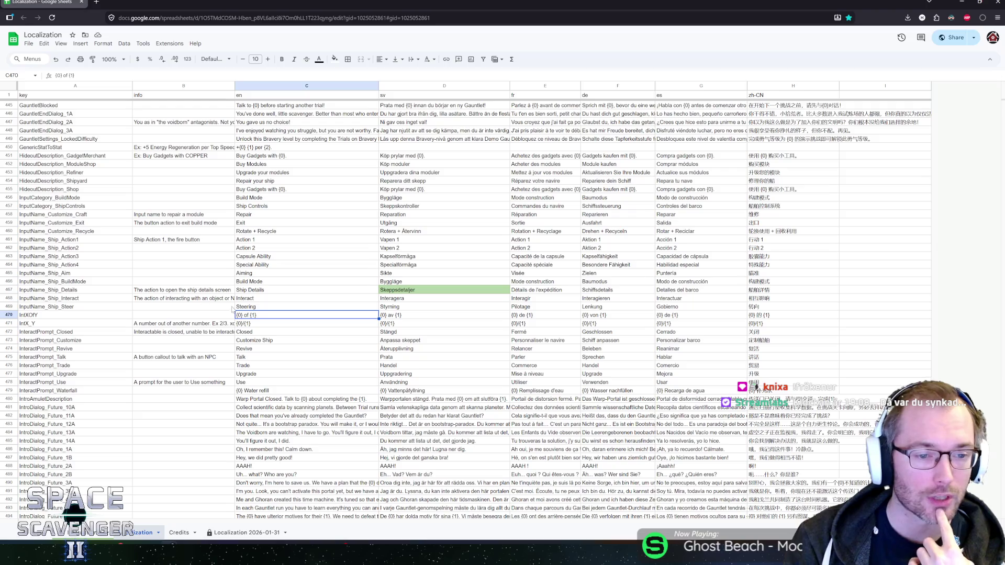
pyautogui.doubleClick(256, 316)
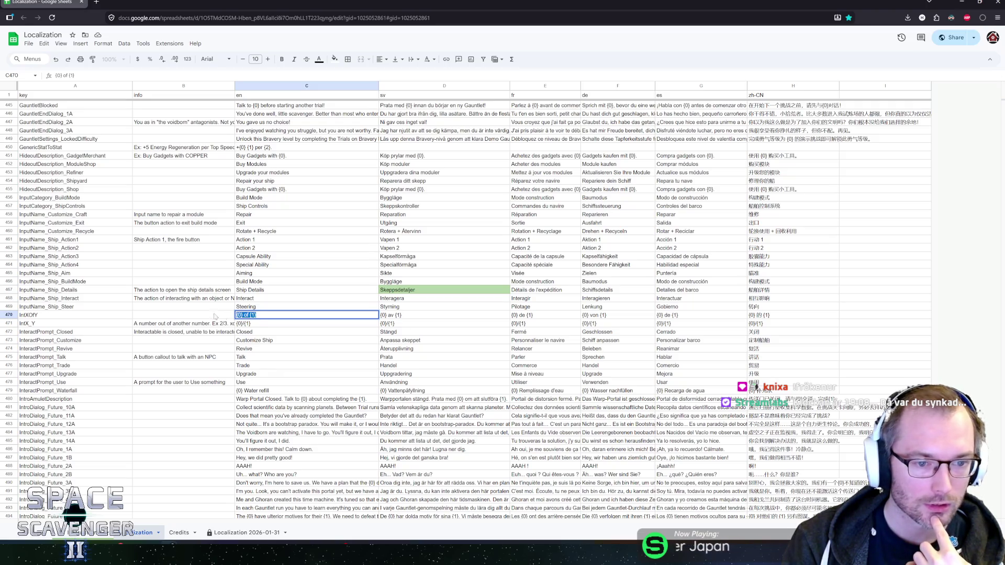
pyautogui.press('Return')
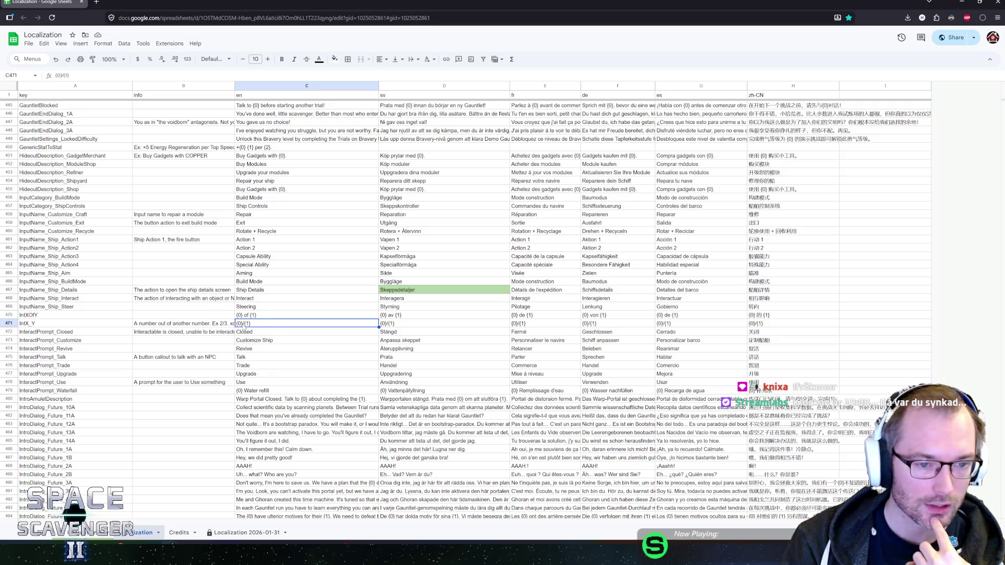
pyautogui.doubleClick(247, 325)
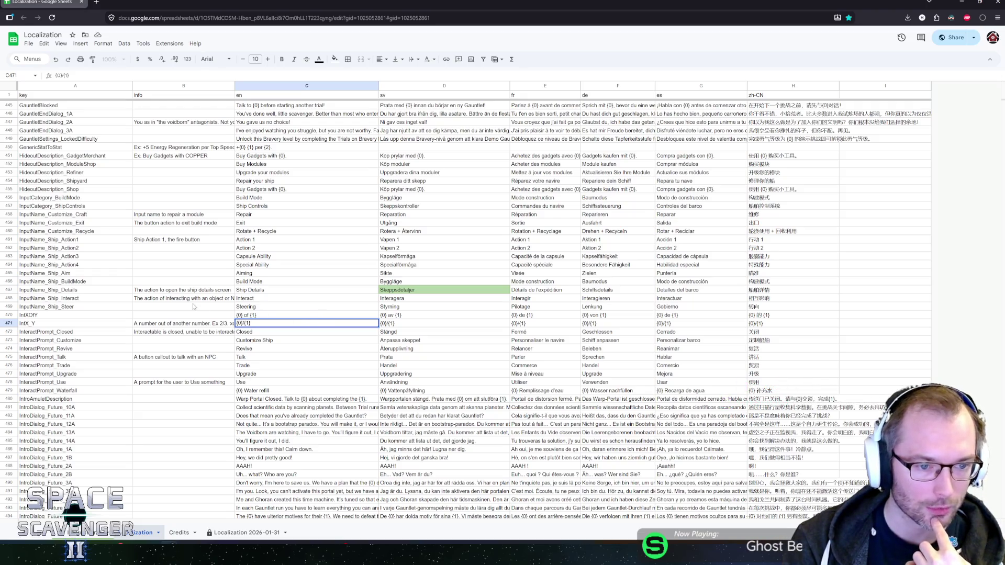
pyautogui.click(176, 321)
pyautogui.click(175, 317)
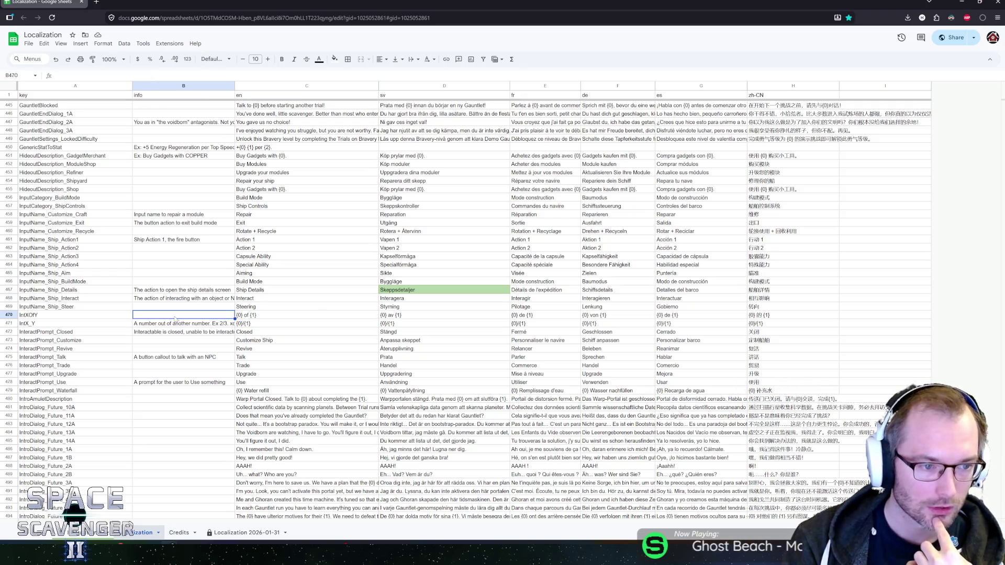
pyautogui.click(156, 325)
pyautogui.click(157, 332)
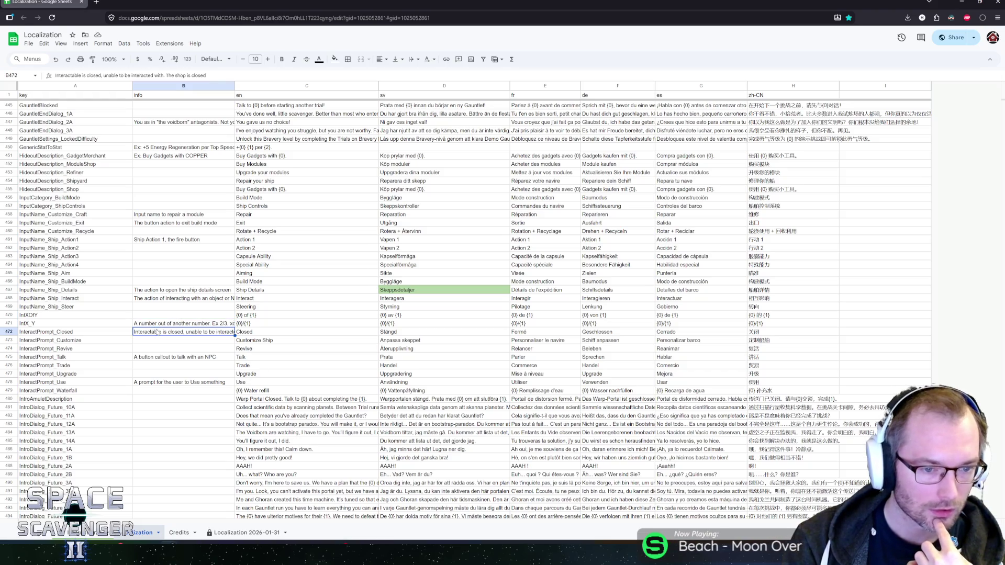
pyautogui.click(157, 341)
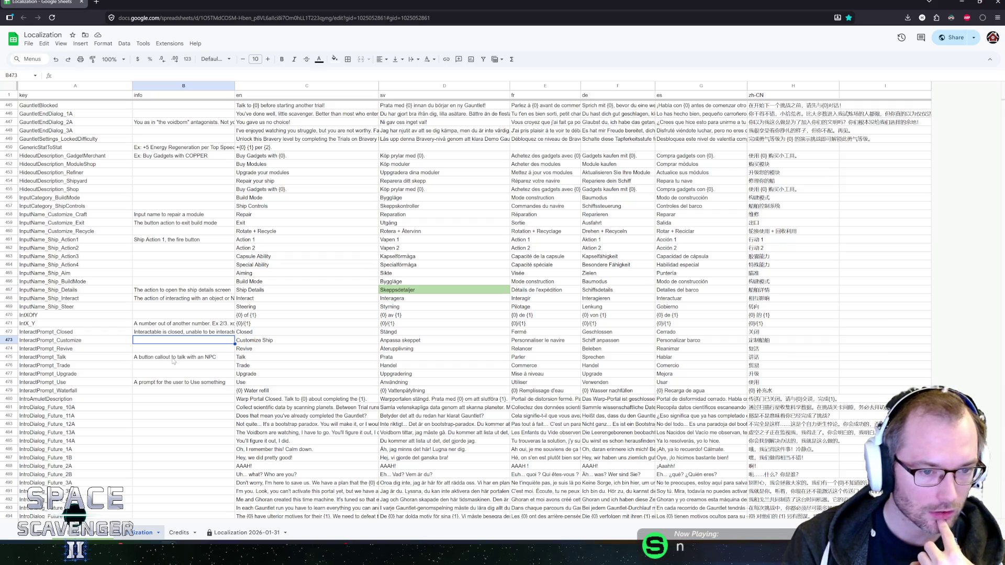
# Step: Scroll down to the IntroDialog rows and select the IntroDialog_Future_10A English line
pyautogui.scroll(-1, 172, 361)
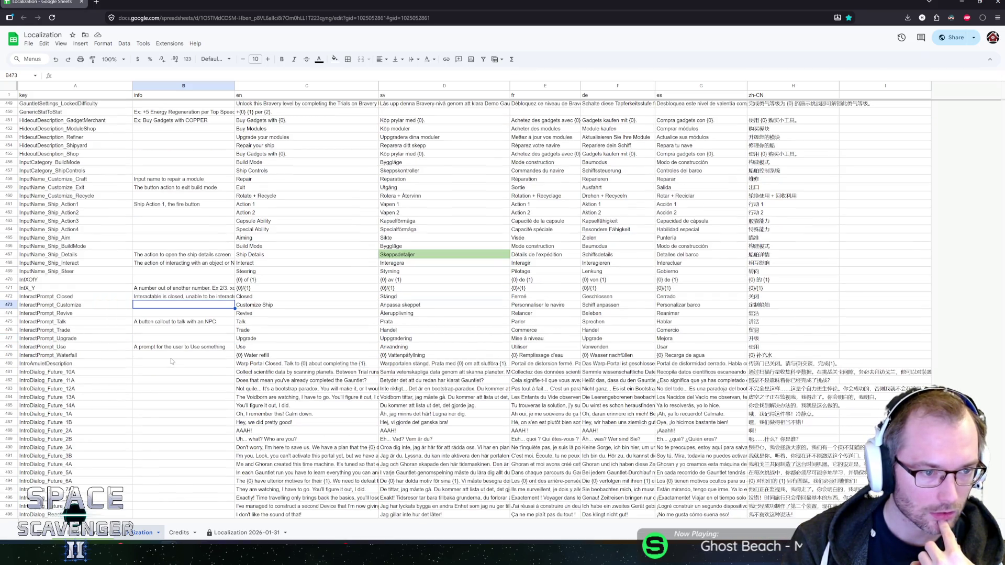
pyautogui.scroll(-2, 170, 360)
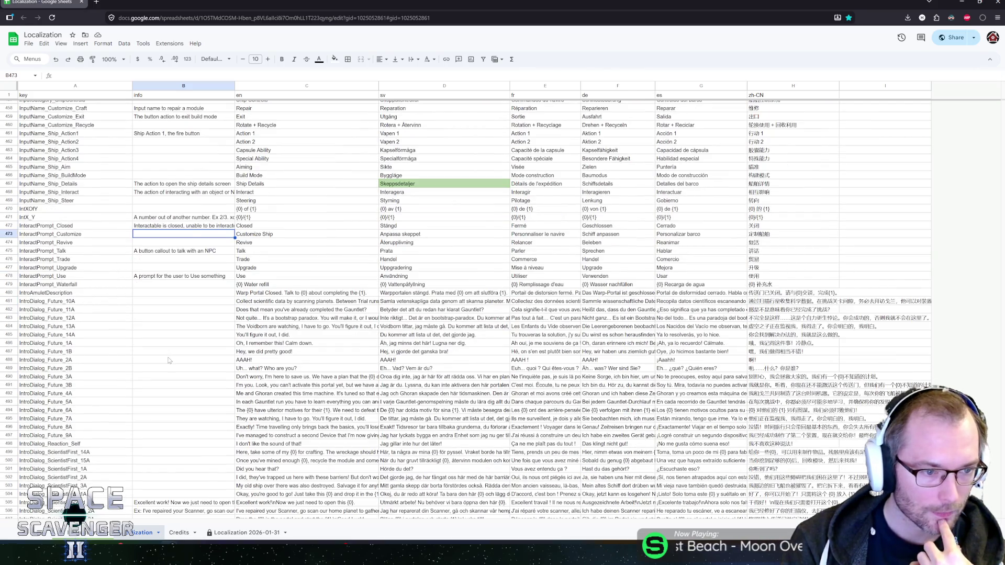
pyautogui.scroll(-1, 154, 351)
pyautogui.click(167, 257)
pyautogui.scroll(-5, 163, 267)
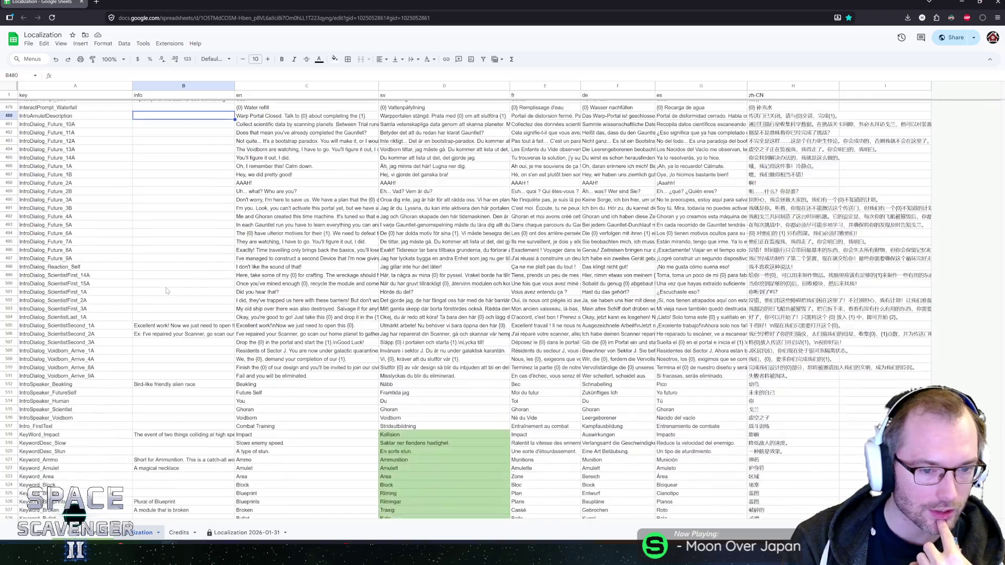
pyautogui.scroll(4, 160, 280)
pyautogui.scroll(-3, 161, 280)
pyautogui.scroll(2, 156, 281)
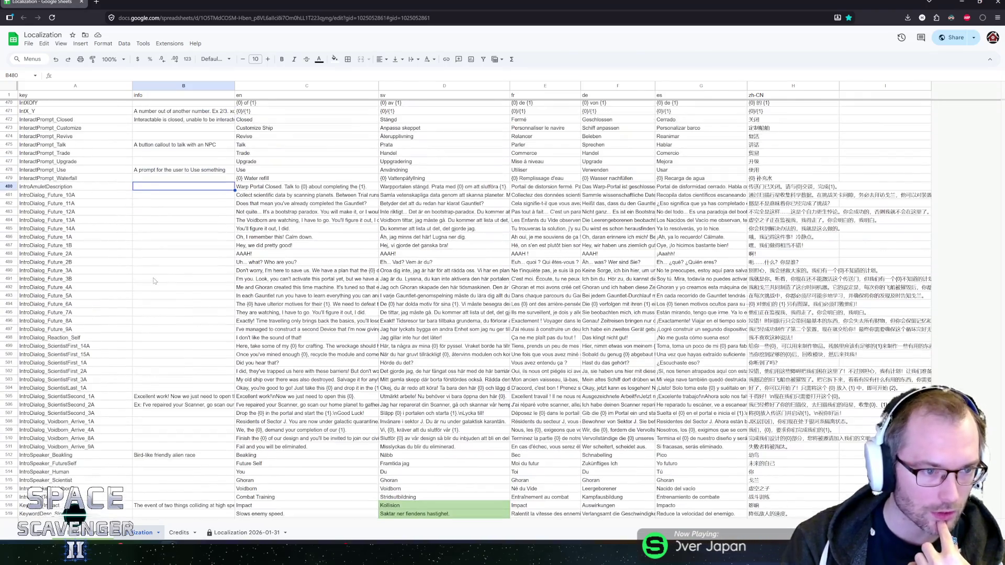
pyautogui.scroll(1, 204, 235)
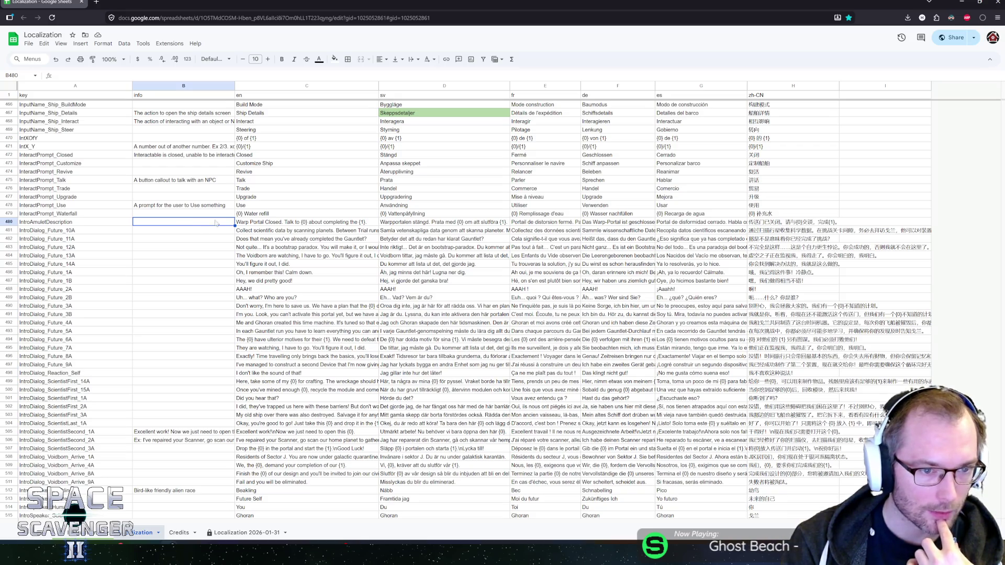
pyautogui.click(269, 233)
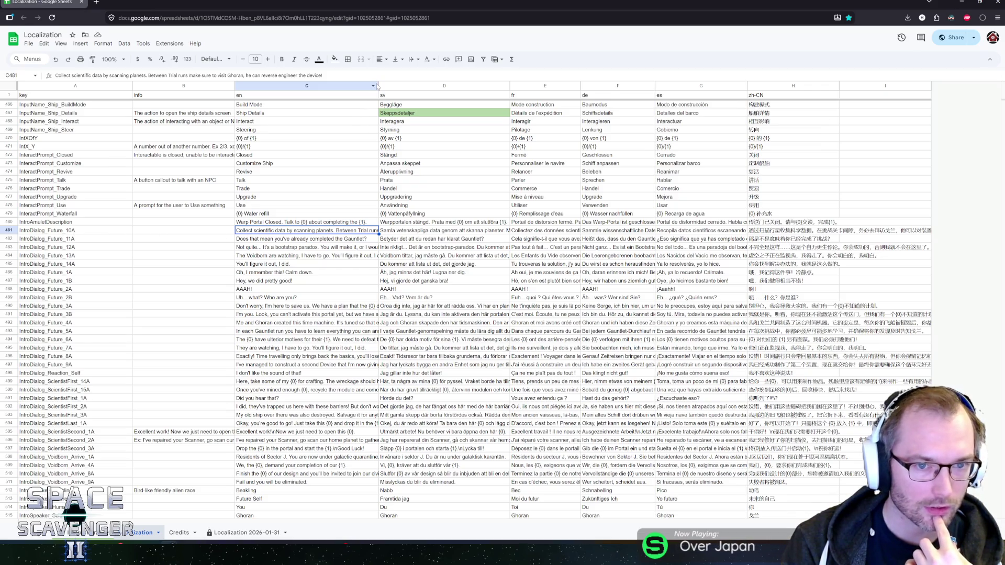
# Step: Widen column C so the full 10A and 11A English lines display
pyautogui.moveTo(378, 85); pyautogui.dragTo(543, 85)
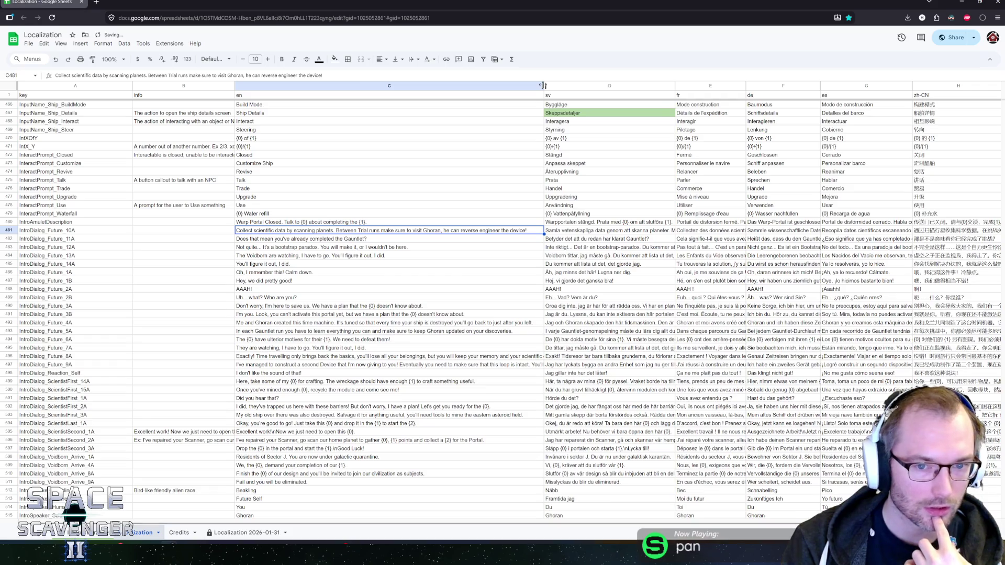
pyautogui.click(288, 238)
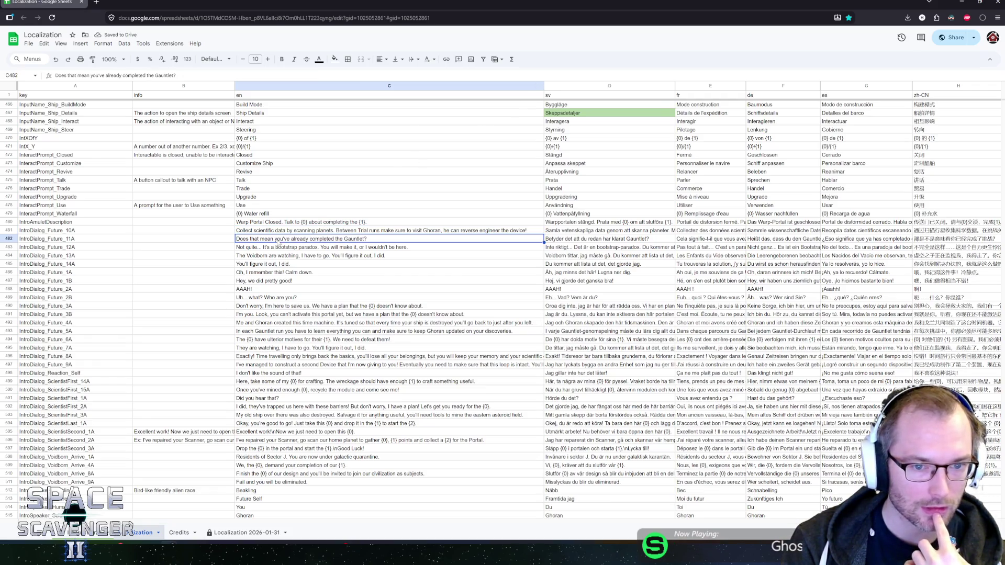
pyautogui.click(277, 230)
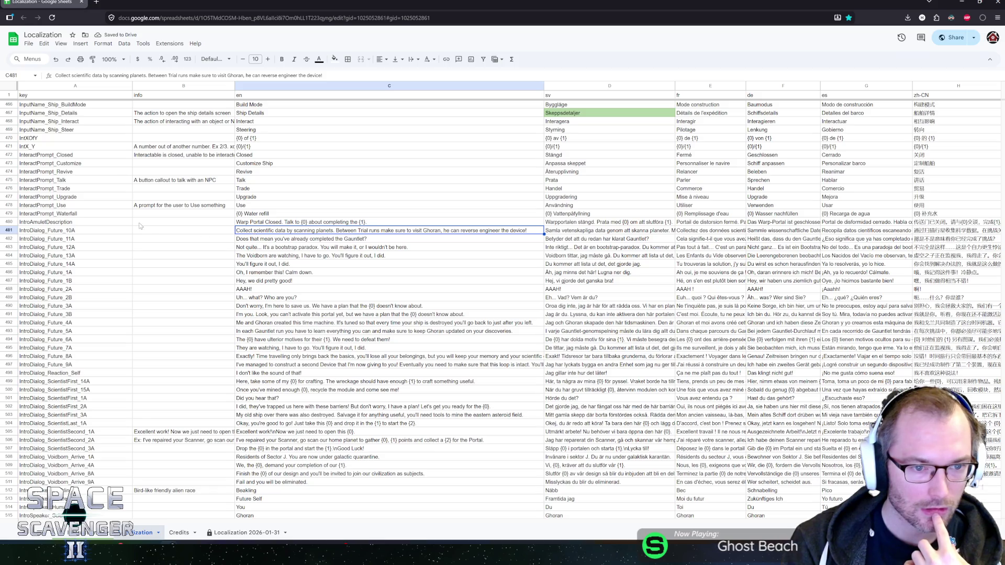
pyautogui.click(61, 231)
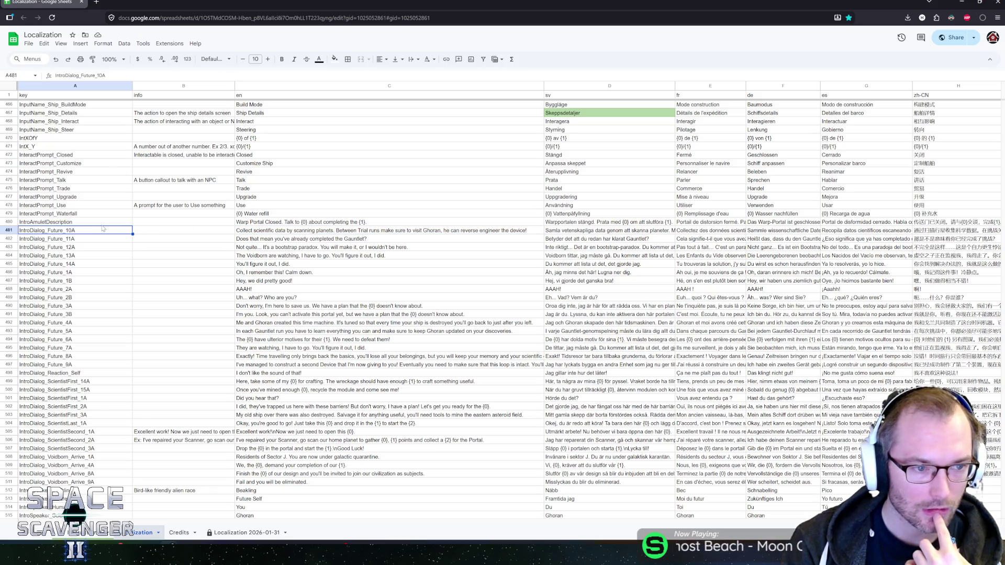
pyautogui.click(264, 234)
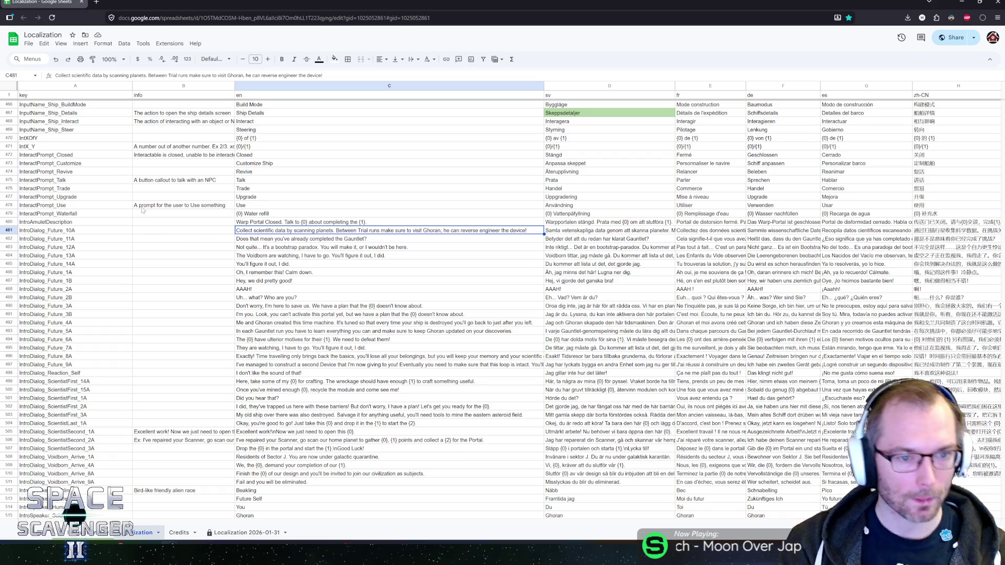
pyautogui.click(145, 232)
pyautogui.click(67, 236)
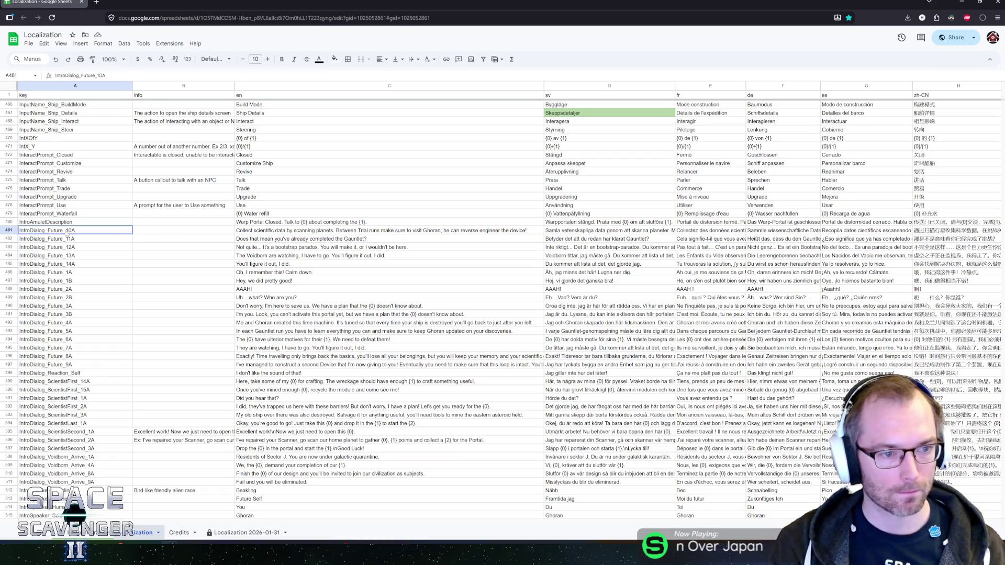
# Step: Apply the light red fill to the IntroDialog_Future_10A key cell
pyautogui.click(334, 59)
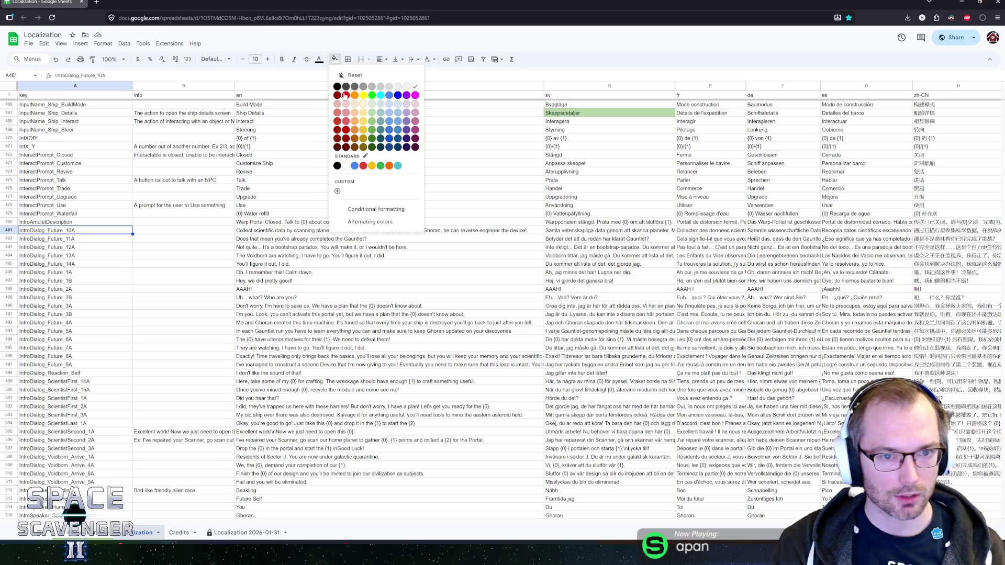
pyautogui.click(346, 112)
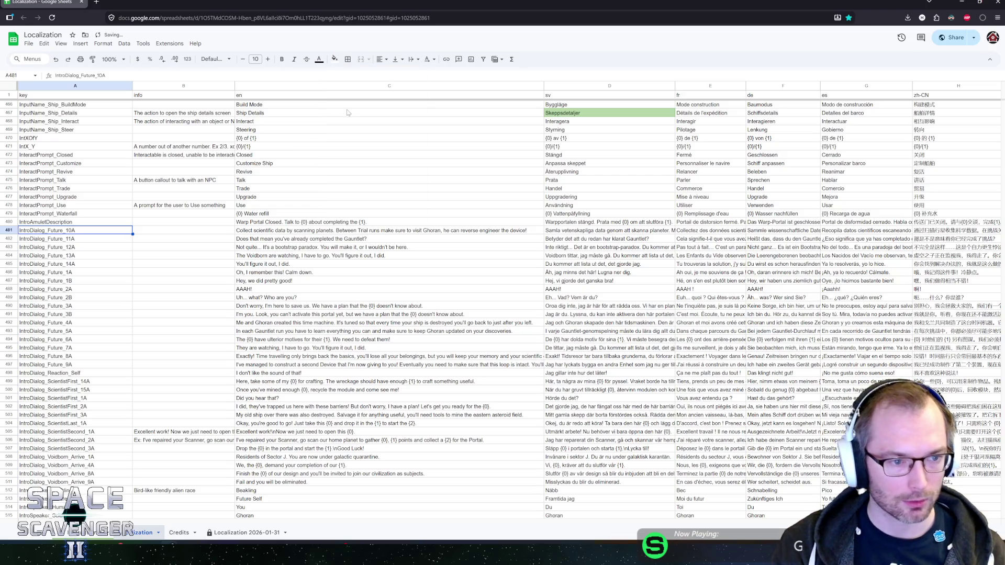
pyautogui.click(334, 60)
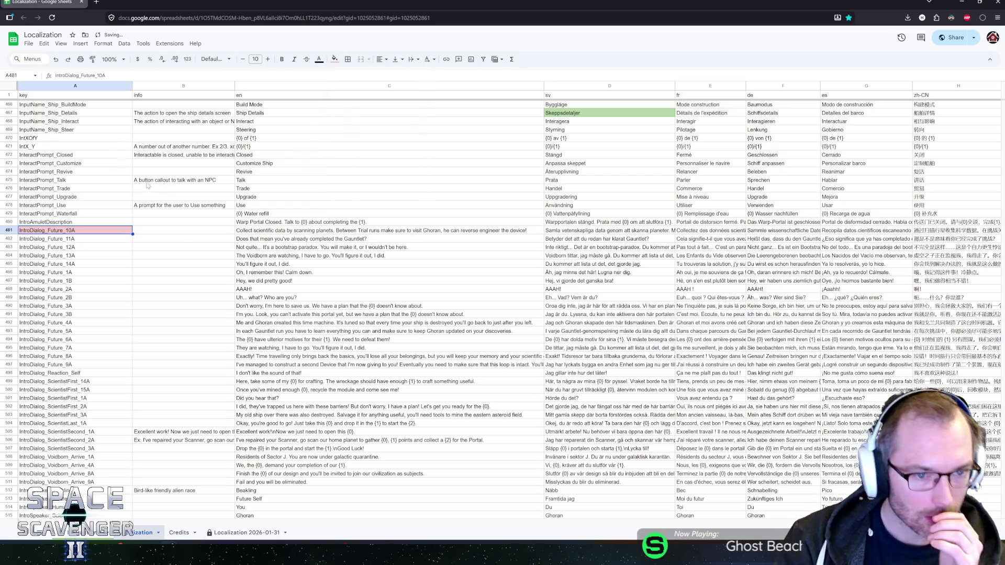
# Step: Select the IntroDialog_Future_11A and 12A key cells and fill them light red
pyautogui.click(251, 239)
pyautogui.click(63, 236)
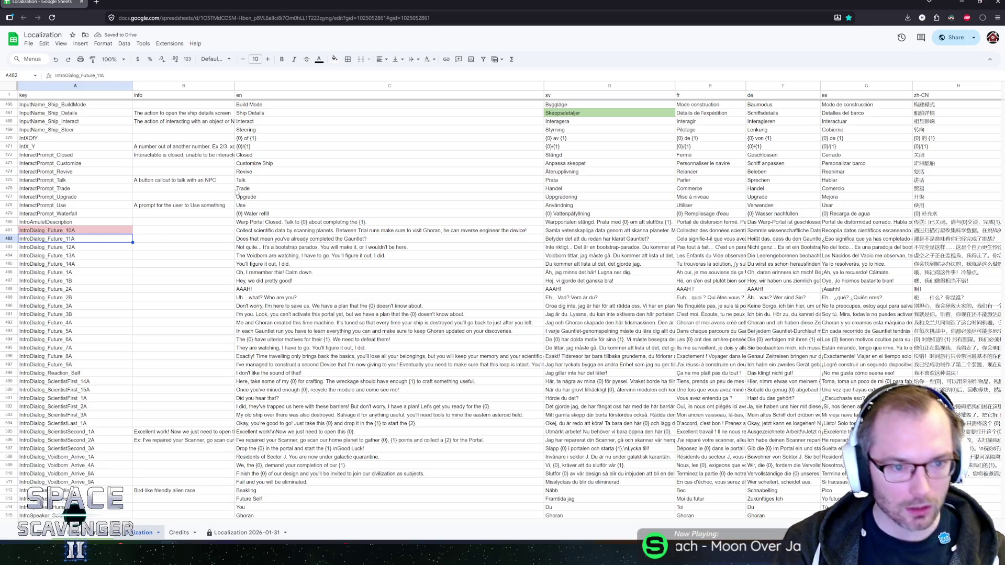
pyautogui.hotkey('shift', 'Down')
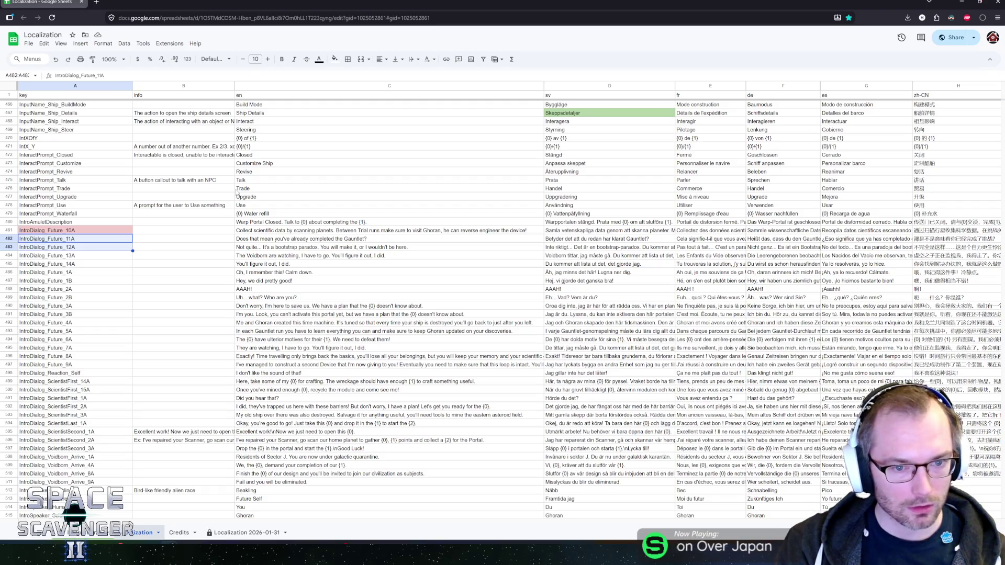
pyautogui.click(335, 59)
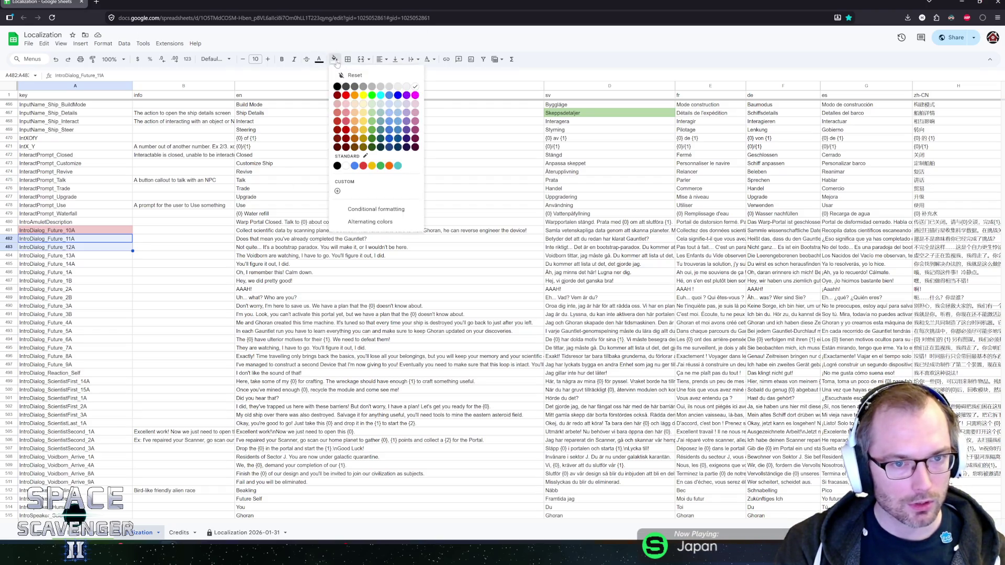
pyautogui.click(347, 112)
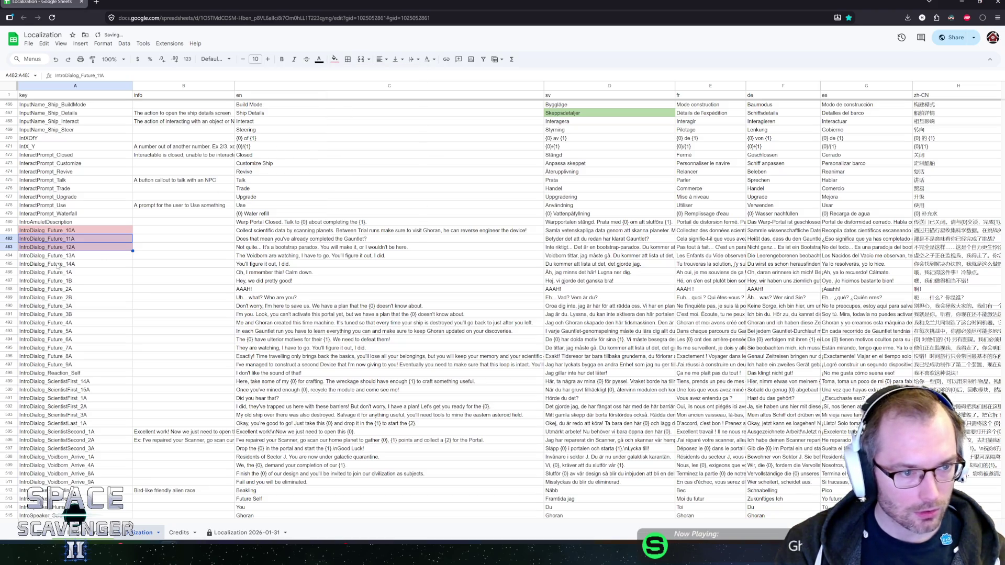
# Step: Move through the IntroDialog_Future_13A and 14A rows to review them
pyautogui.click(67, 256)
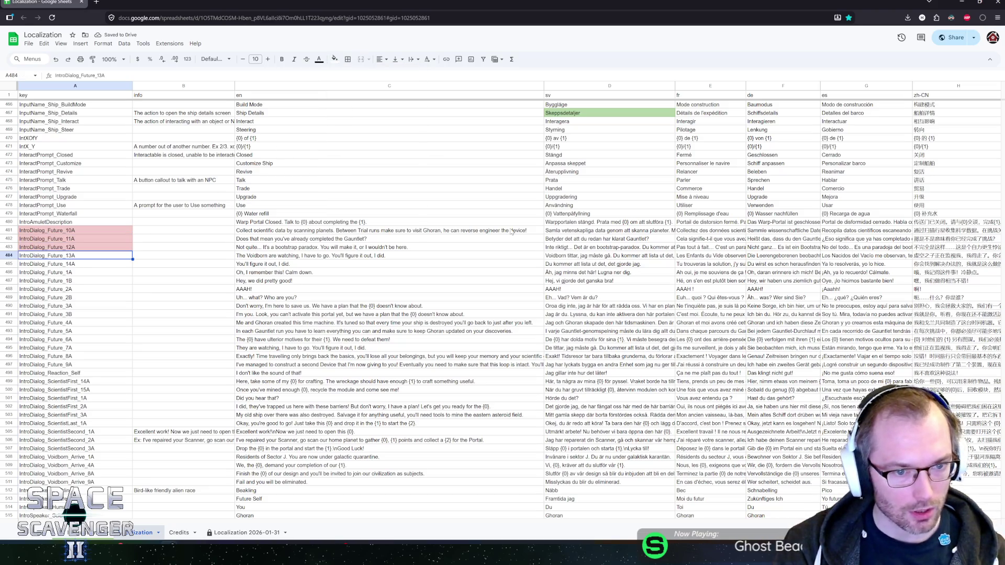
pyautogui.press('Right')
pyautogui.press('Right')
pyautogui.press('Down')
pyautogui.press('Left')
pyautogui.press('Left')
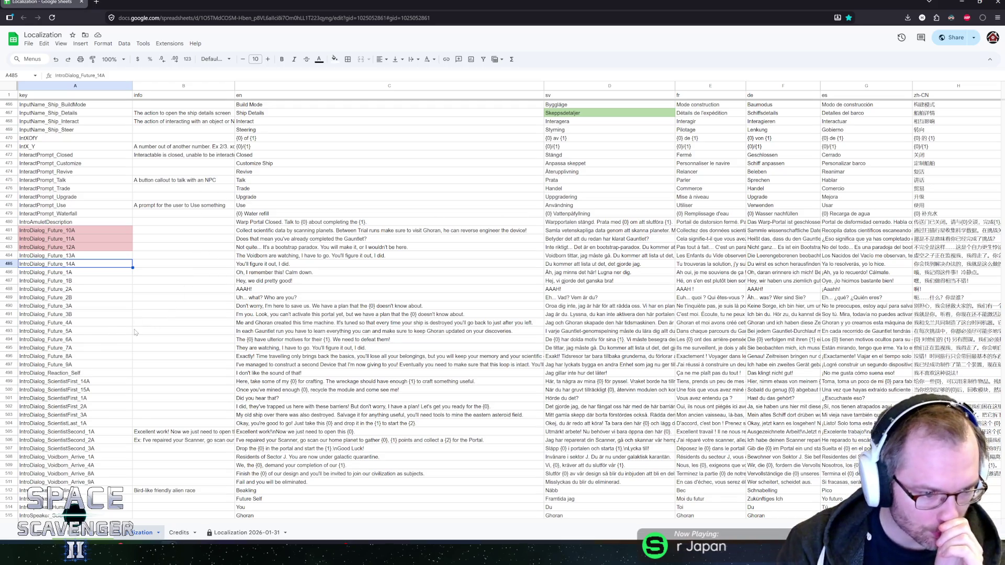
# Step: Read down the English dialogue lines to the IntroDialog_Future_4A time machine line
pyautogui.click(251, 272)
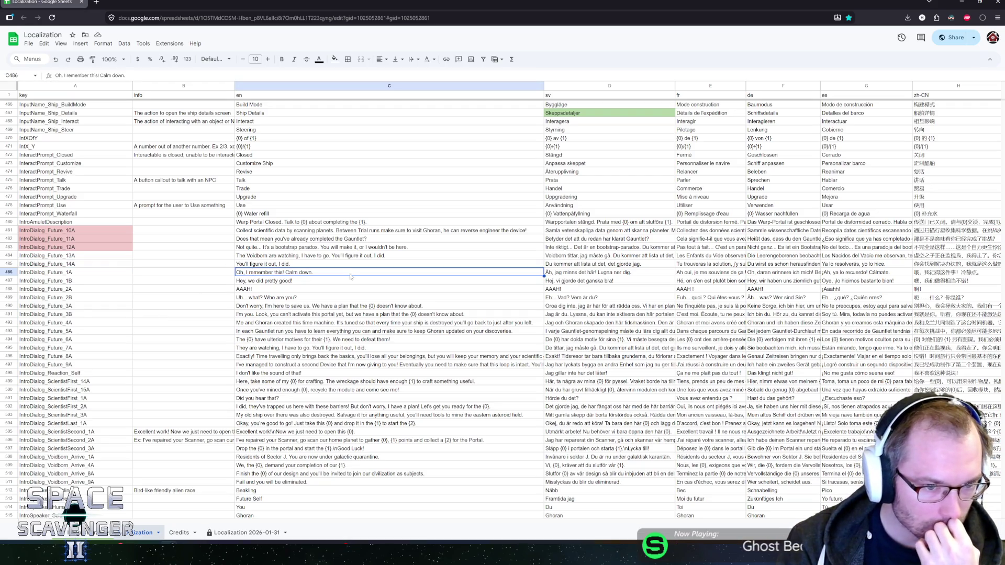
pyautogui.press('Down')
pyautogui.press('Down')
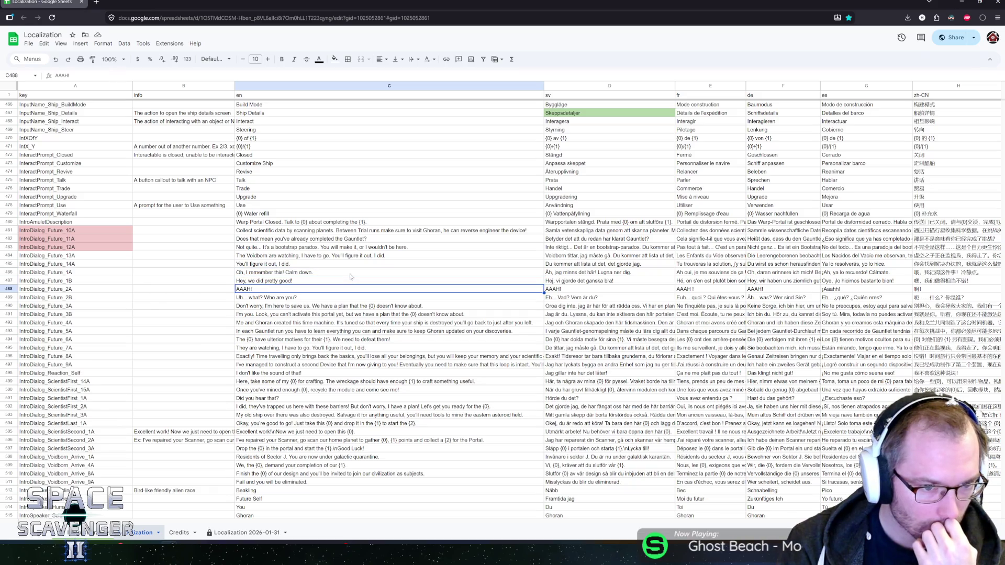
pyautogui.press('Down')
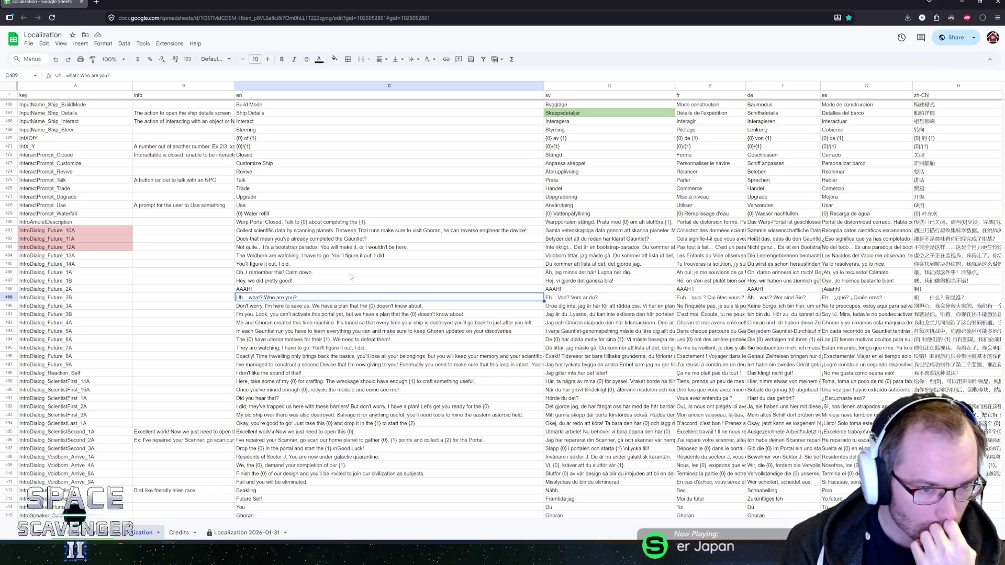
pyautogui.press('Down')
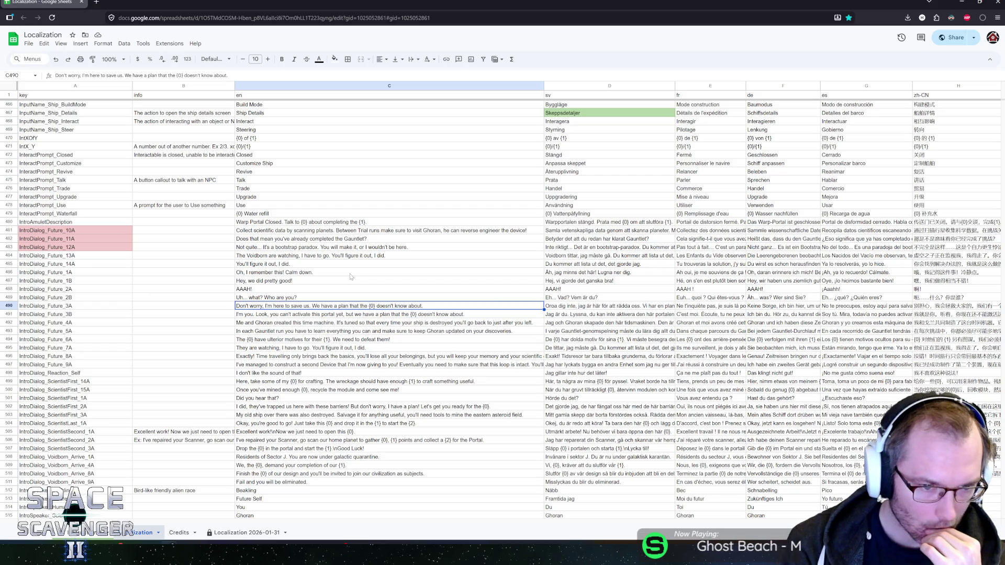
pyautogui.press('Down')
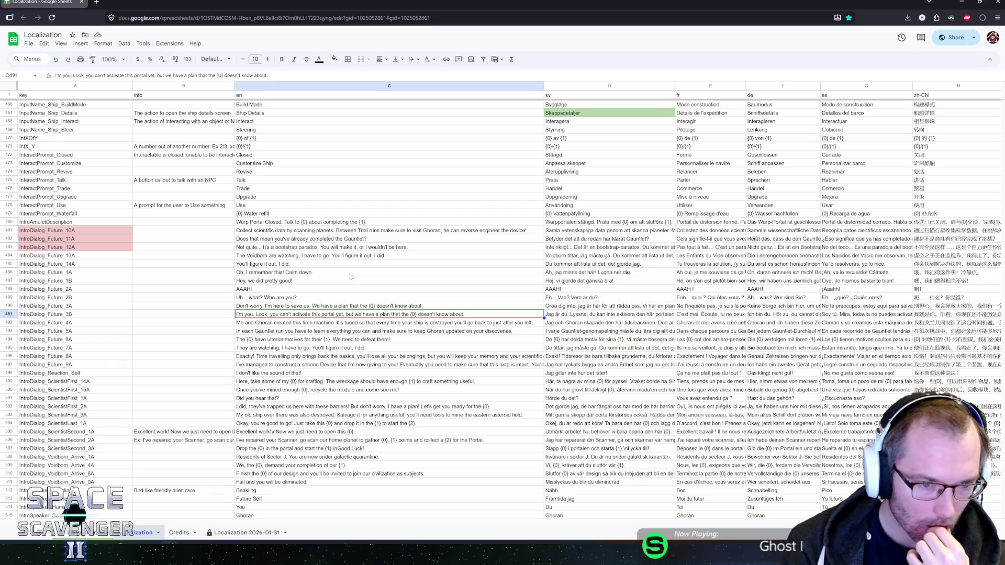
pyautogui.press('Down')
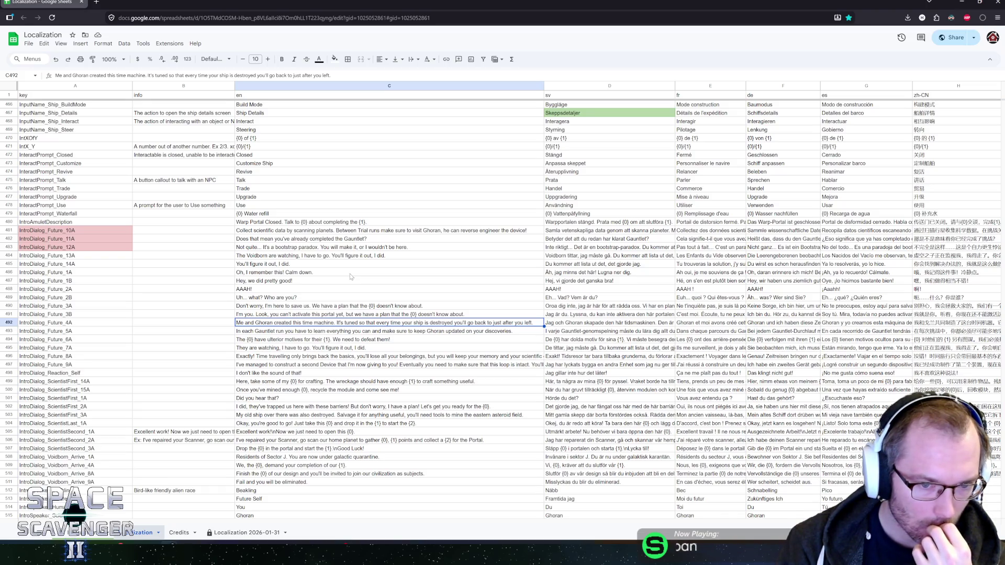
# Step: Change 'It's tuned so that every' to 'Every' and 'you'll go' to 'it'll take you' in C492
pyautogui.press('Return')
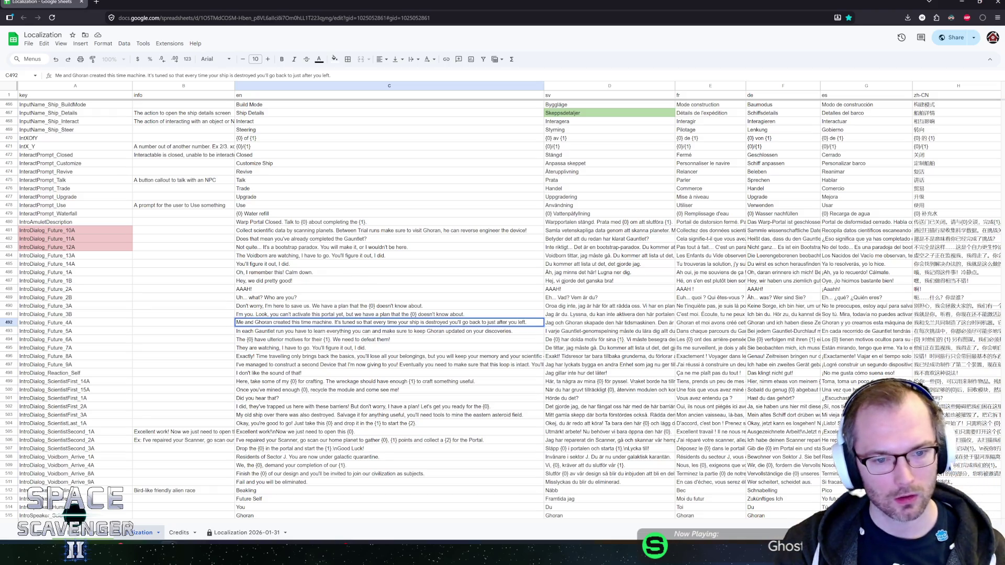
pyautogui.click(335, 323)
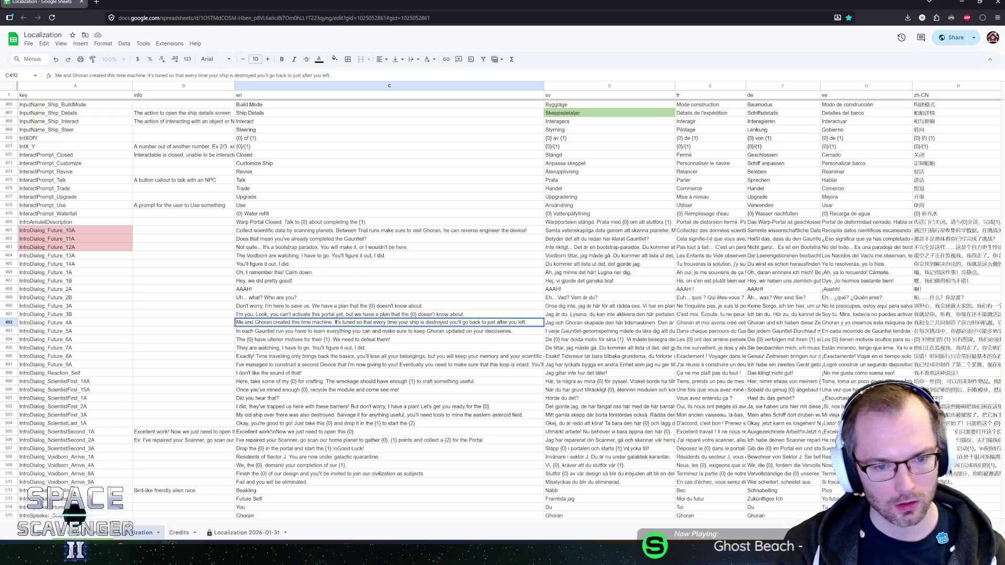
pyautogui.moveTo(335, 323); pyautogui.dragTo(375, 323)
pyautogui.write('E')
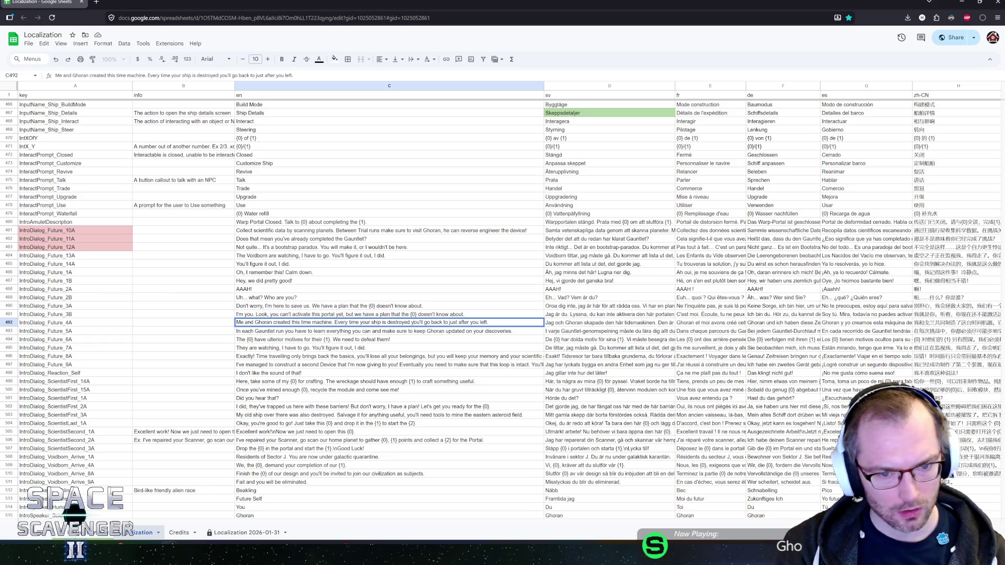
pyautogui.doubleClick(415, 322)
pyautogui.write("it'll ")
pyautogui.write('take you')
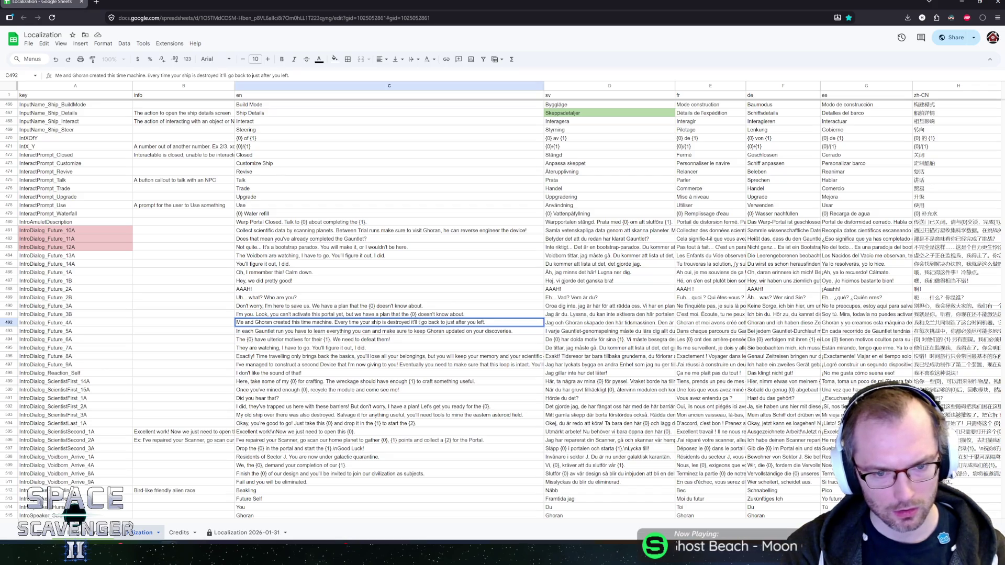
pyautogui.hotkey('ctrl', 'shift', 'Right')
pyautogui.press('Delete')
pyautogui.press('Return')
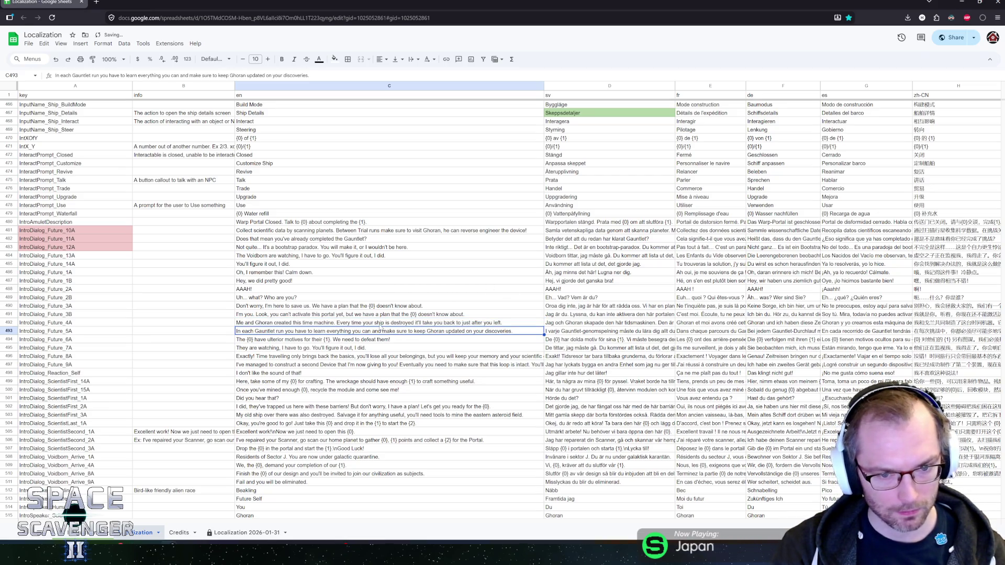
# Step: Recheck the revised C492 line against the C491 line and the 5A row
pyautogui.click(377, 324)
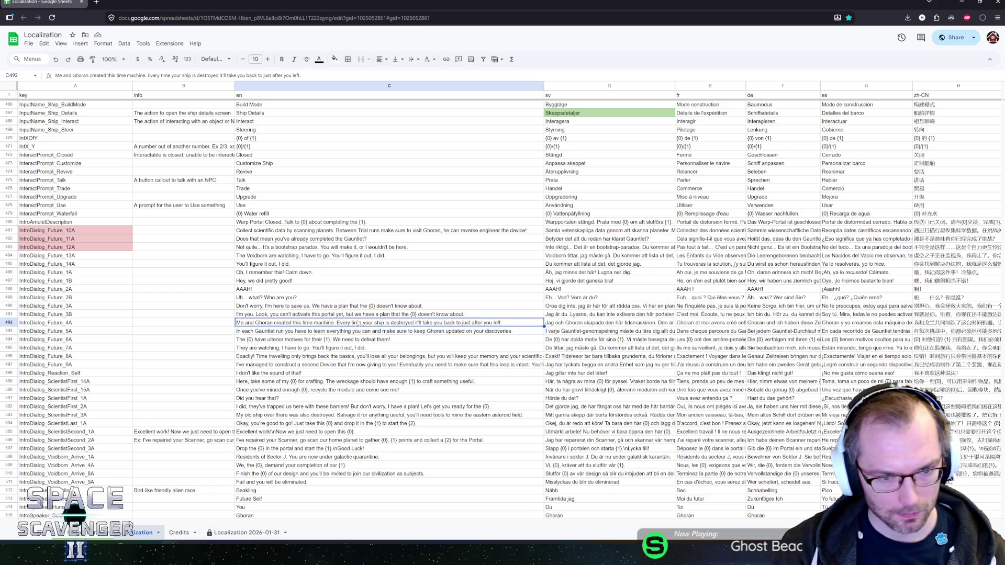
pyautogui.click(403, 315)
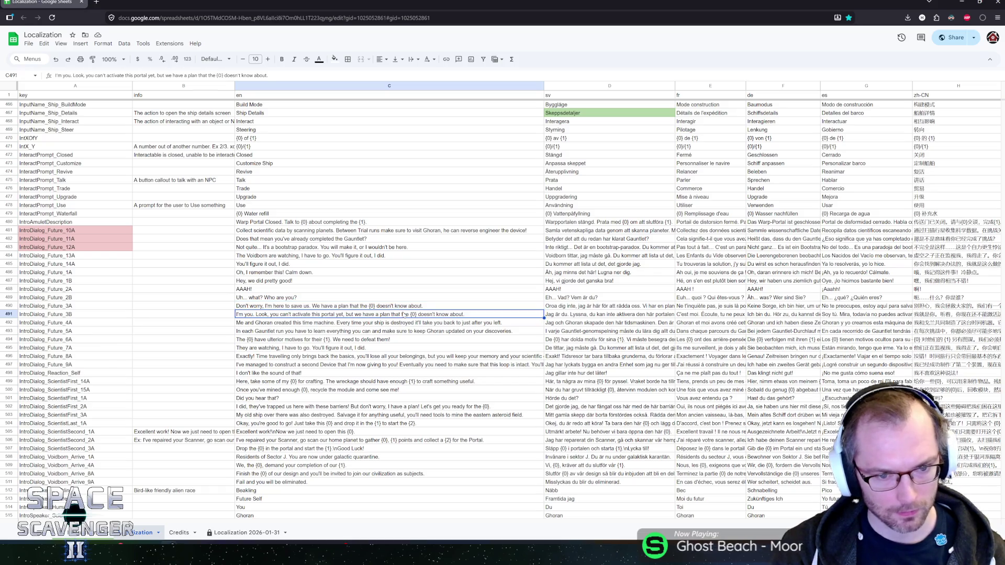
pyautogui.press('Down')
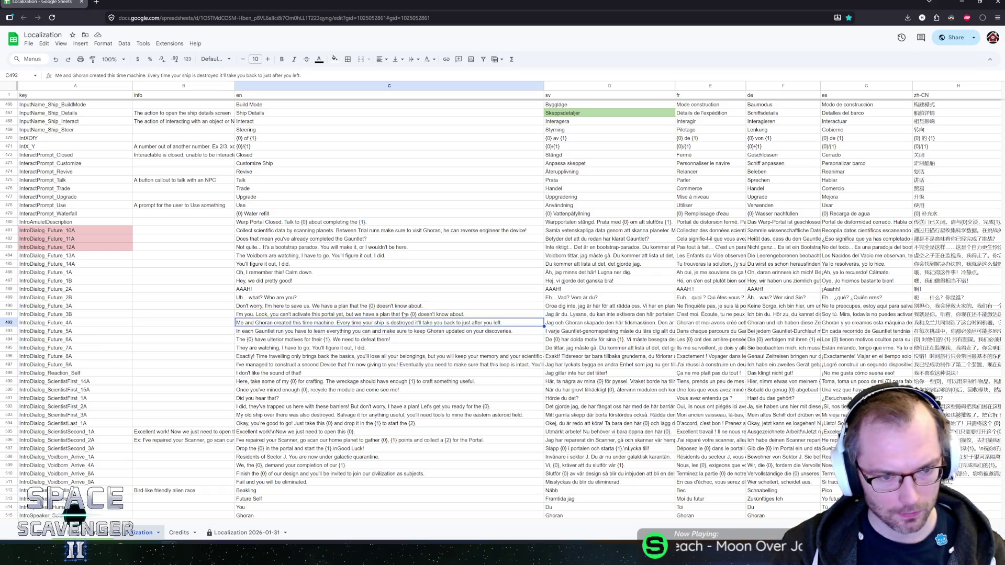
pyautogui.press('Down')
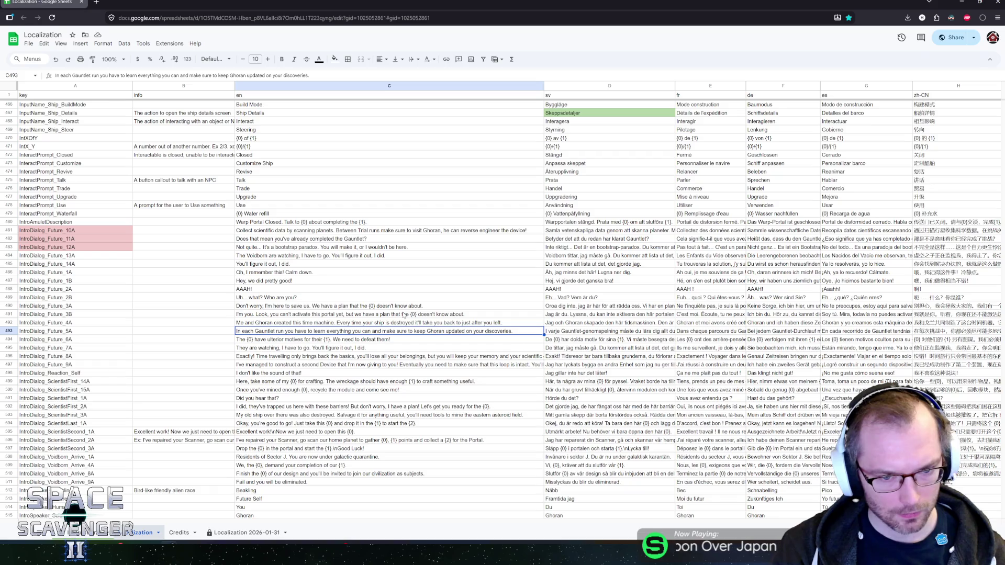
pyautogui.press('Left')
pyautogui.press('Left')
pyautogui.press('Right')
pyautogui.press('Right')
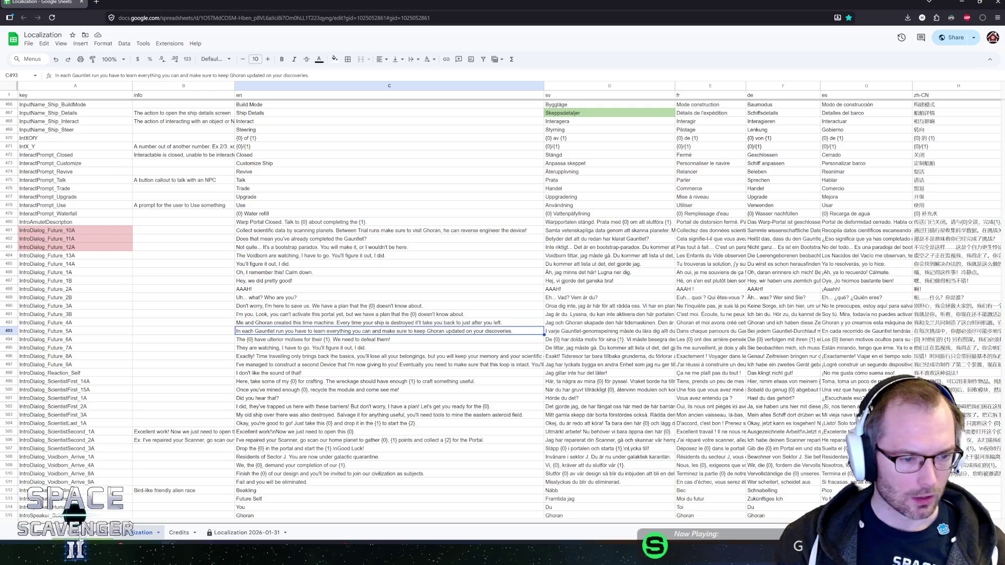
# Step: In Unity, search the project for 'future' assets
pyautogui.hotkey('alt', 'Tab')
pyautogui.click(36, 37)
pyautogui.write('future')
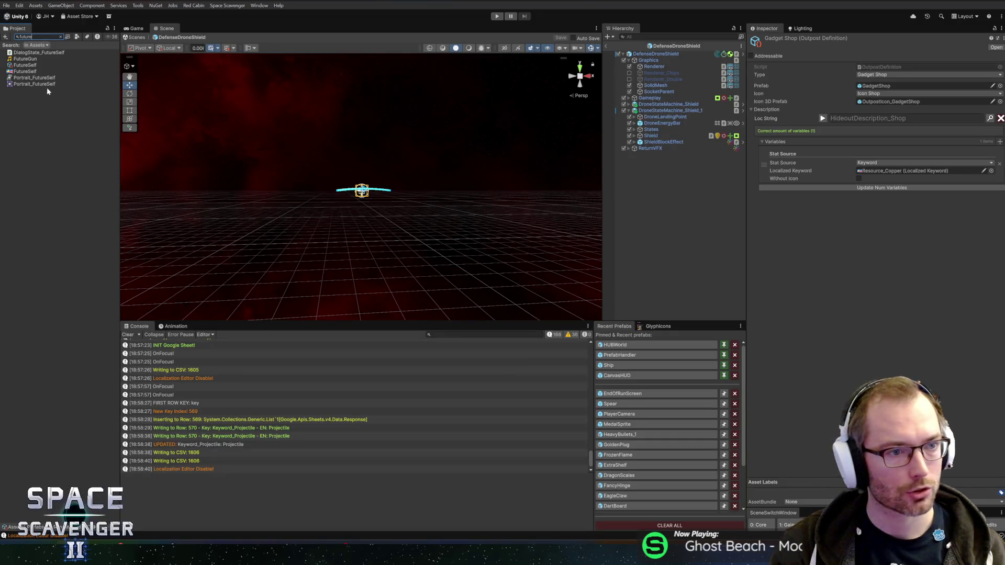
# Step: Inspect the FutureSelf speaker asset, then search the project for 'dial' and 'self'
pyautogui.click(24, 65)
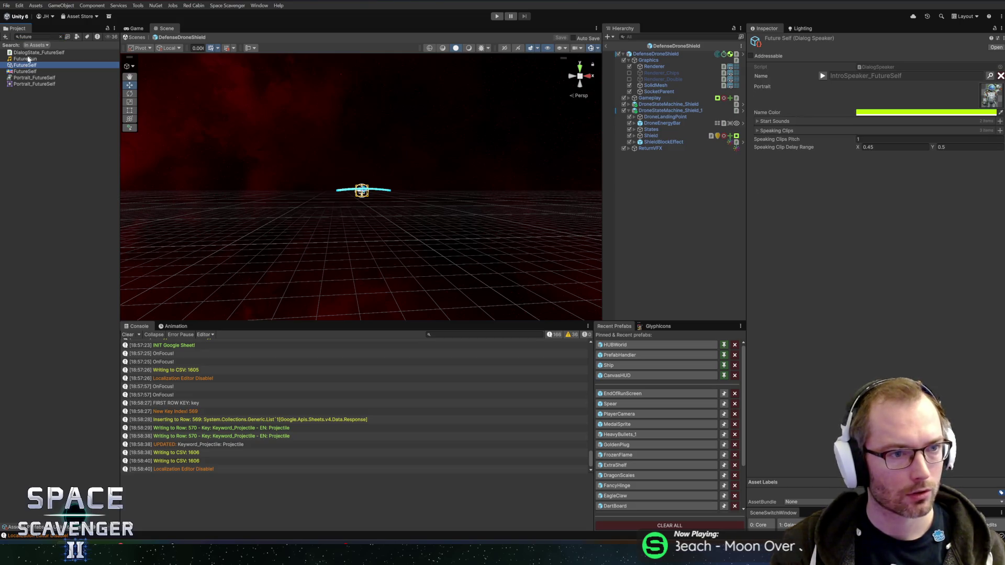
pyautogui.hotkey('ctrl', 'f')
pyautogui.write('dial')
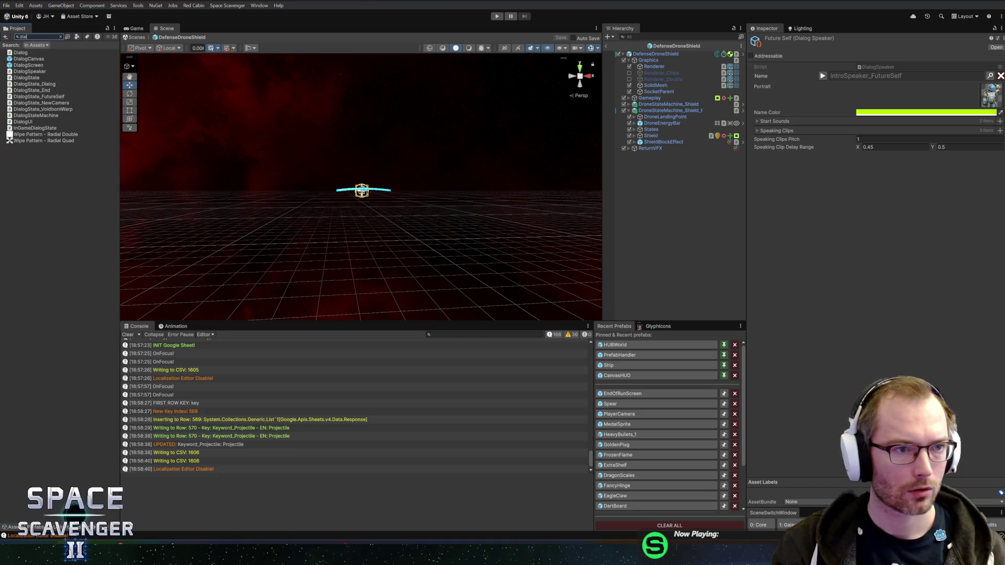
pyautogui.hotkey('ctrl', 'a')
pyautogui.write('self')
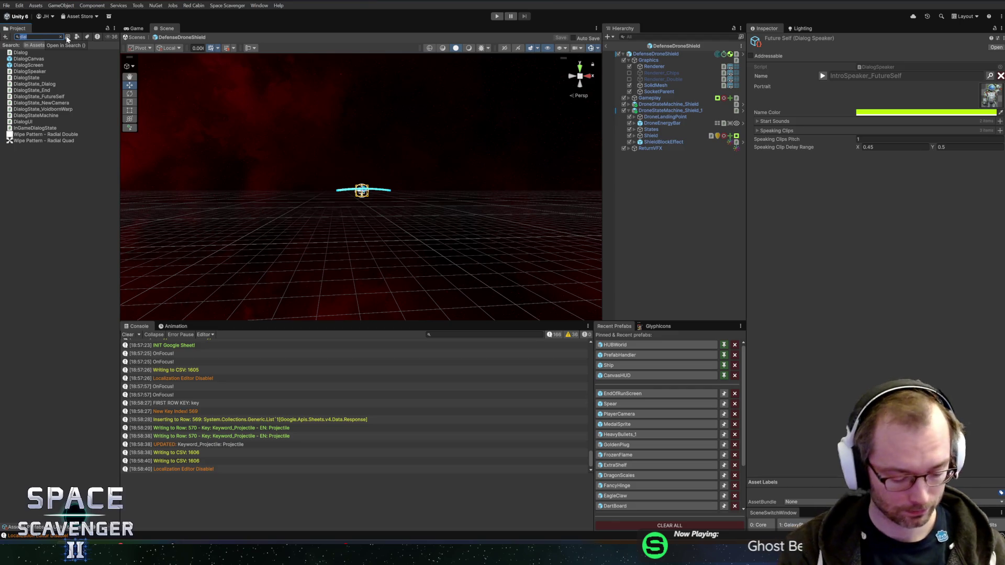
# Step: Locate FutureSelf in the folders, inspect DialogCanvas, and exit the DefenseDroneShield prefab
pyautogui.hotkey('ctrl', 'a')
pyautogui.press('BackSpace')
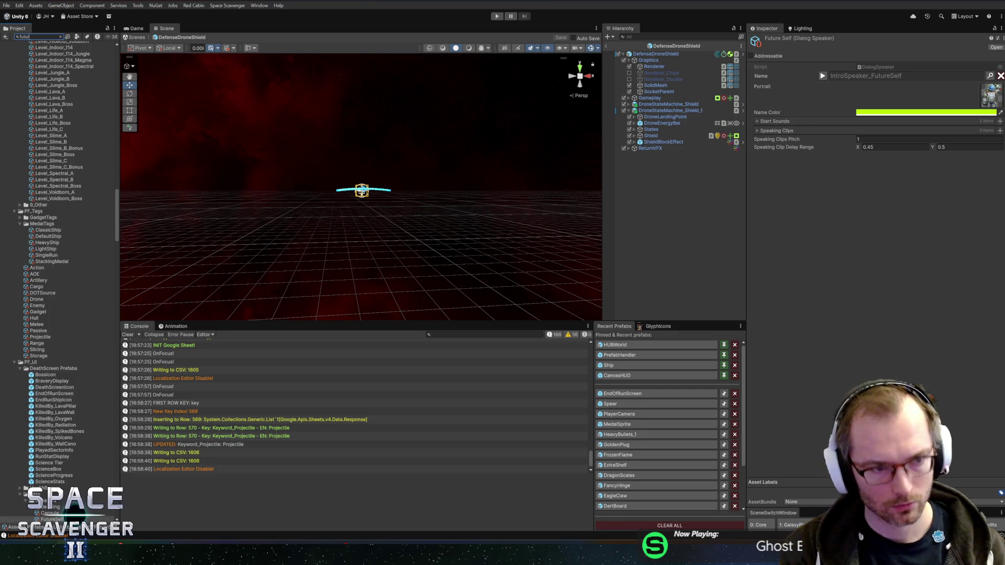
pyautogui.write('re')
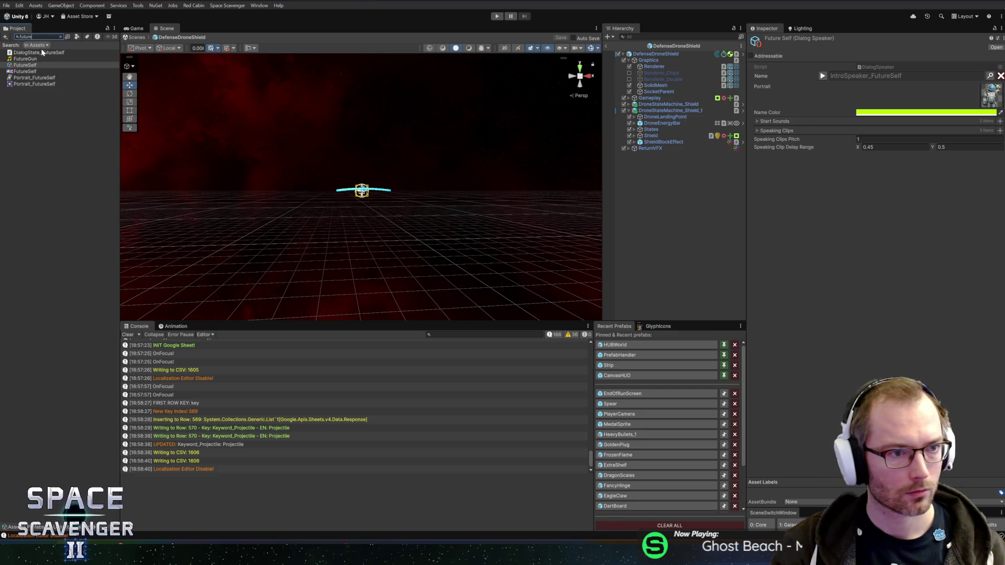
pyautogui.hotkey('ctrl', 'a')
pyautogui.write('self')
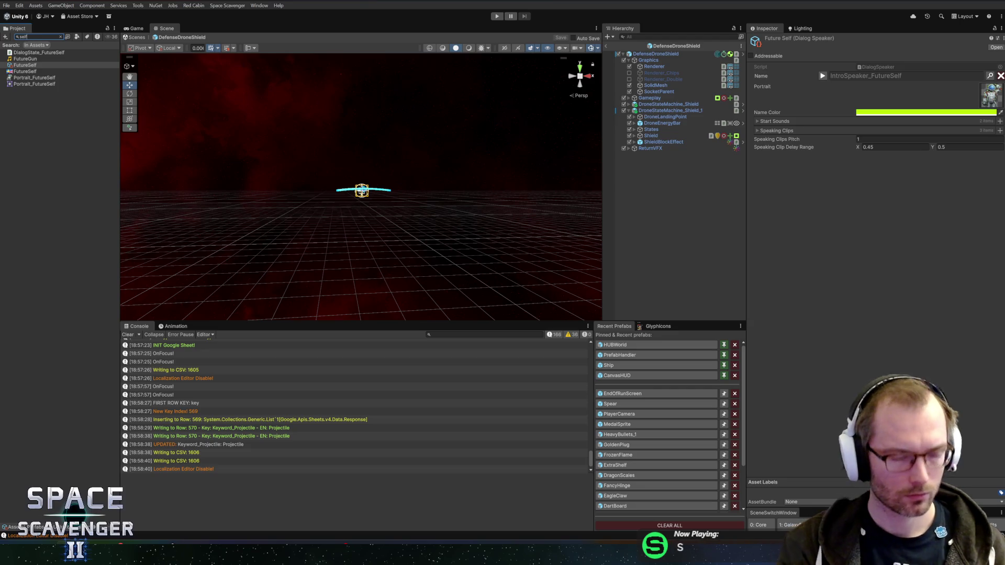
pyautogui.hotkey('ctrl', 'a')
pyautogui.press('BackSpace')
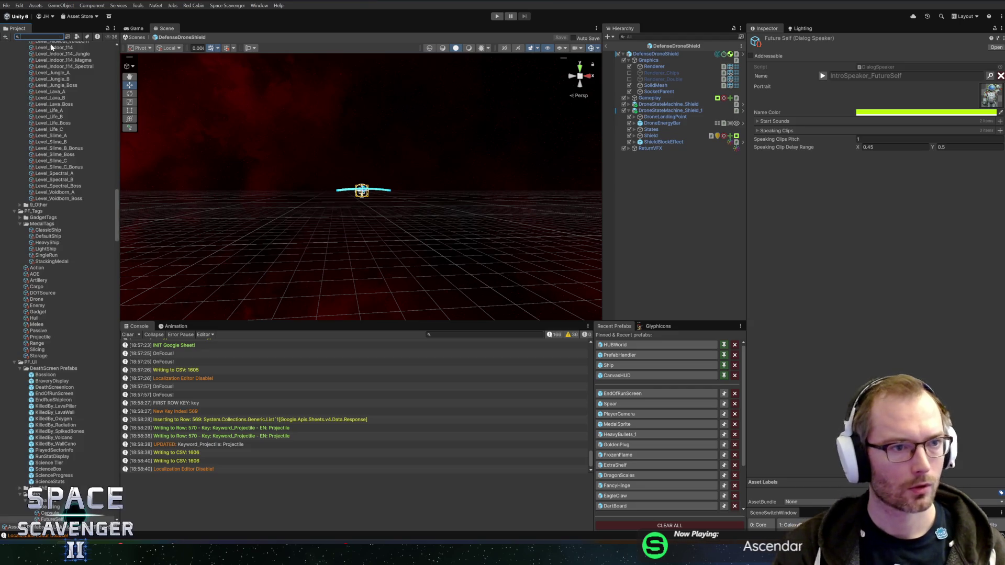
pyautogui.scroll(-5, 111, 352)
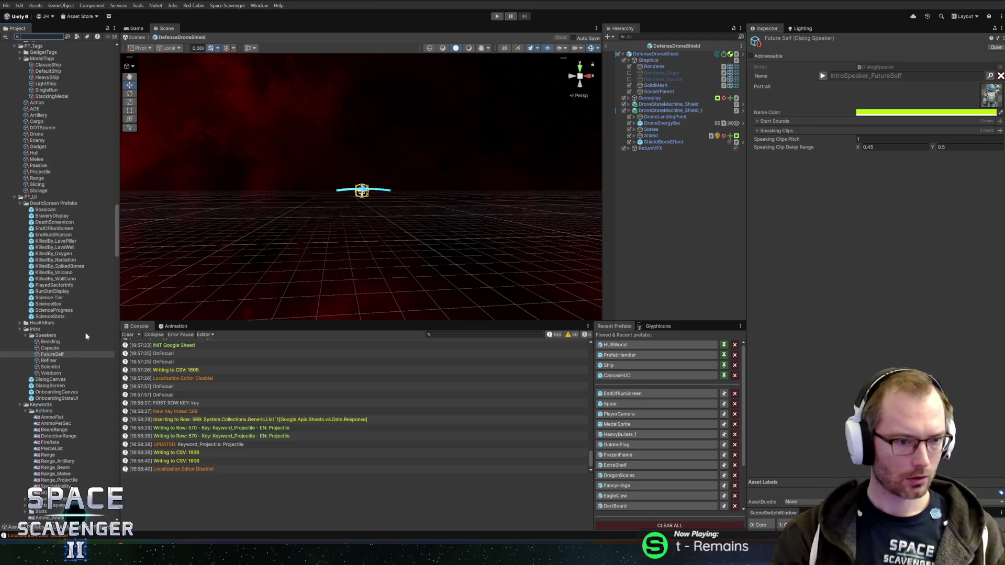
pyautogui.click(43, 380)
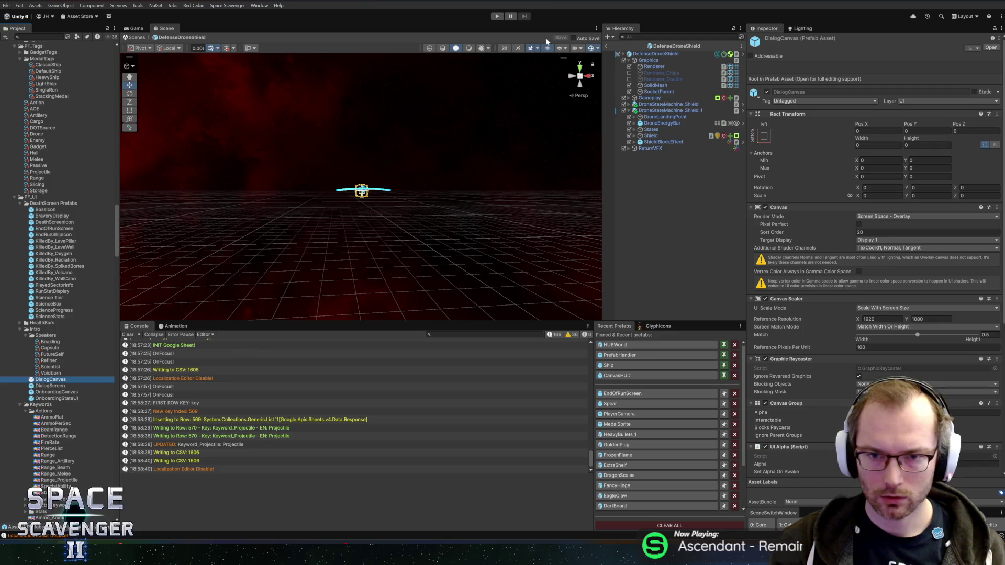
pyautogui.click(606, 48)
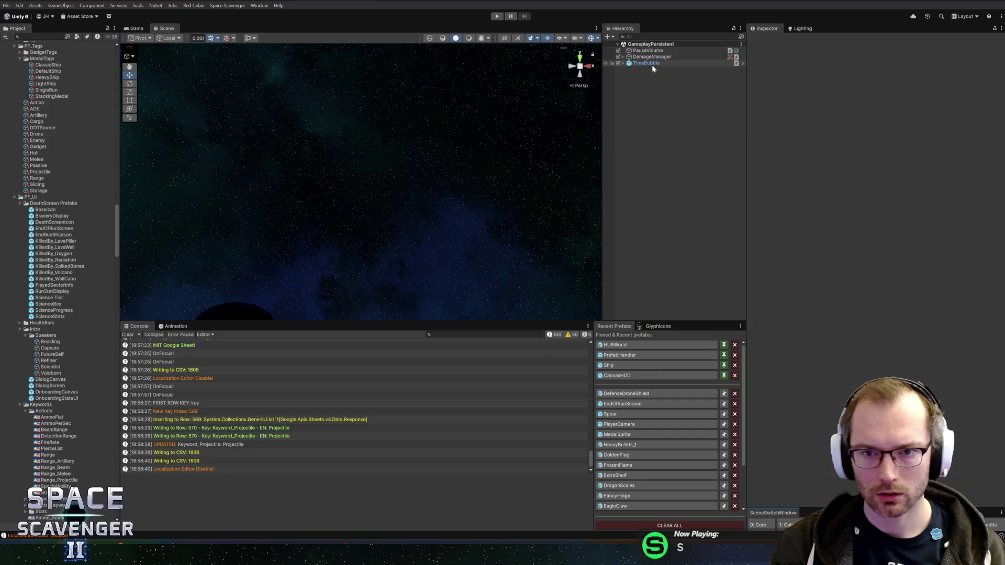
# Step: Expand TimeBubble and the FutureSelfCutscene_Explode States to reveal its dialog steps
pyautogui.click(651, 63)
pyautogui.press('Right')
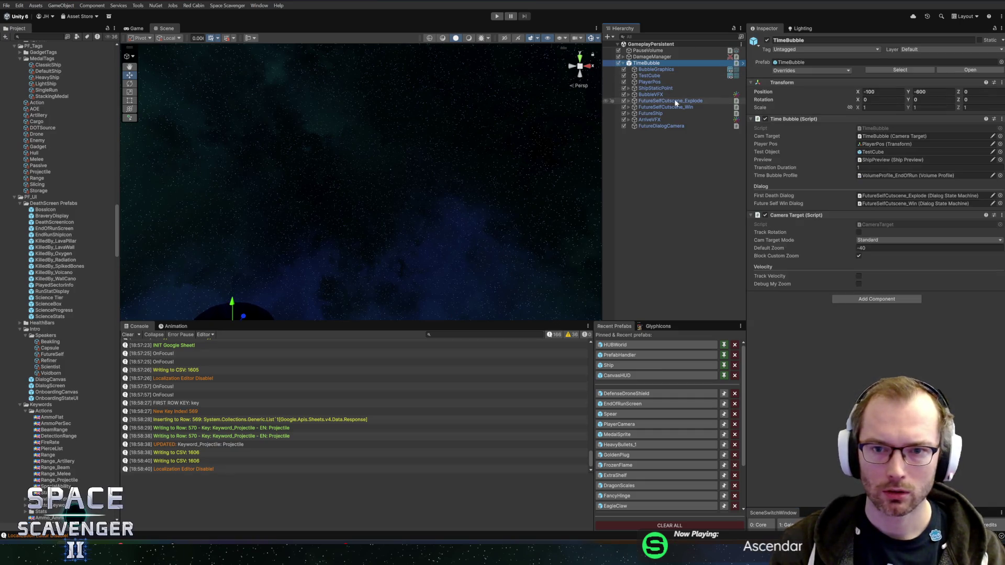
pyautogui.click(679, 107)
pyautogui.click(689, 101)
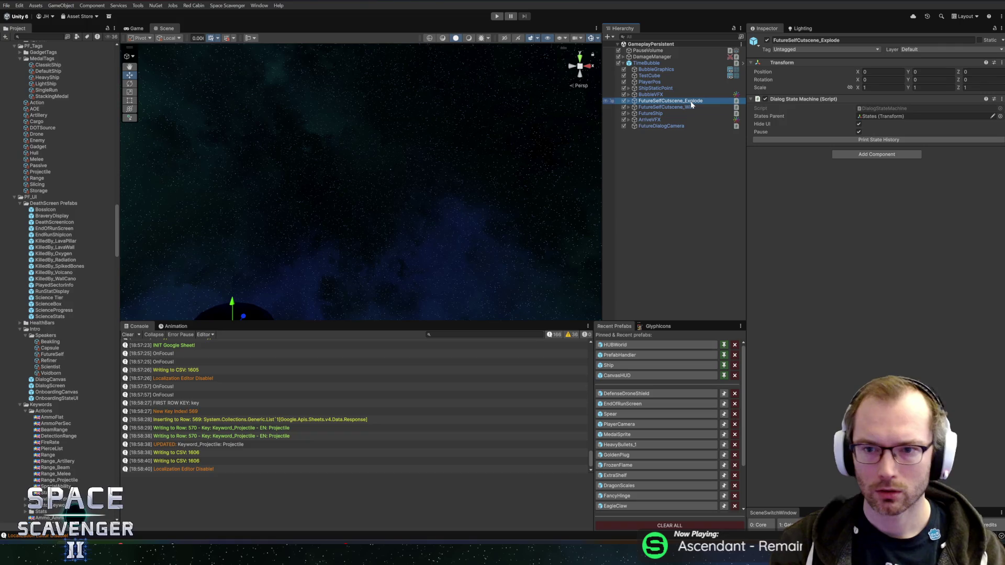
pyautogui.press('Right')
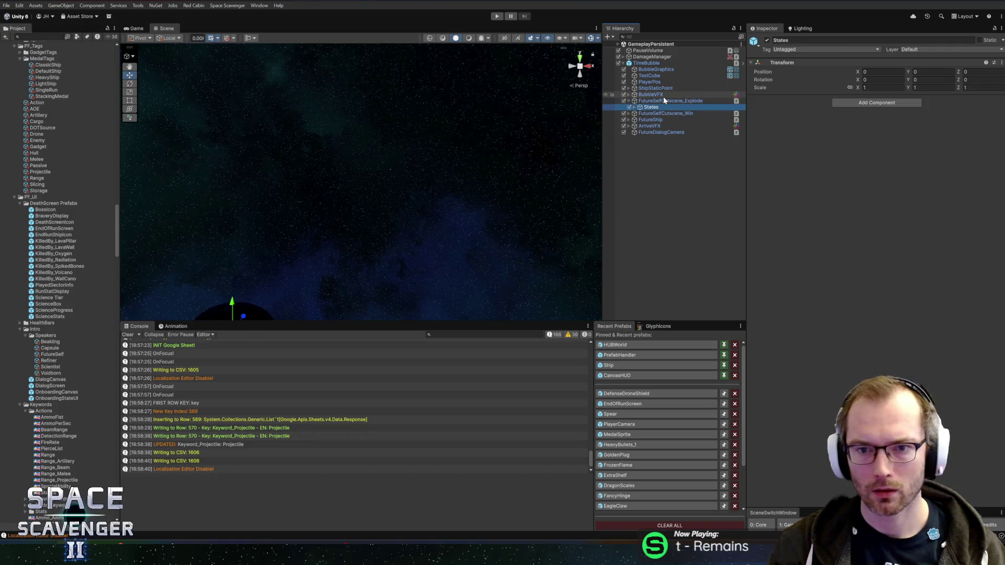
pyautogui.press('Down')
pyautogui.press('Right')
pyautogui.press('Down')
pyautogui.press('Down')
pyautogui.press('Down')
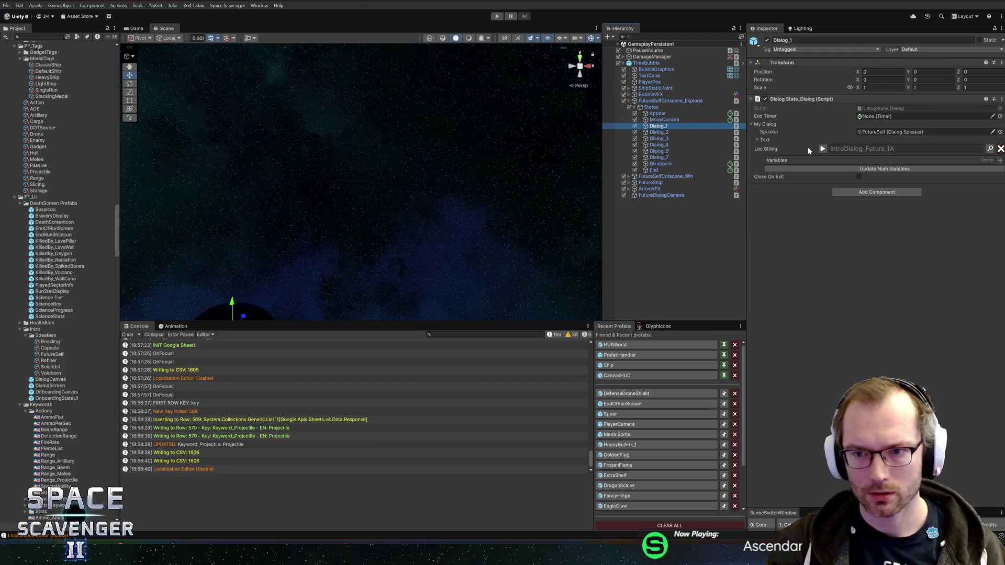
# Step: Check the localized lines used by Dialog_1 through Dialog_7
pyautogui.click(822, 148)
pyautogui.click(683, 133)
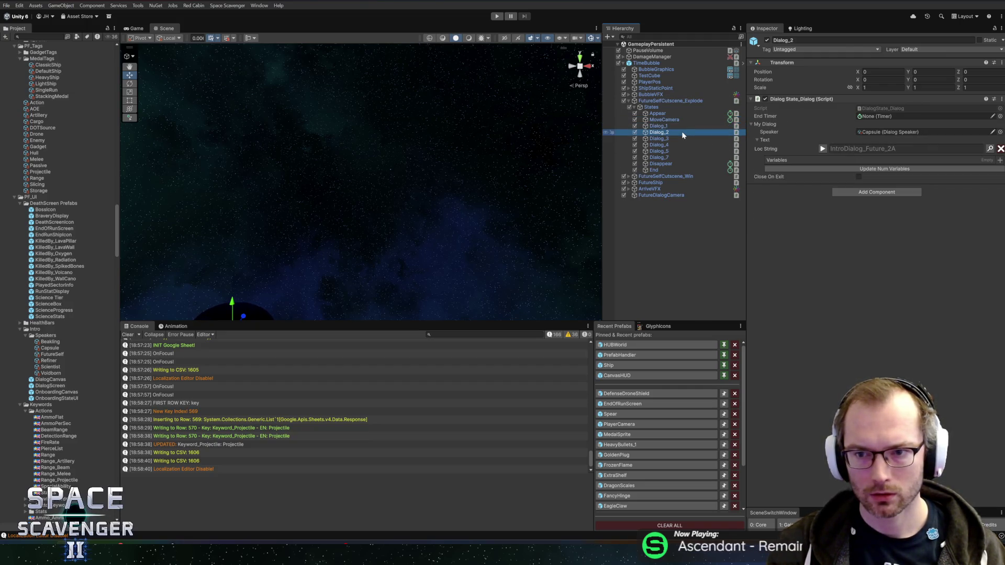
pyautogui.click(681, 127)
pyautogui.press('Down')
pyautogui.press('Down')
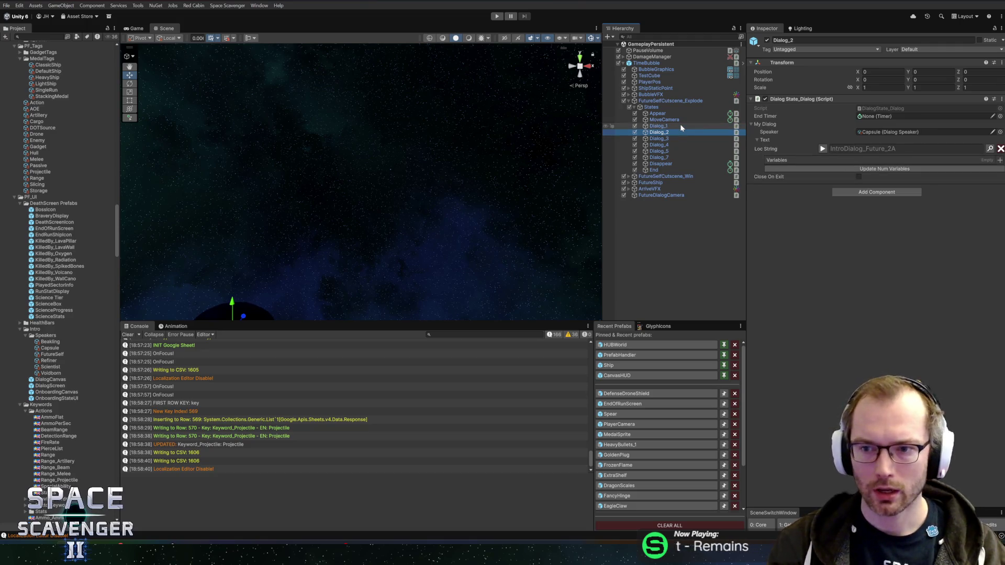
pyautogui.press('Down')
pyautogui.press('Down')
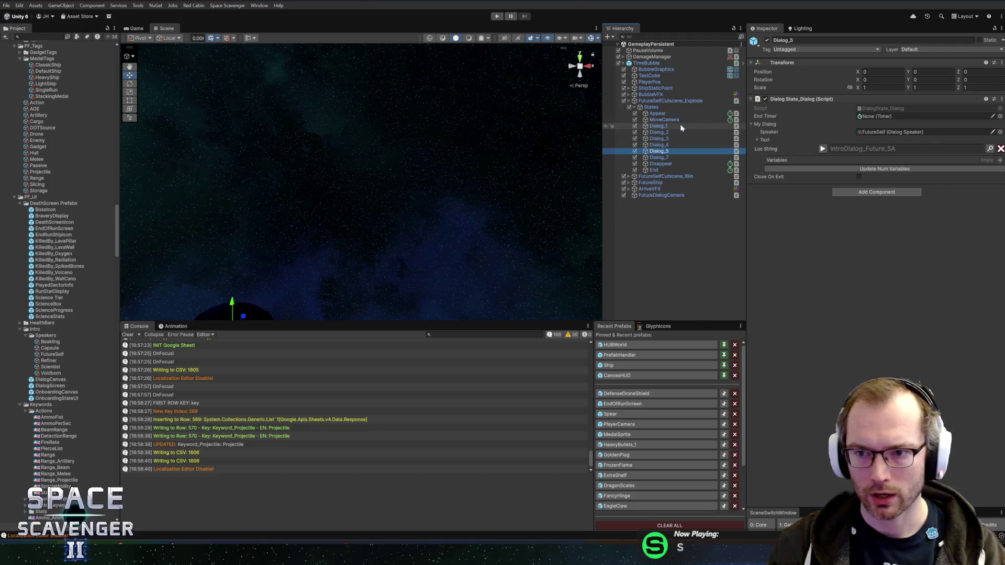
pyautogui.click(822, 148)
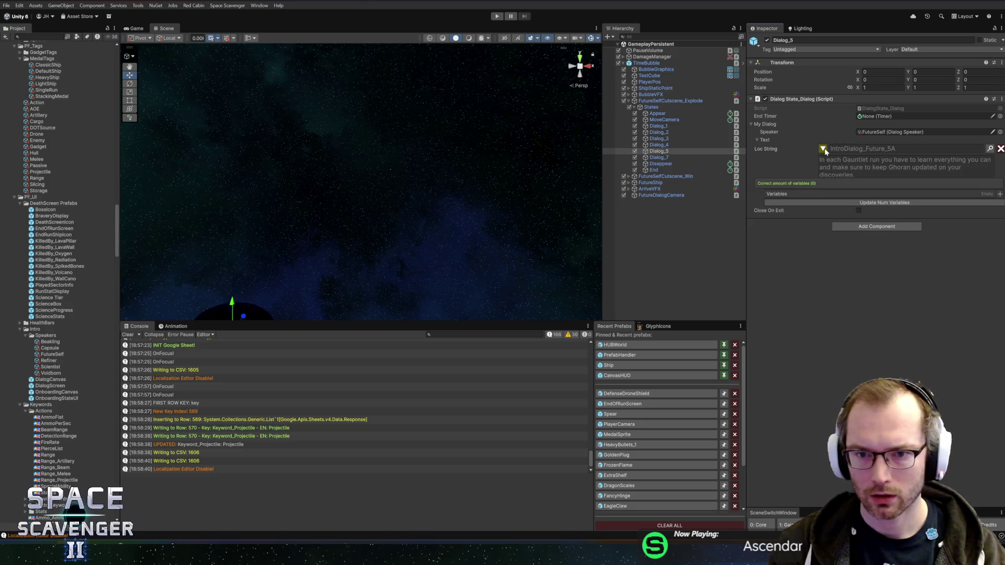
pyautogui.click(683, 157)
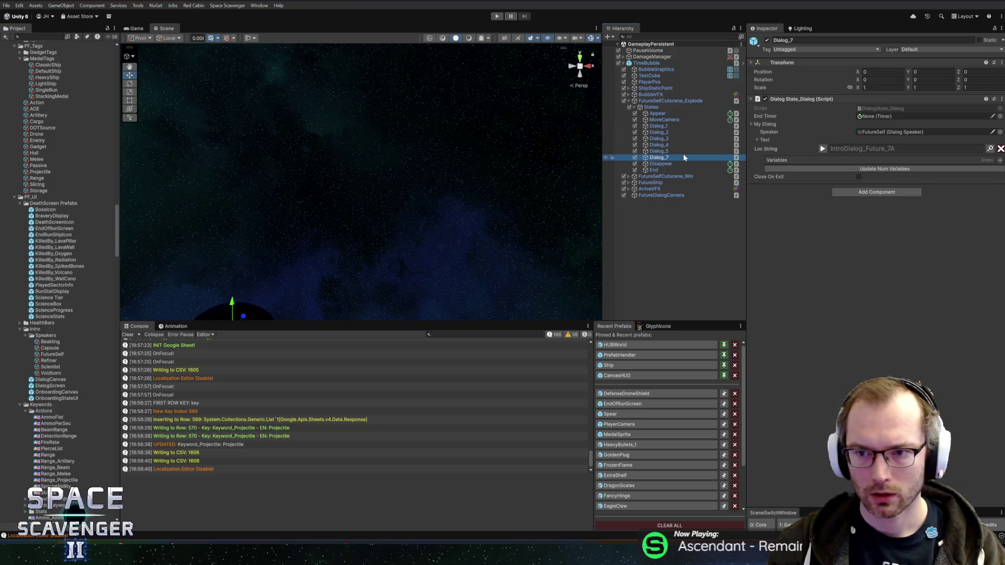
pyautogui.hotkey('alt', 'Tab')
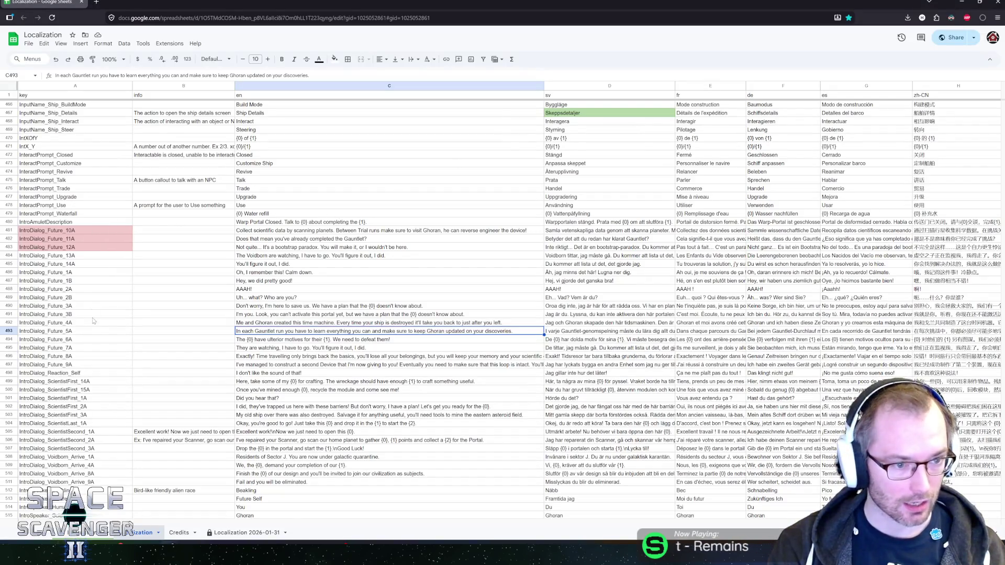
# Step: Fill the IntroDialog_Future_6A key cell in A494 light red
pyautogui.click(268, 338)
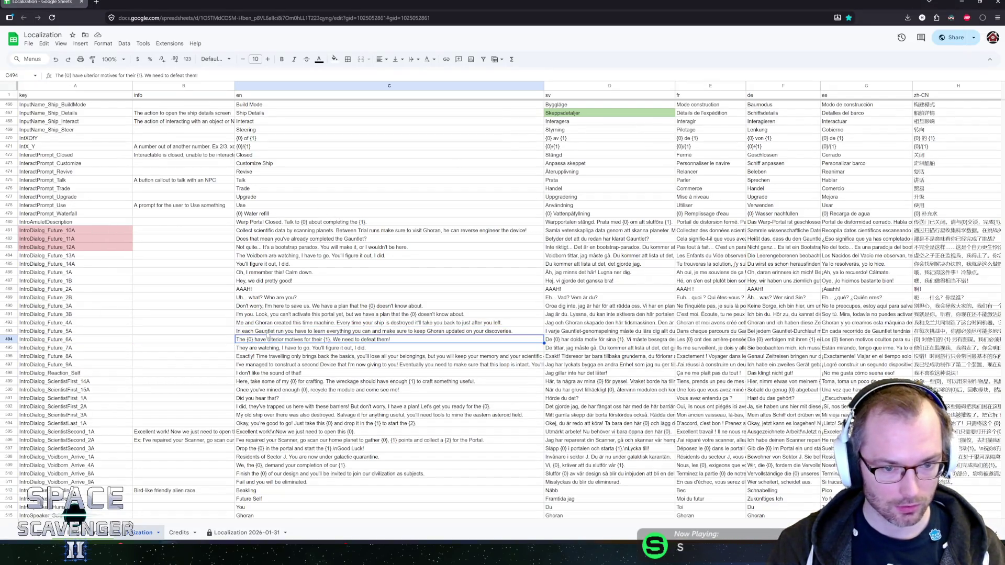
pyautogui.press('Left')
pyautogui.press('Left')
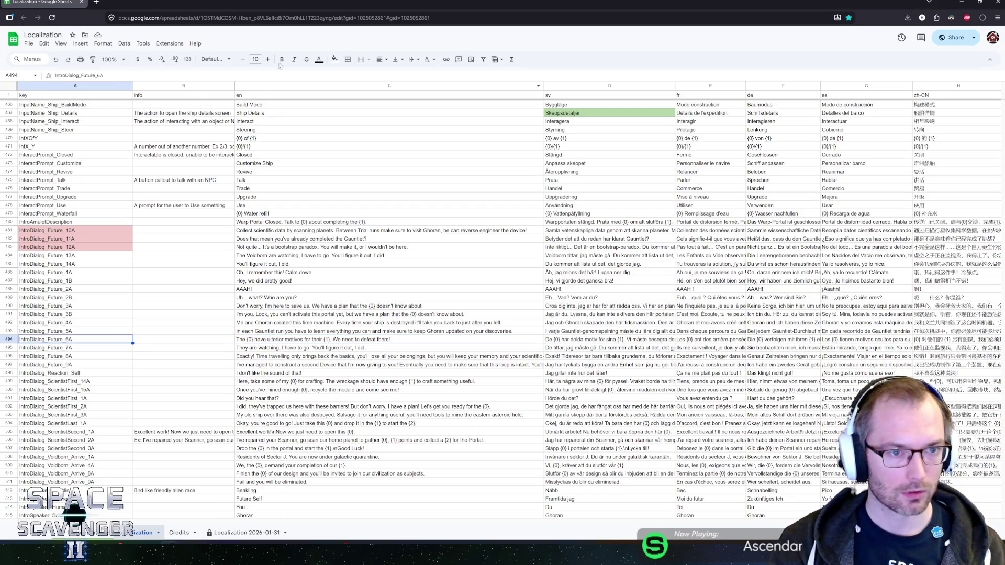
pyautogui.click(333, 59)
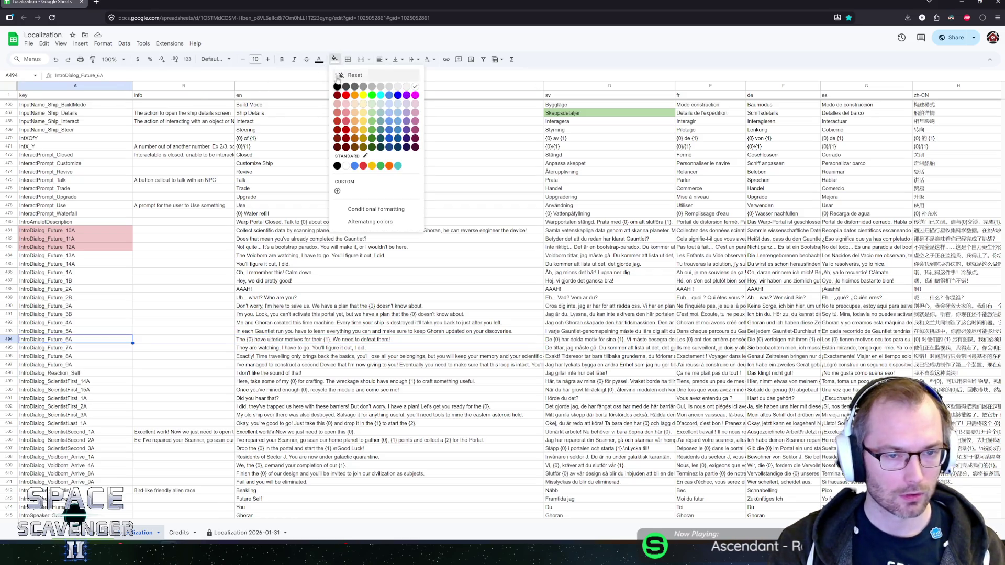
pyautogui.click(347, 110)
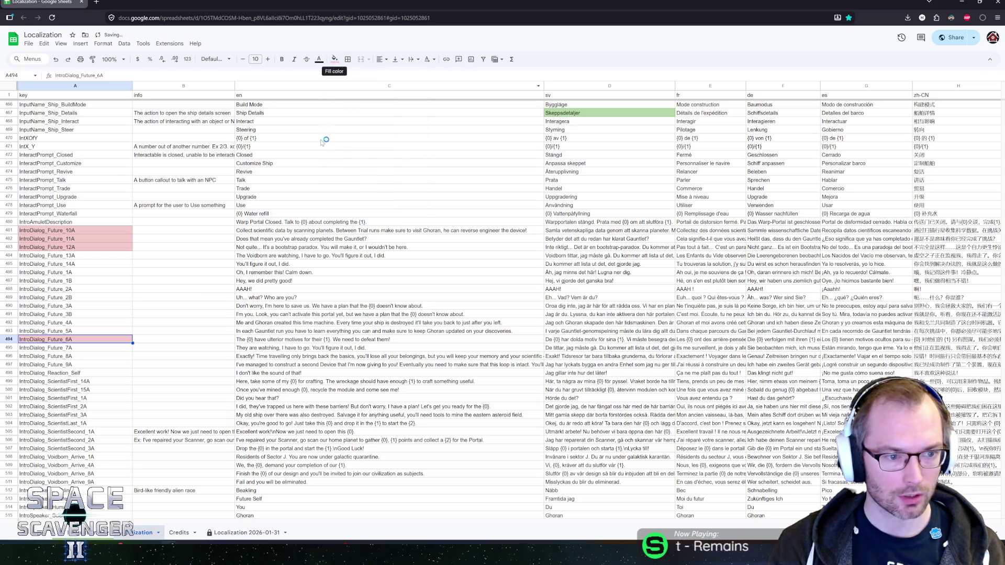
# Step: Select the IntroDialog_Future_8A and 9A key cells and fill them light red
pyautogui.click(84, 356)
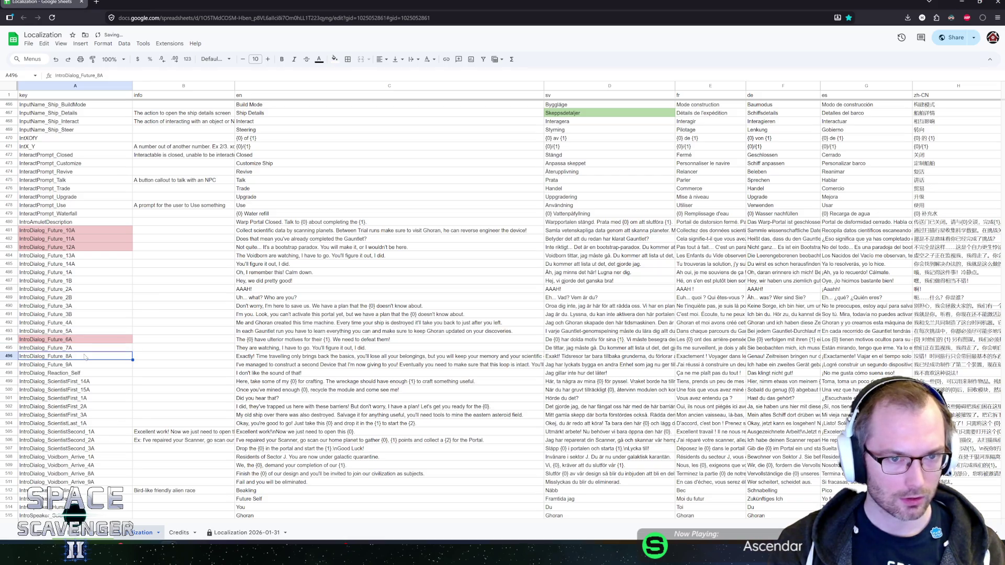
pyautogui.press('Up')
pyautogui.press('Down')
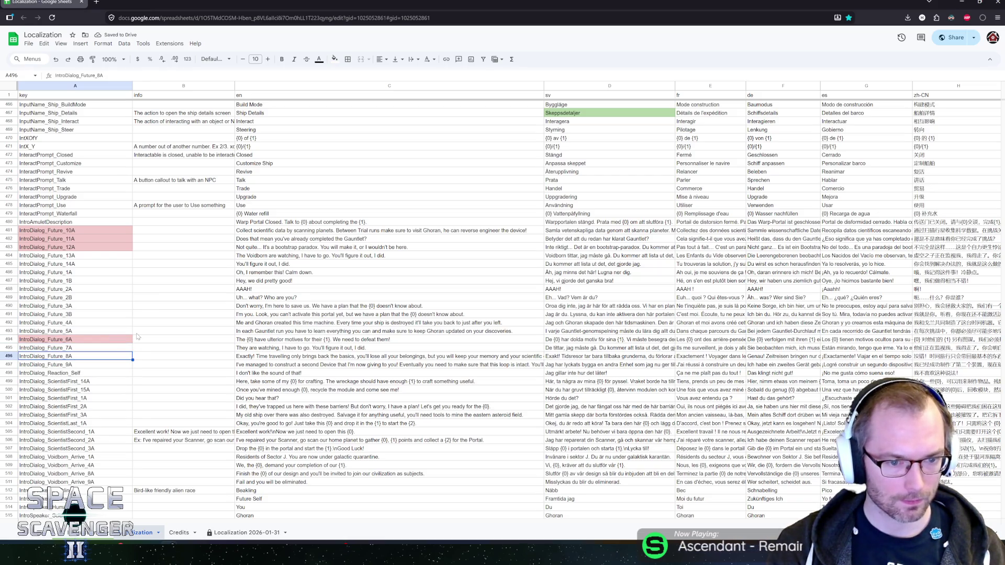
pyautogui.press('Right')
pyautogui.press('Right')
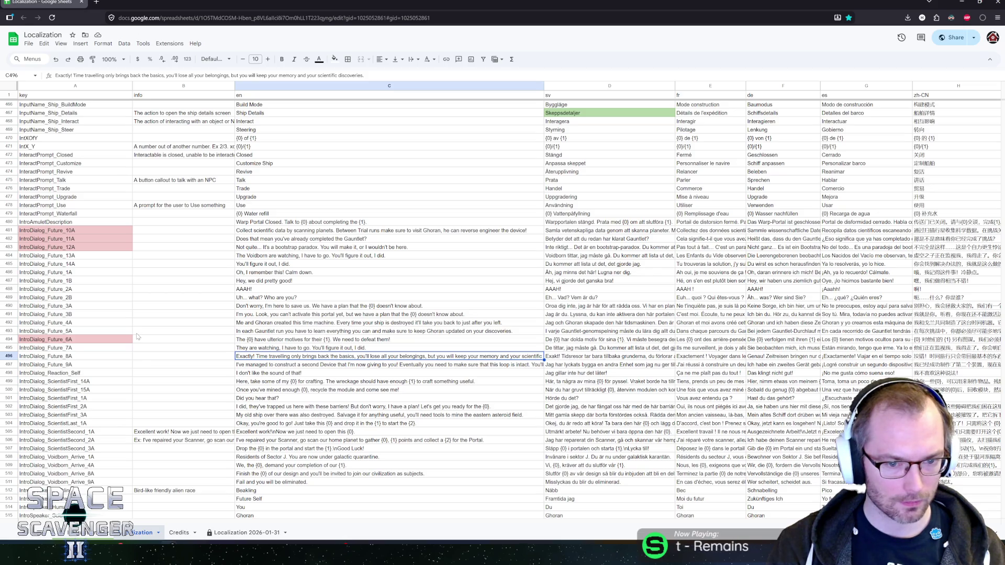
pyautogui.press('Left')
pyautogui.press('Left')
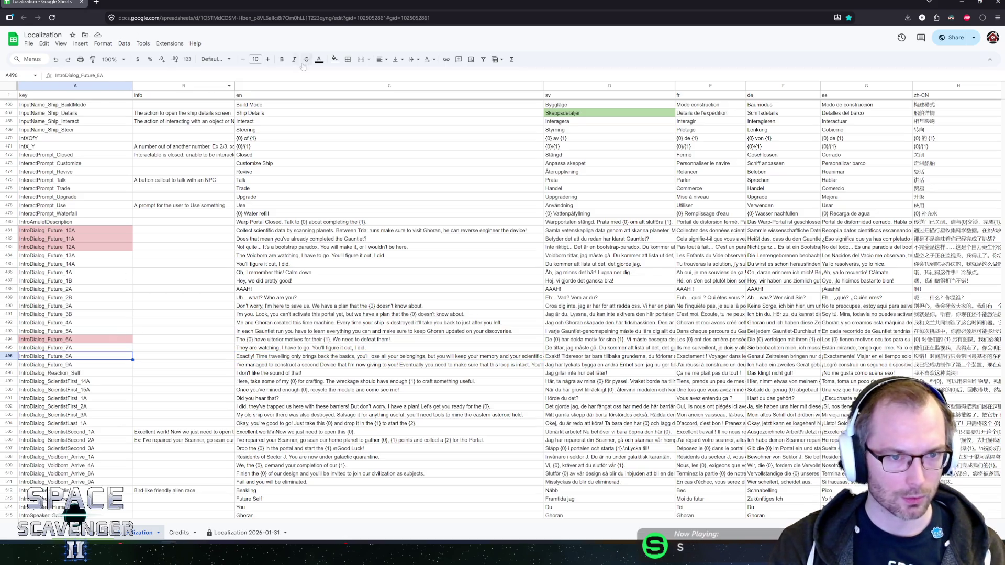
pyautogui.hotkey('shift', 'Down')
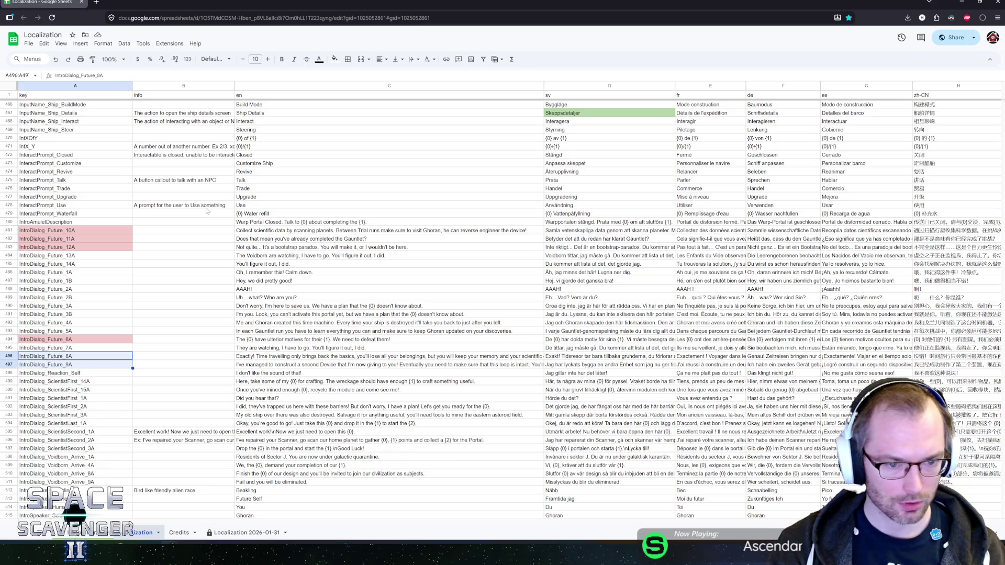
pyautogui.click(334, 59)
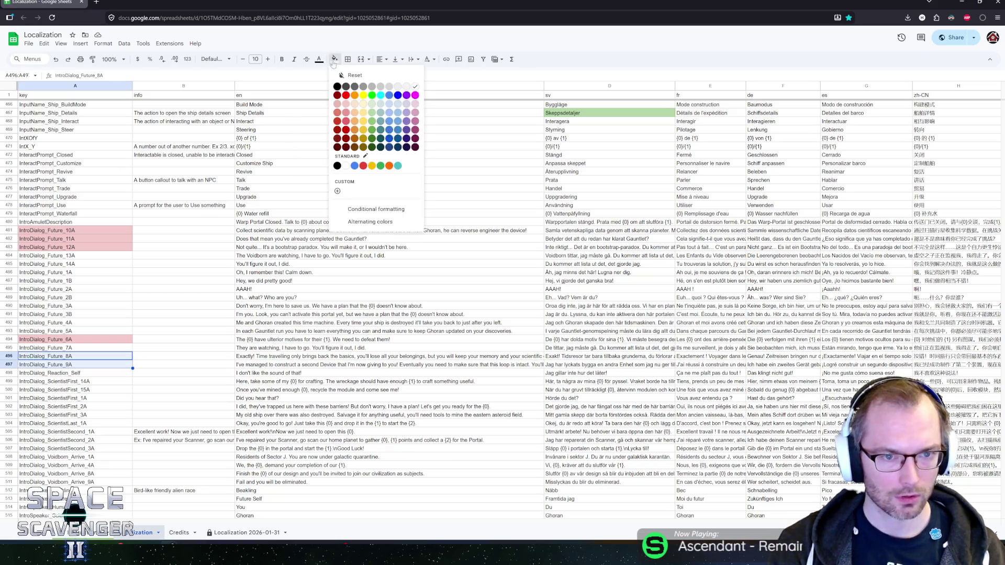
pyautogui.click(345, 103)
# Step: Fill the IntroDialog_Reaction_Self key cell light red
pyautogui.click(57, 372)
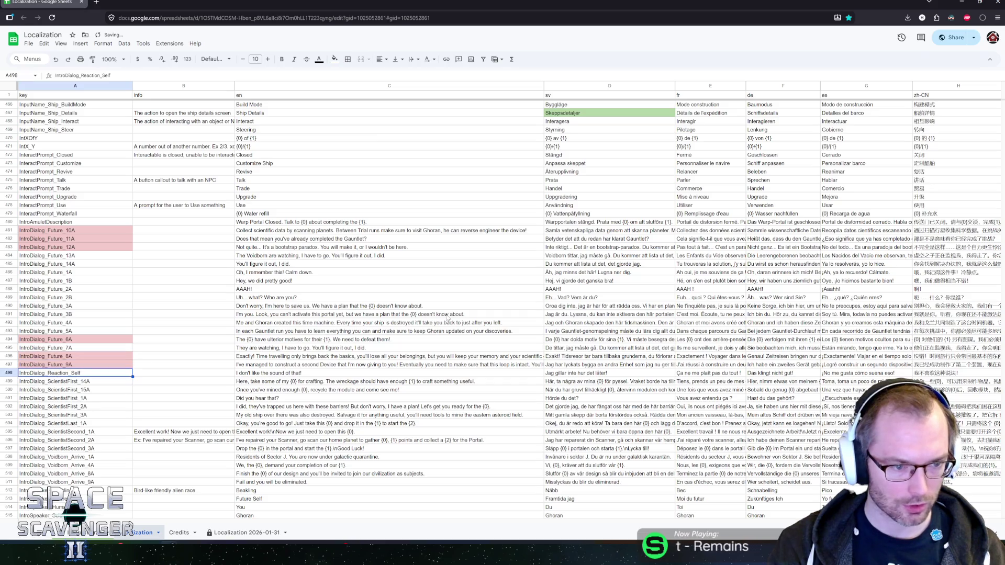
pyautogui.press('Right')
pyautogui.press('Right')
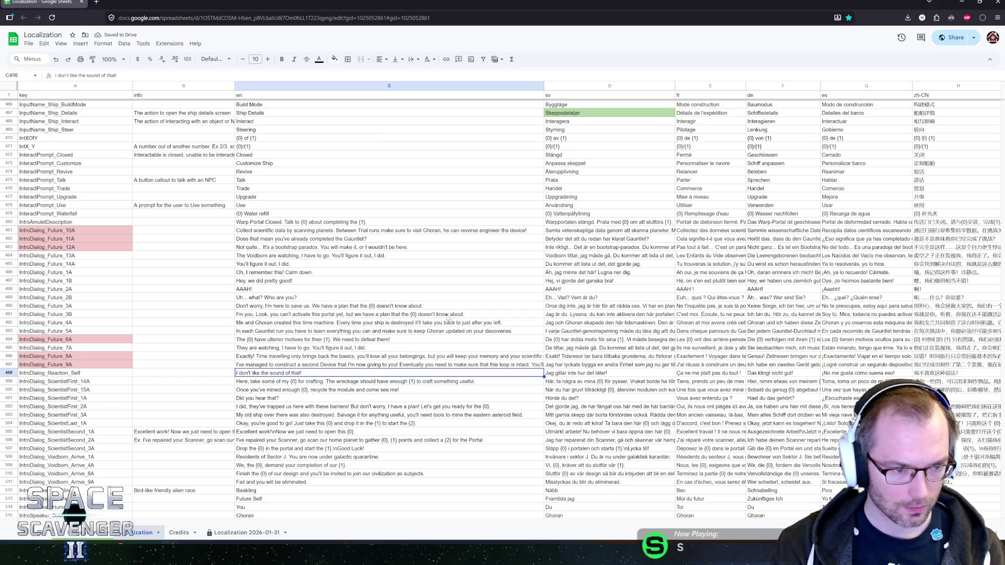
pyautogui.press('Left')
pyautogui.press('Left')
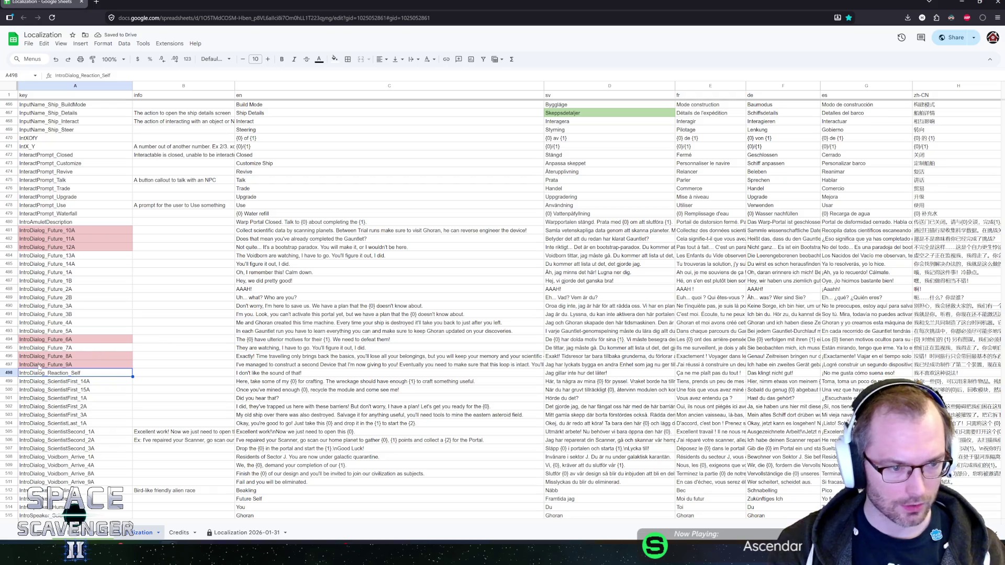
pyautogui.click(334, 59)
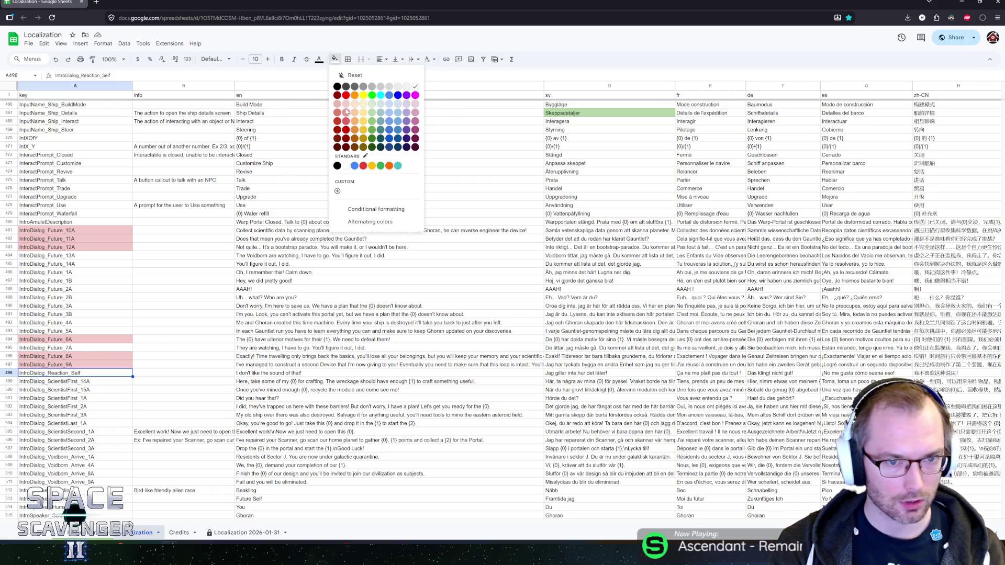
pyautogui.click(345, 108)
pyautogui.click(93, 381)
pyautogui.scroll(-2, 146, 369)
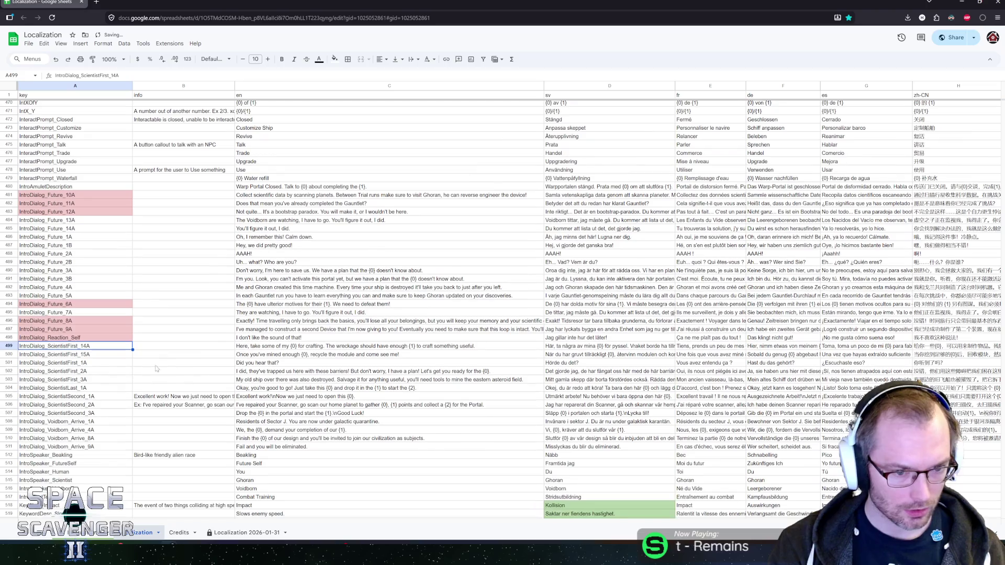
pyautogui.press('Right')
pyautogui.press('Right')
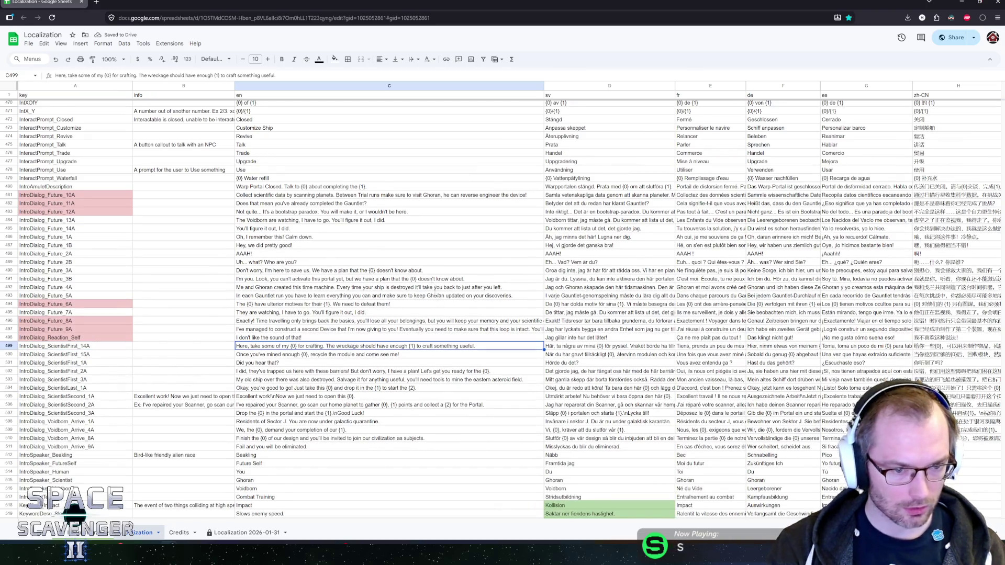
pyautogui.scroll(-2, 436, 308)
pyautogui.press('Left')
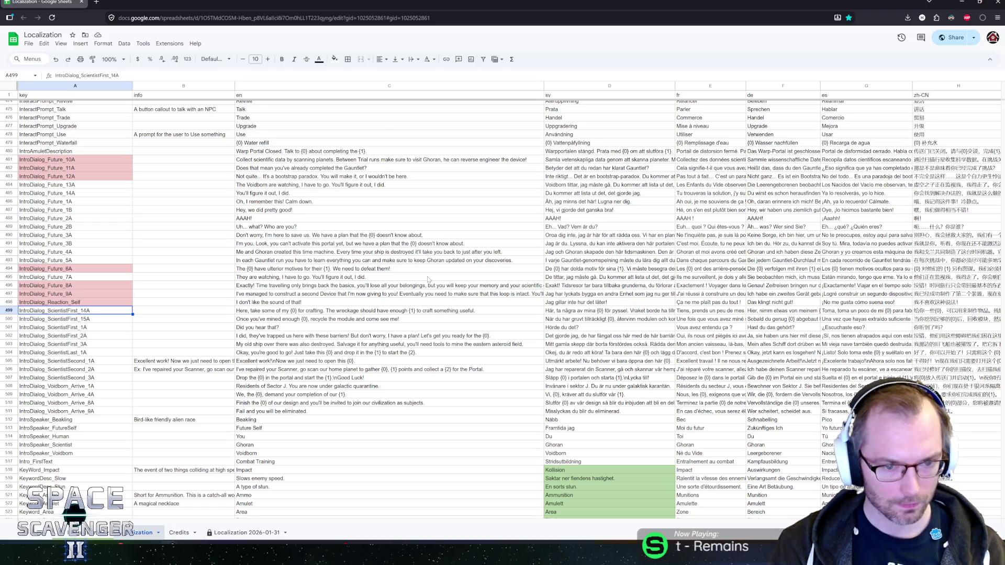
pyautogui.hotkey('shift', 'Down')
pyautogui.hotkey('shift', 'Down')
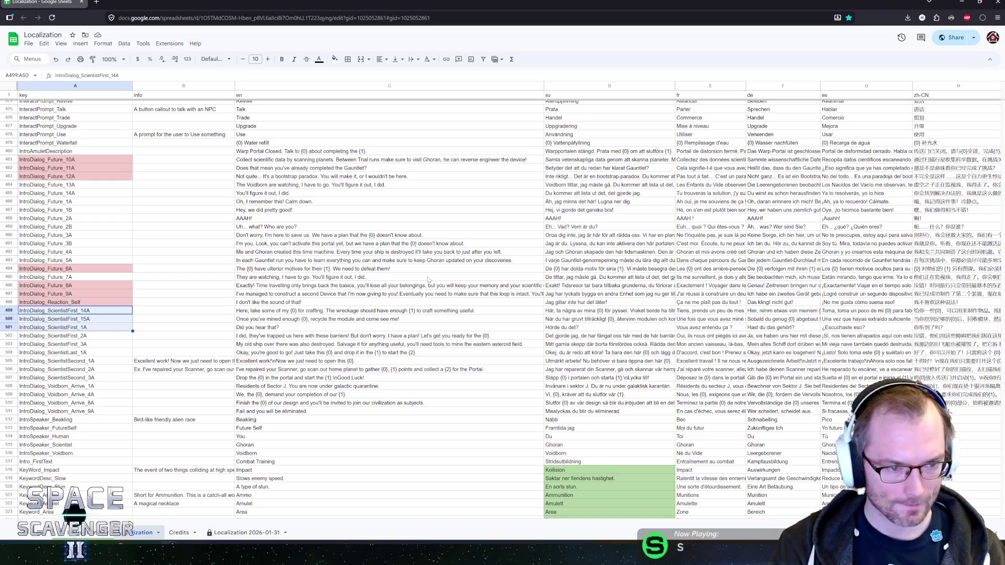
pyautogui.hotkey('shift', 'Down')
pyautogui.hotkey('shift', 'Down')
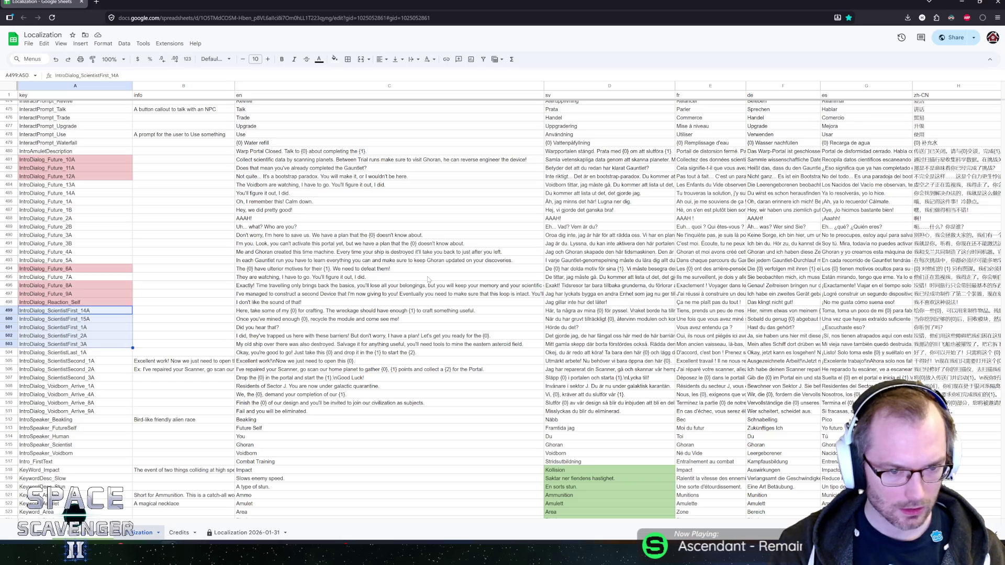
pyautogui.hotkey('shift', 'Down')
pyautogui.hotkey('shift', 'Down')
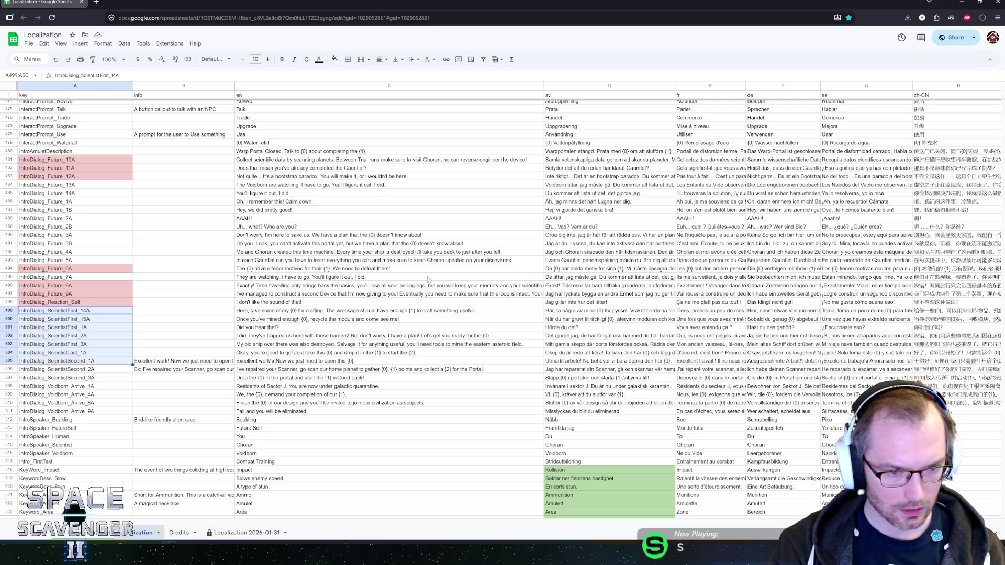
pyautogui.hotkey('shift', 'Down')
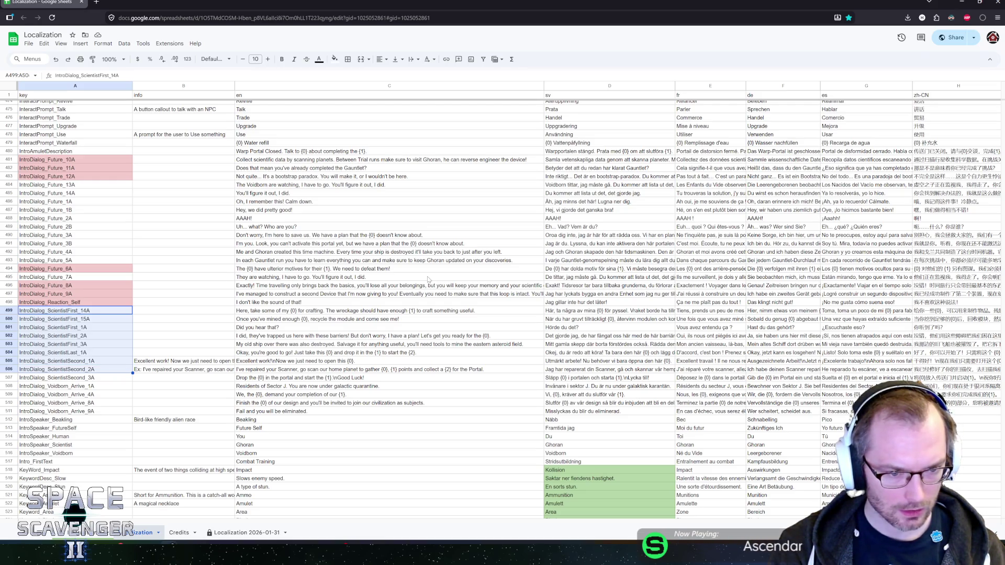
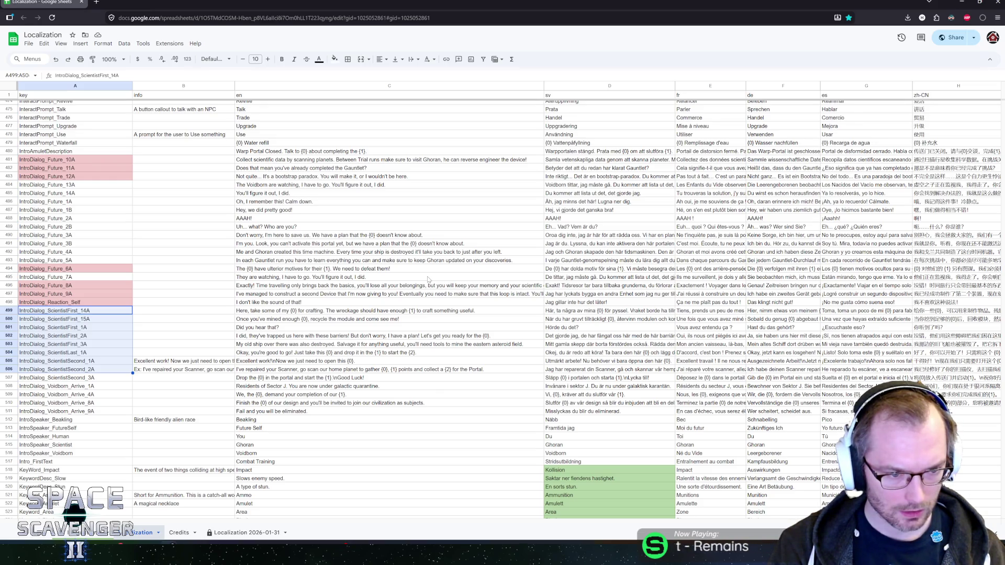
# Step: Give keys A499:A506 and A507:A511 a light red fill, then select rows 481–511
pyautogui.click(334, 59)
pyautogui.click(346, 110)
pyautogui.scroll(-2, 111, 311)
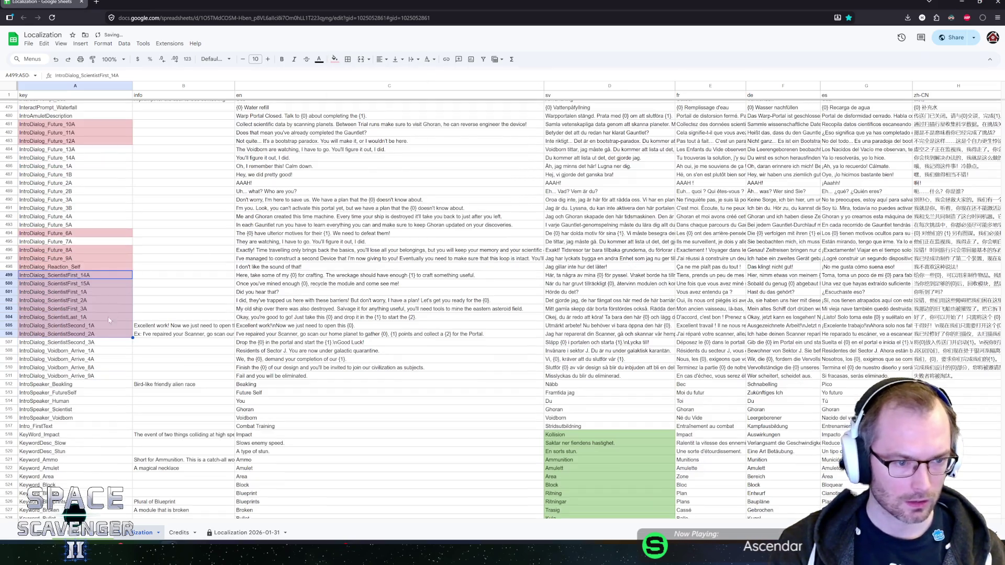
pyautogui.click(79, 342)
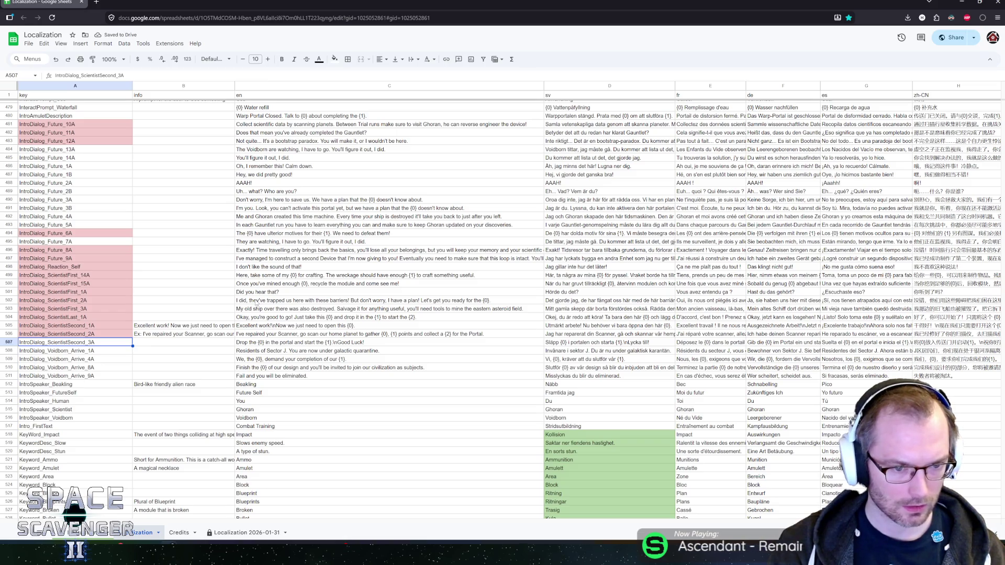
pyautogui.hotkey('shift', 'Down')
pyautogui.hotkey('shift', 'Down')
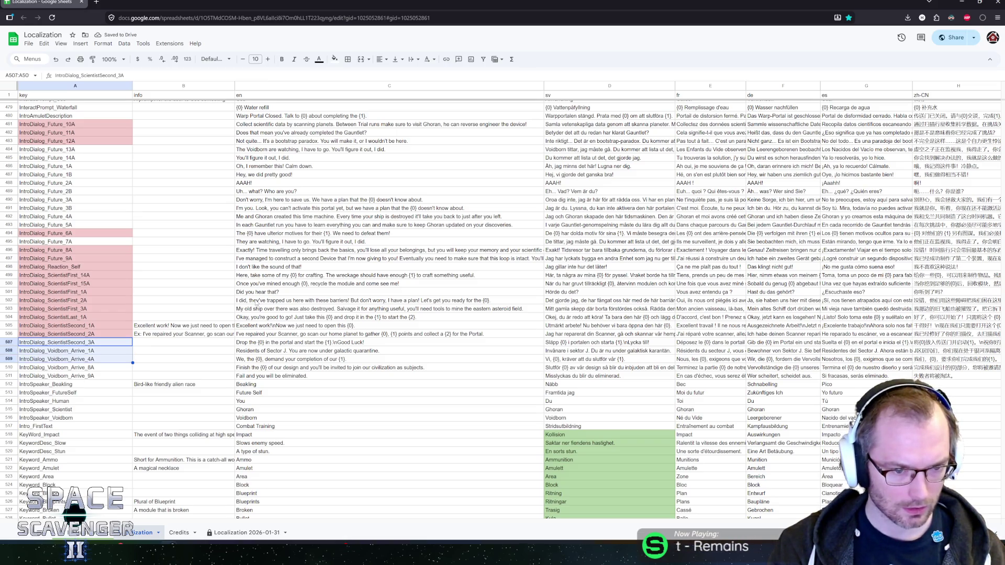
pyautogui.hotkey('shift', 'Down')
pyautogui.hotkey('shift', 'Down')
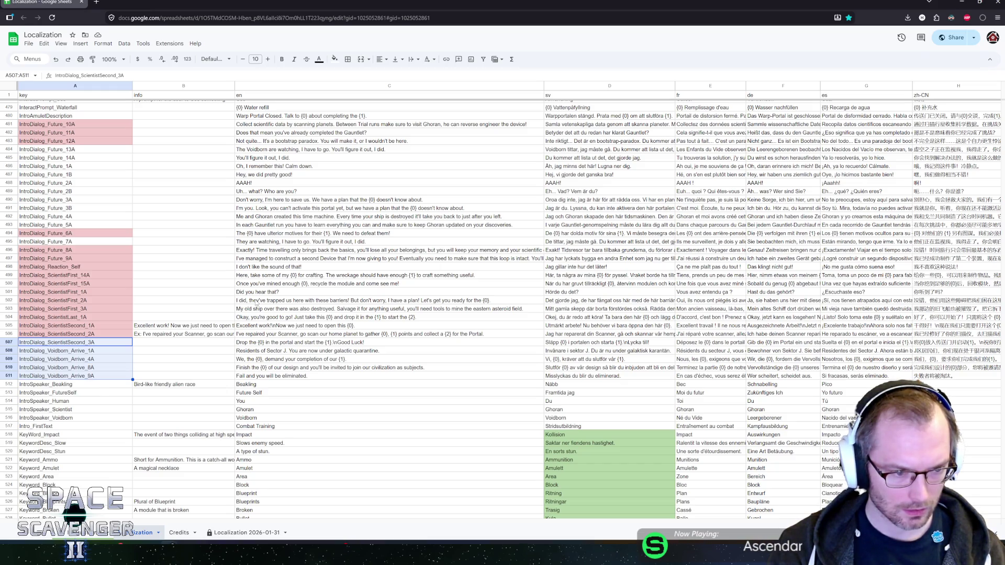
pyautogui.click(335, 58)
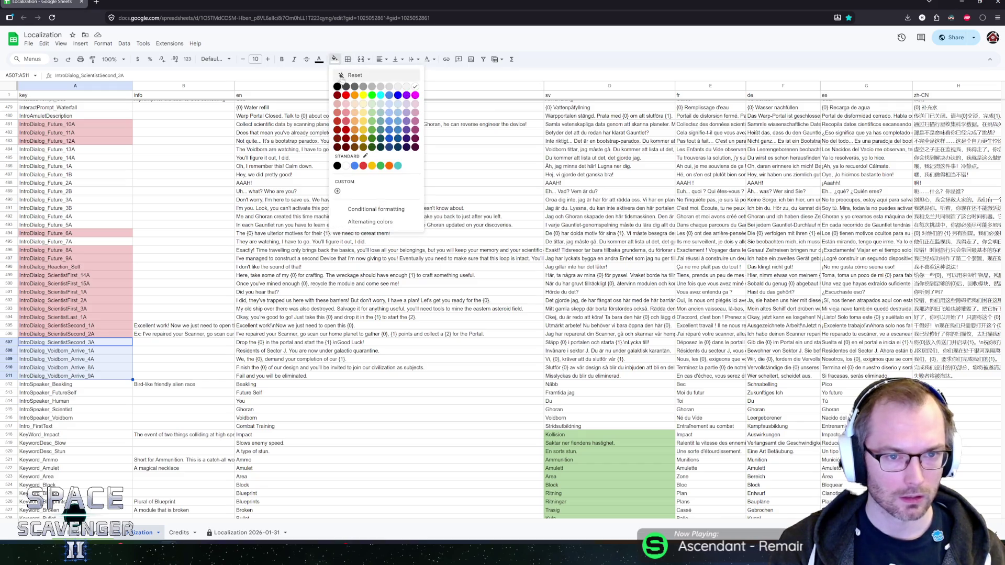
pyautogui.click(345, 103)
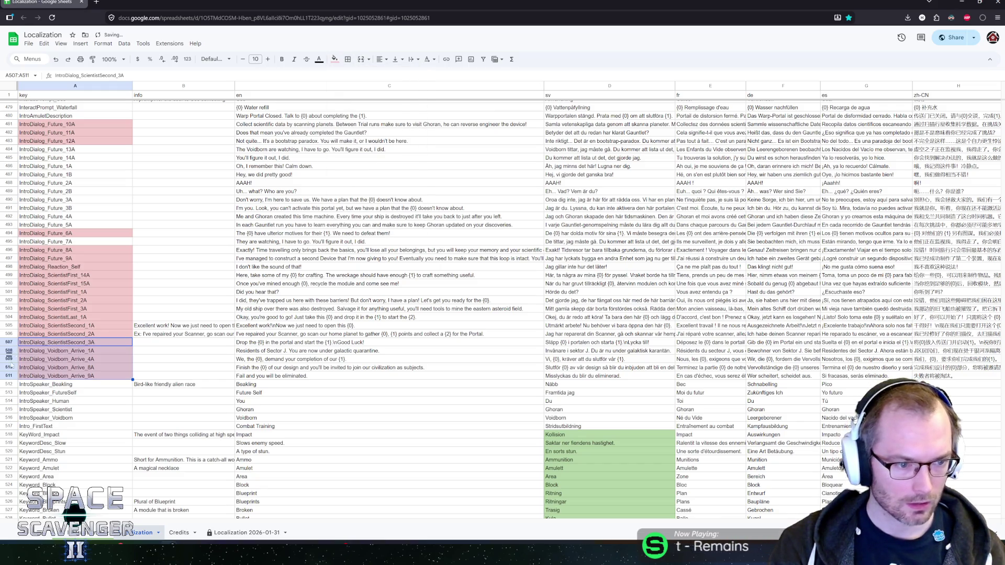
pyautogui.click(8, 374)
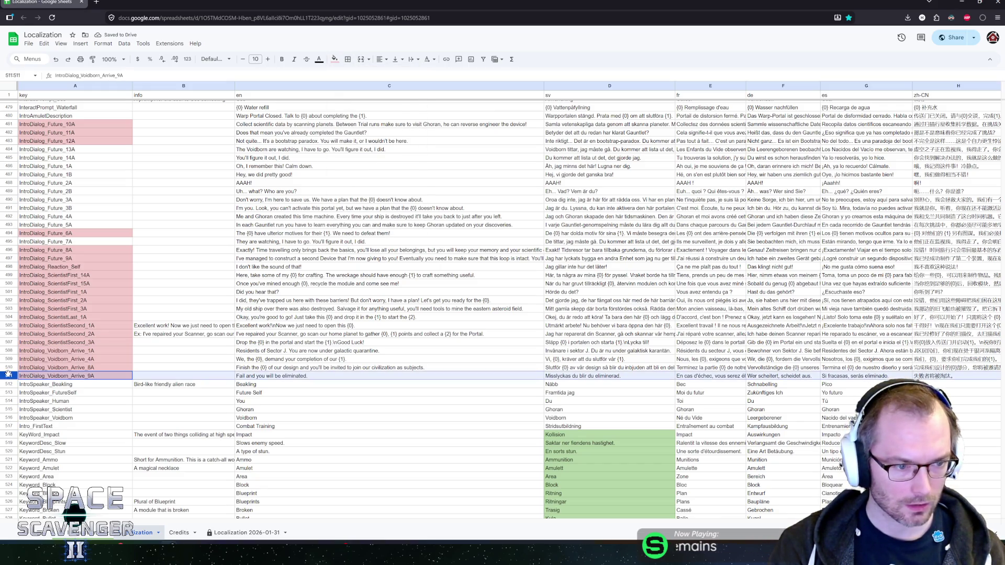
pyautogui.keyDown('shift'); pyautogui.click(7, 124); pyautogui.keyUp('shift')
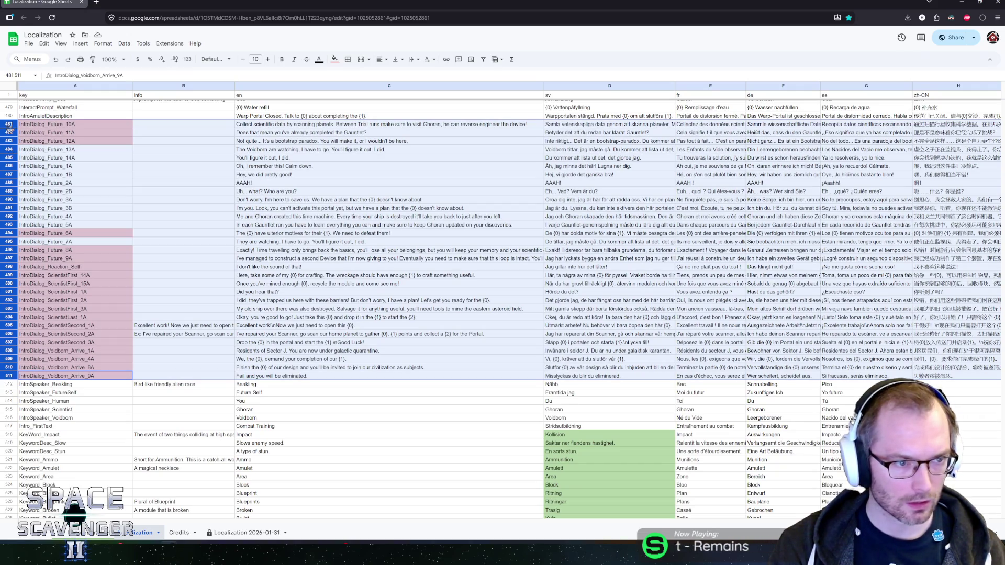
# Step: Clear rows 481–483 and 494, then delete the emptied rows
pyautogui.moveTo(10, 124); pyautogui.dragTo(8, 140)
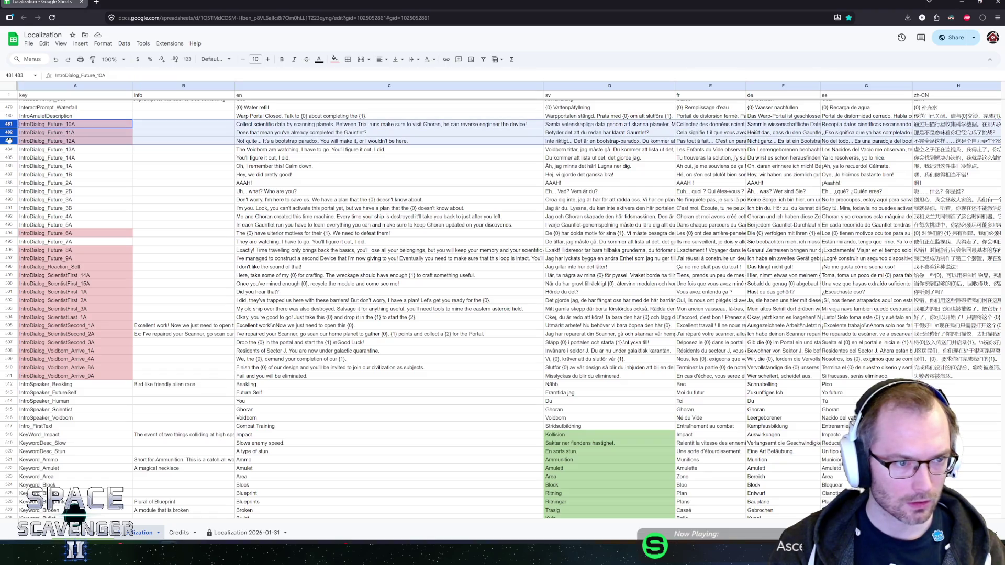
pyautogui.keyDown('ctrl'); pyautogui.click(8, 234); pyautogui.keyUp('ctrl')
pyautogui.press('Delete')
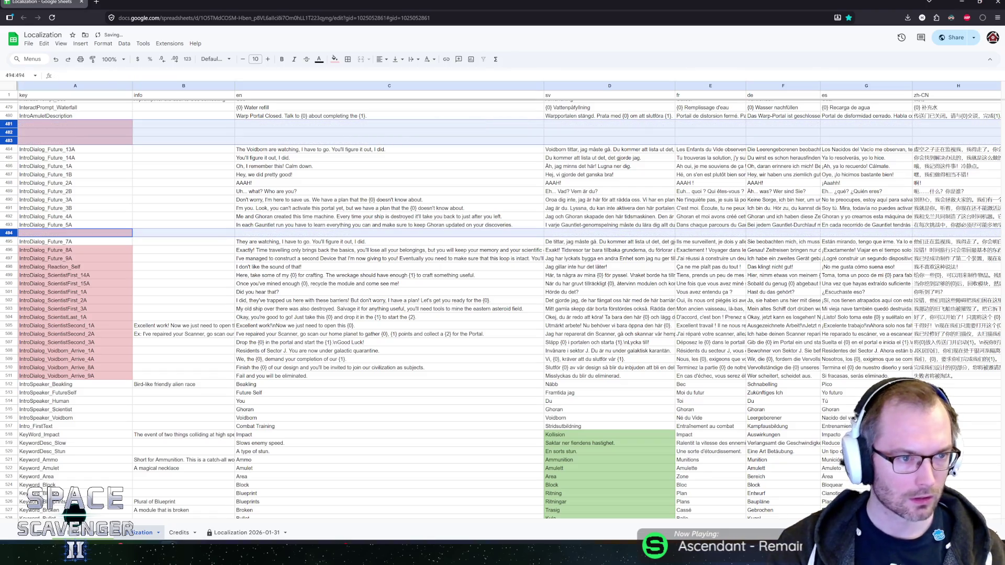
pyautogui.rightClick(40, 135)
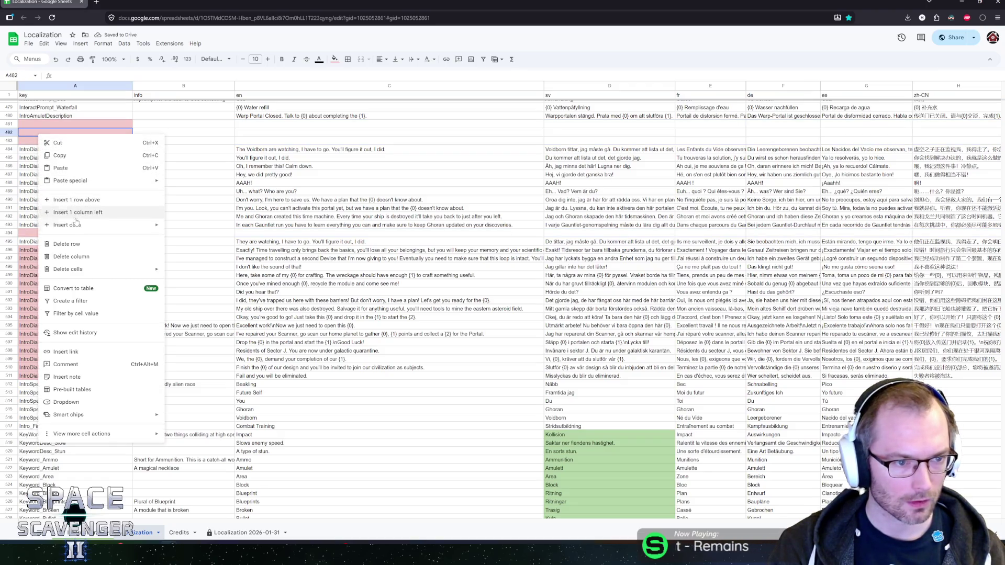
pyautogui.click(74, 244)
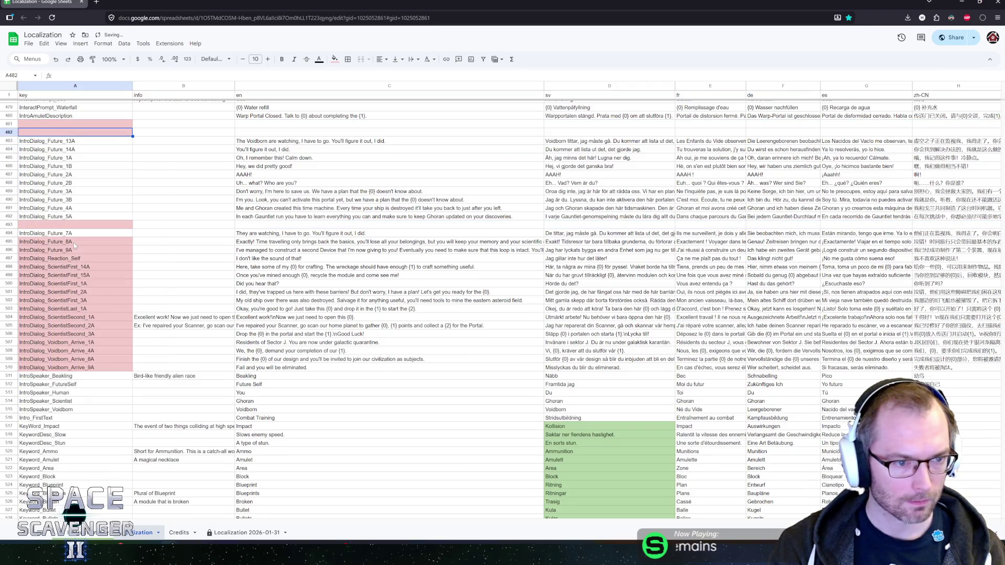
pyautogui.click(9, 124)
pyautogui.keyDown('shift'); pyautogui.click(9, 132); pyautogui.keyUp('shift')
pyautogui.rightClick(8, 133)
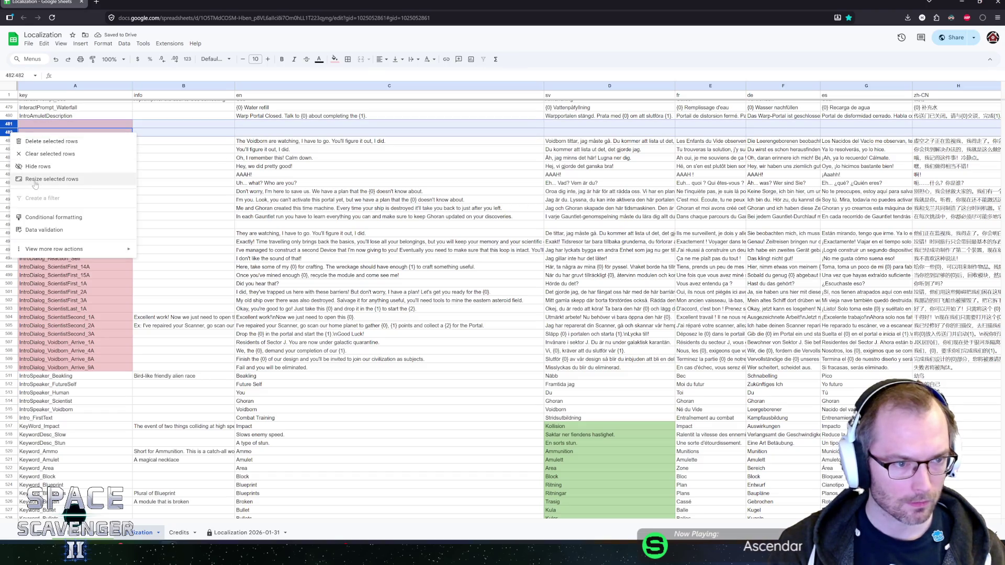
pyautogui.click(42, 143)
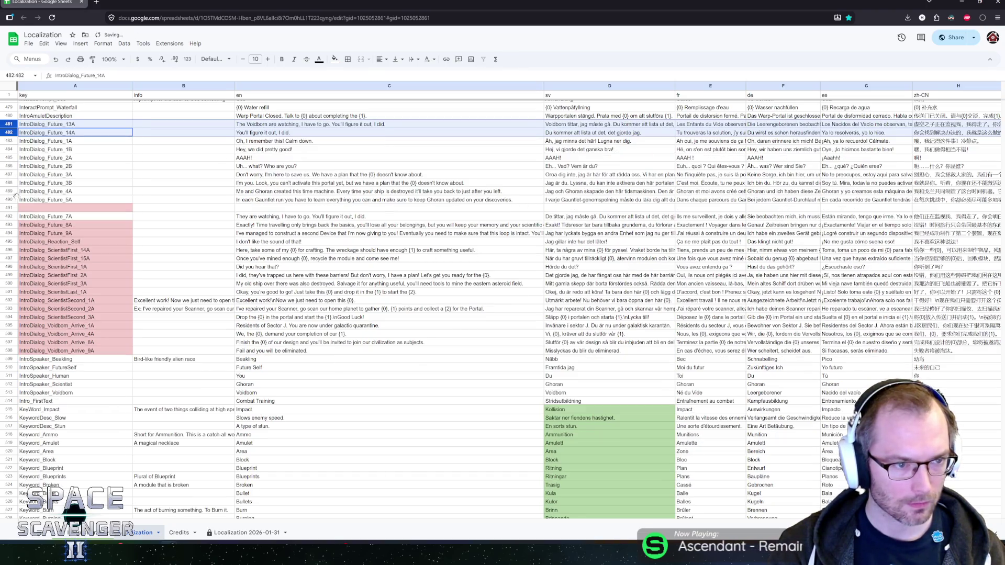
# Step: Delete empty row 491 and the red-flagged rows 492–507
pyautogui.rightClick(10, 208)
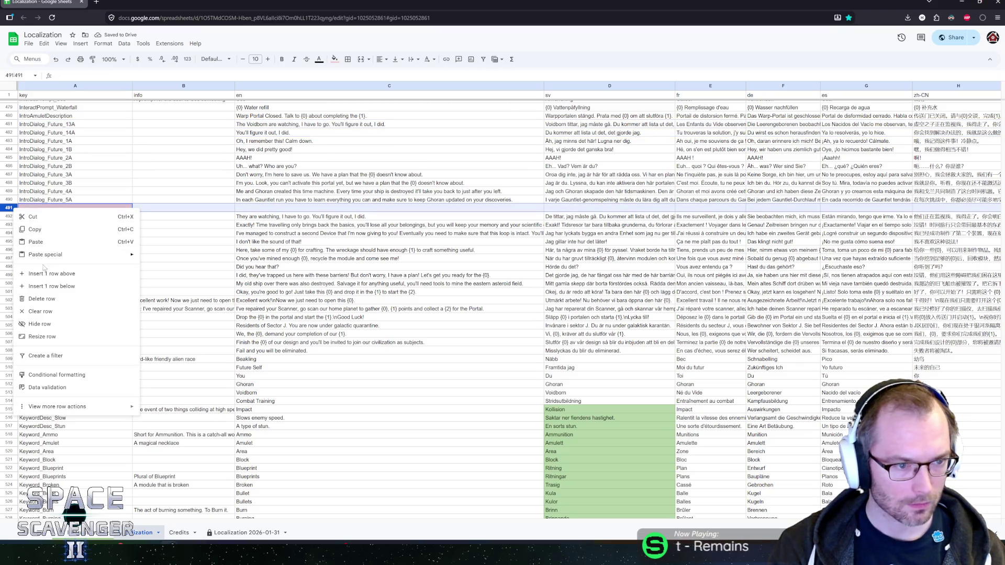
pyautogui.click(44, 298)
pyautogui.click(8, 216)
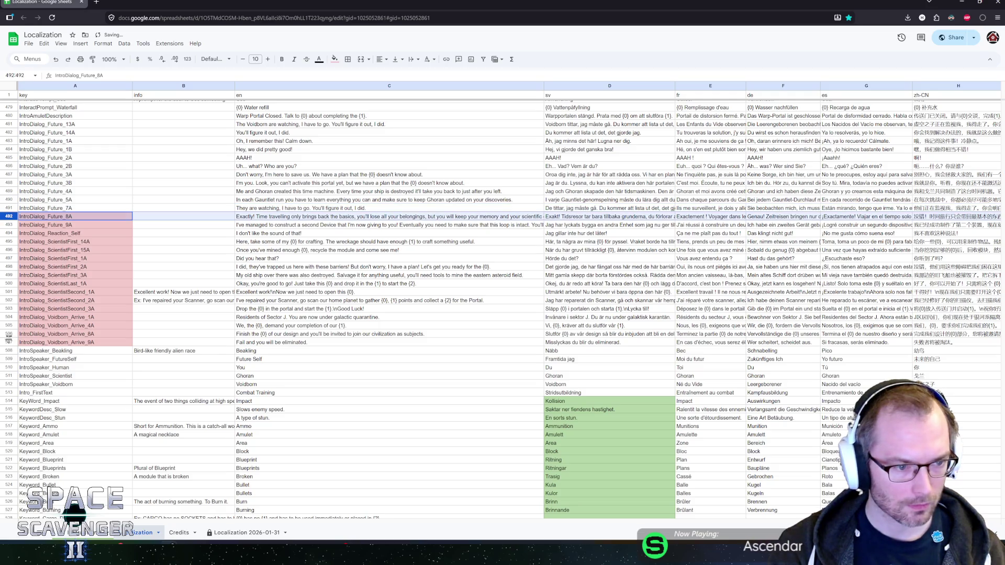
pyautogui.keyDown('shift'); pyautogui.click(8, 343); pyautogui.keyUp('shift')
pyautogui.rightClick(9, 341)
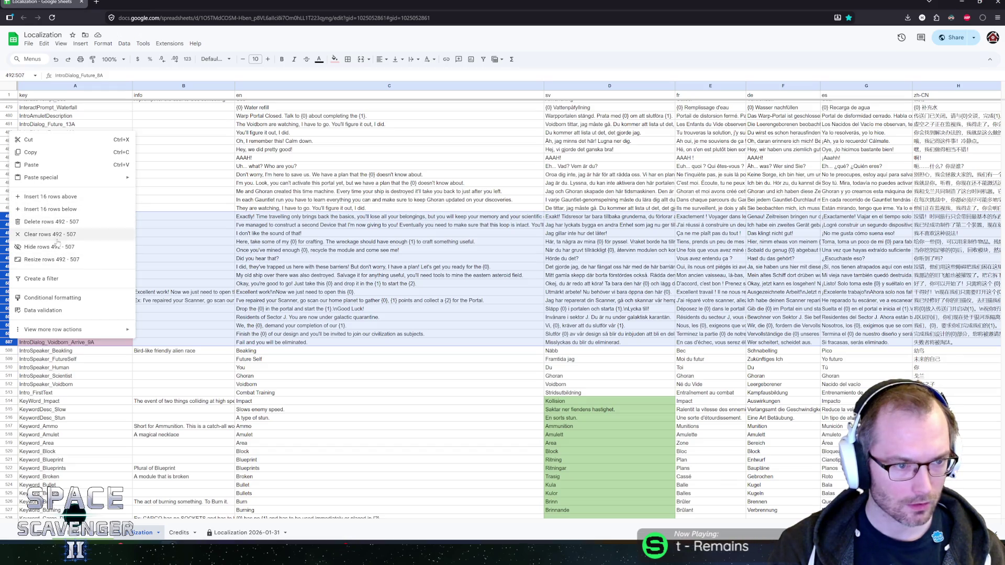
pyautogui.rightClick(11, 344)
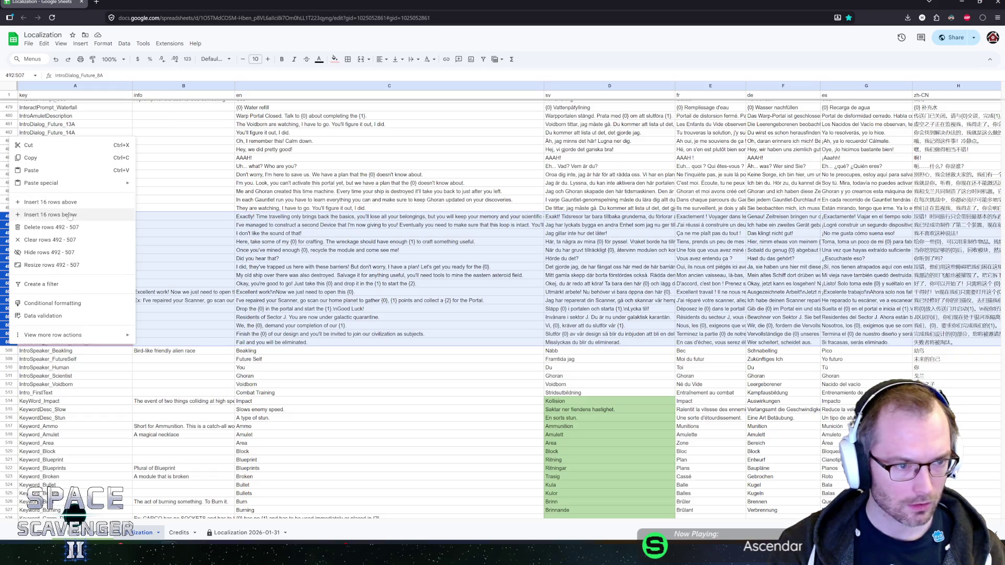
pyautogui.click(62, 227)
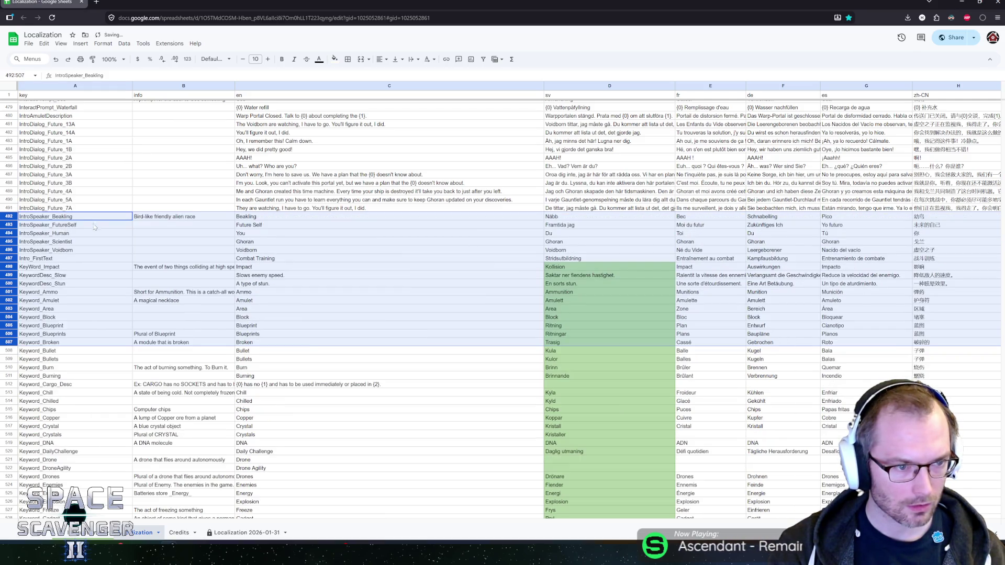
pyautogui.press('Down')
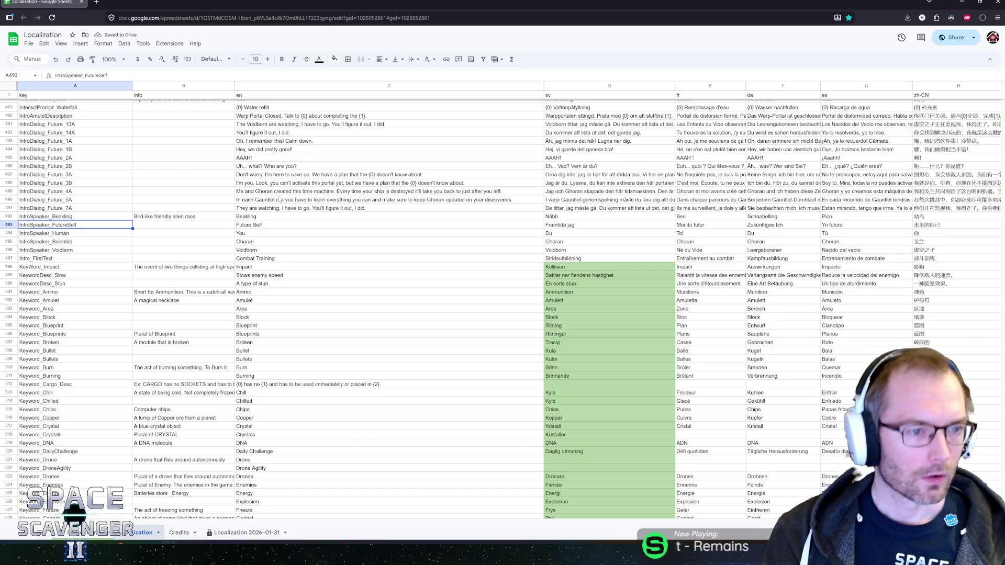
pyautogui.press('Right')
pyautogui.press('Down')
pyautogui.press('Down')
pyautogui.press('Down')
pyautogui.press('Down')
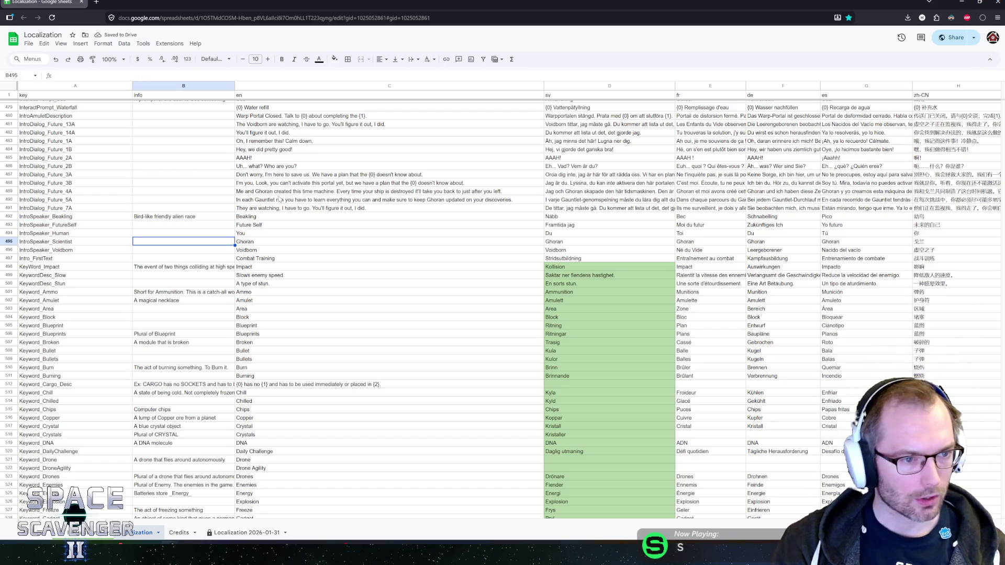
pyautogui.press('Left')
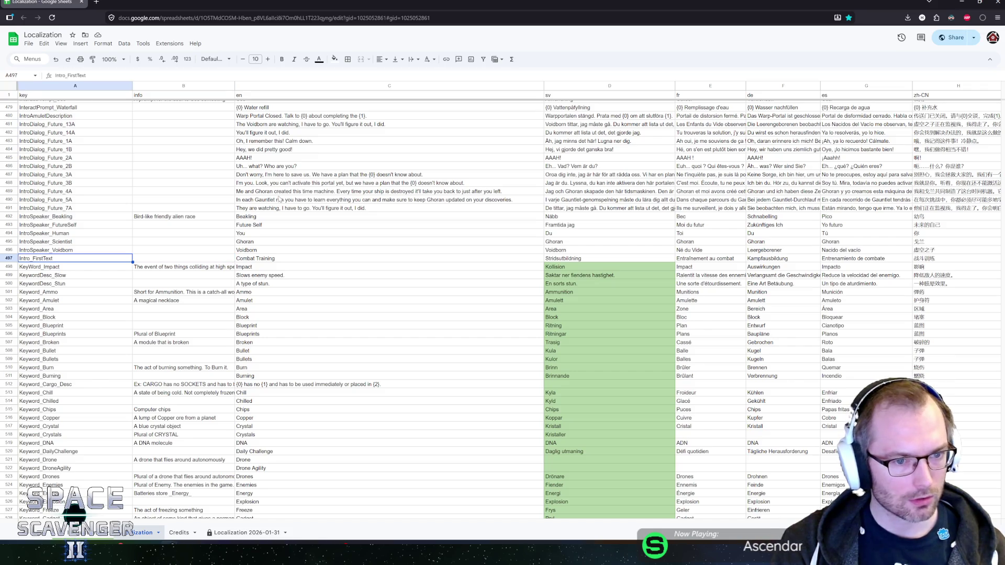
pyautogui.press('Right')
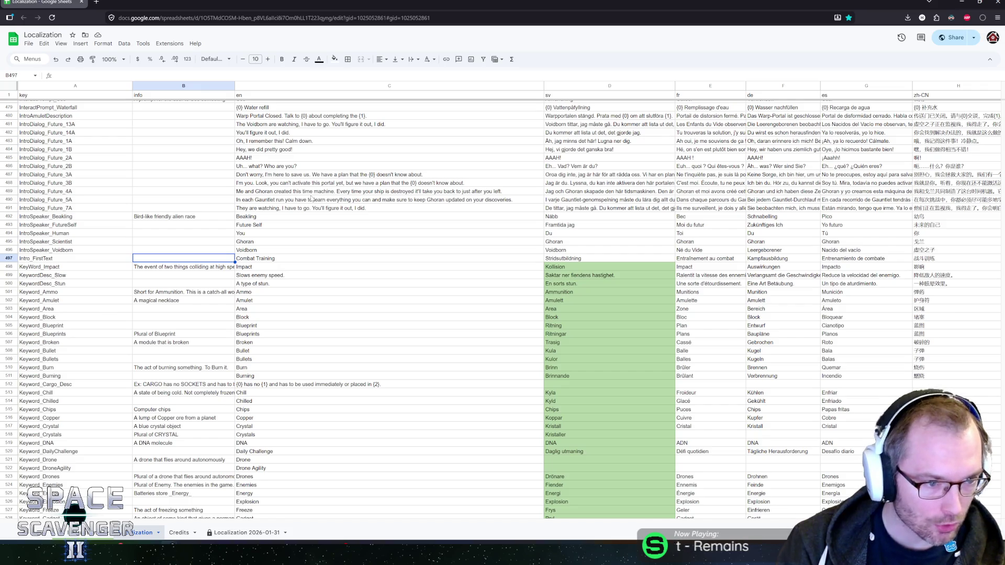
pyautogui.scroll(-3, 311, 197)
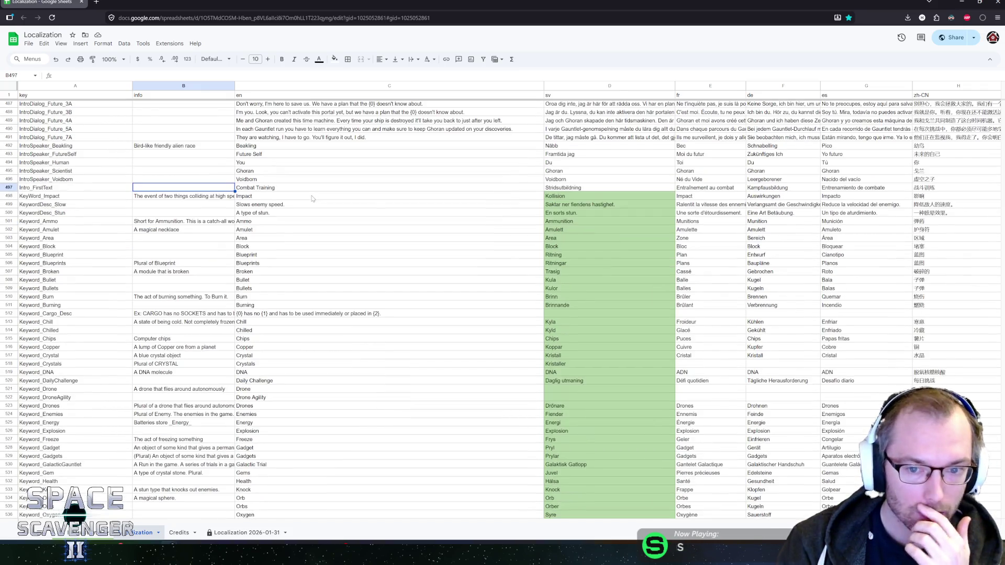
pyautogui.scroll(3, 387, 259)
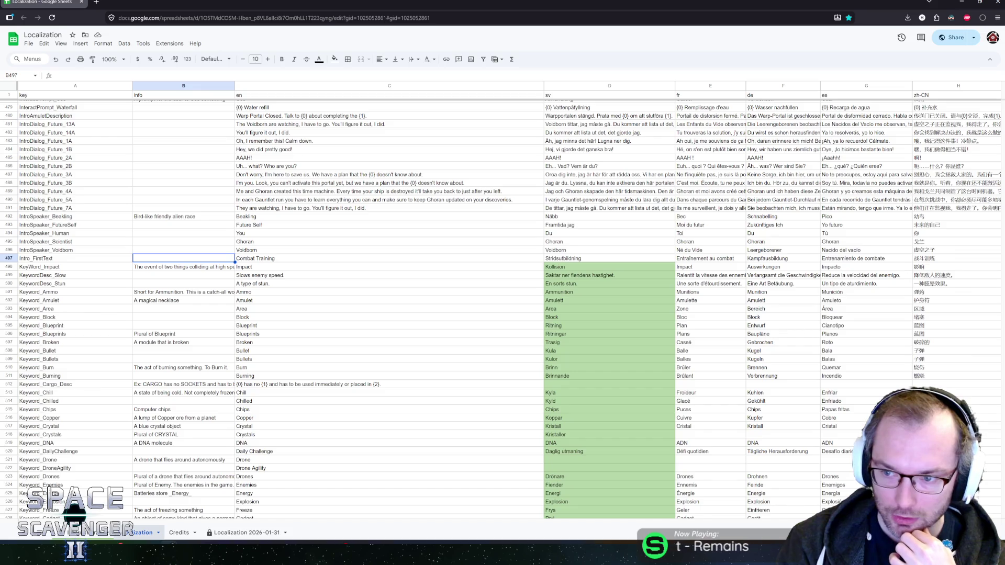
pyautogui.moveTo(1002, 230); pyautogui.dragTo(1003, 102)
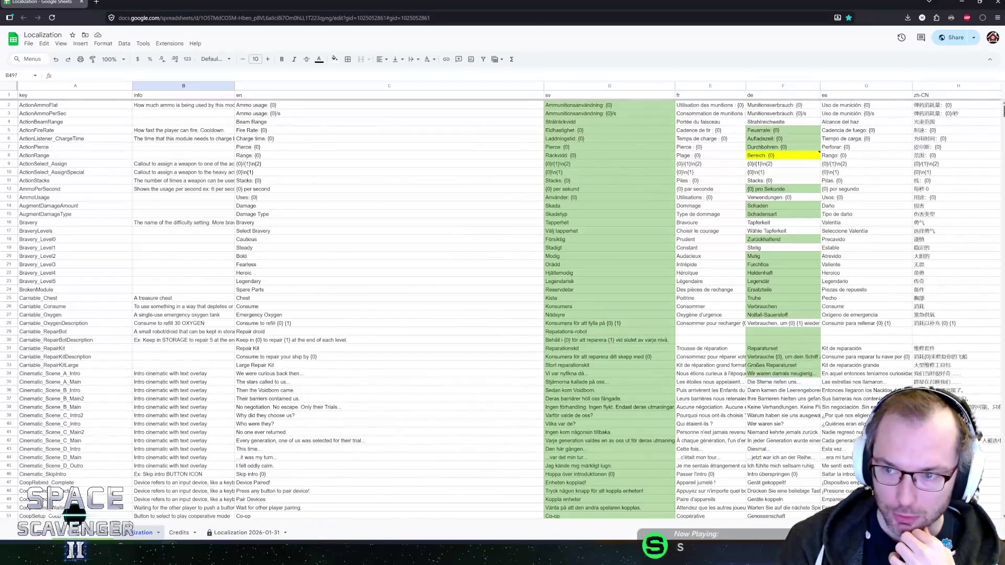
pyautogui.moveTo(480, 521)
pyautogui.mouseDown()
pyautogui.moveTo(654, 521)
pyautogui.moveTo(199, 492)
pyautogui.mouseUp()
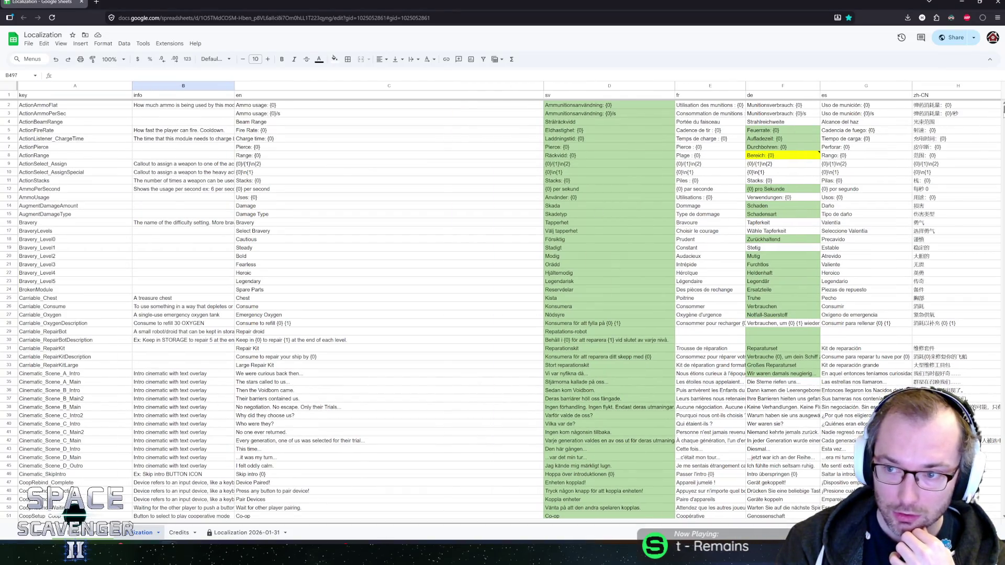
pyautogui.moveTo(1002, 110); pyautogui.dragTo(1003, 252)
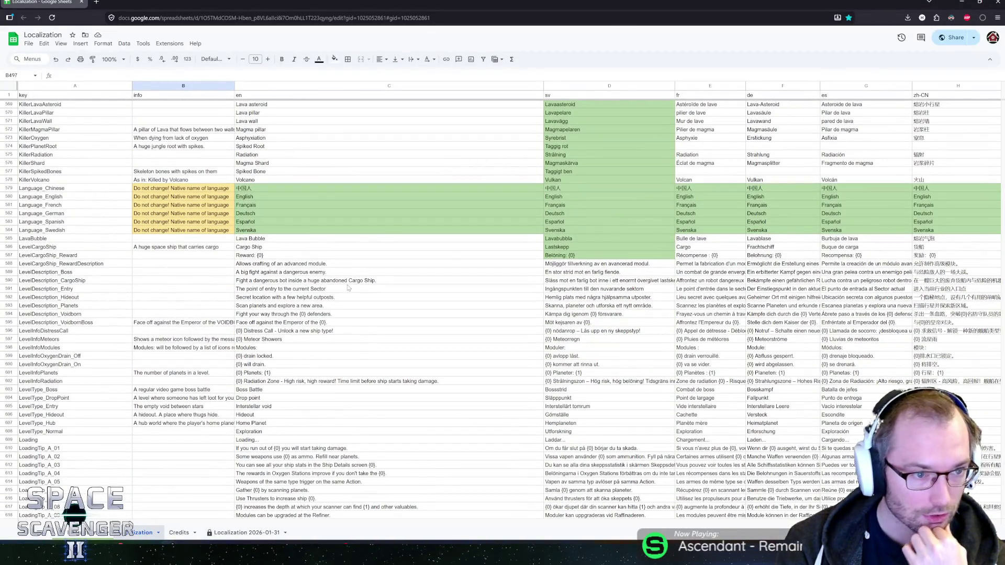
pyautogui.scroll(5, 252, 282)
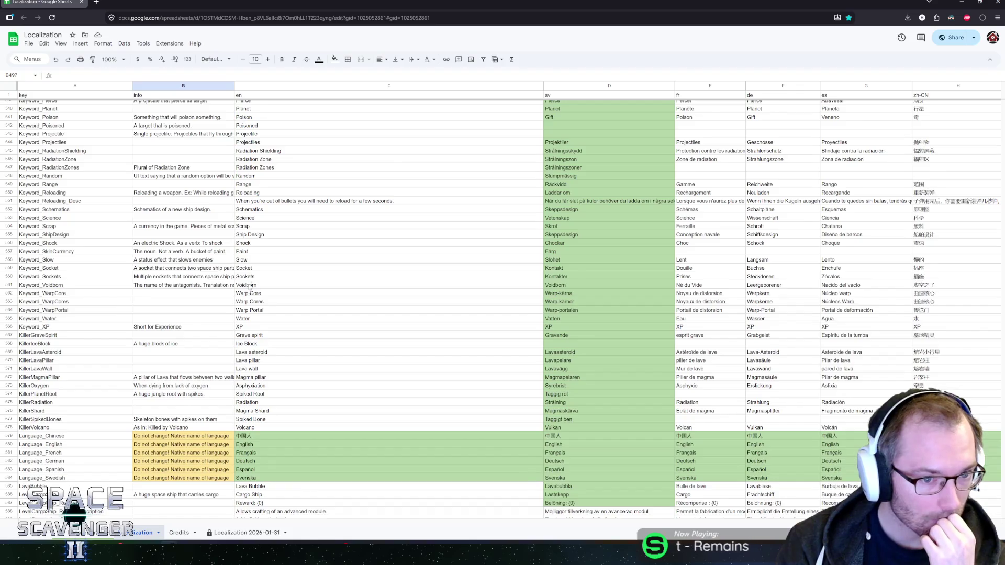
pyautogui.scroll(-2, 257, 293)
pyautogui.scroll(-2, 191, 287)
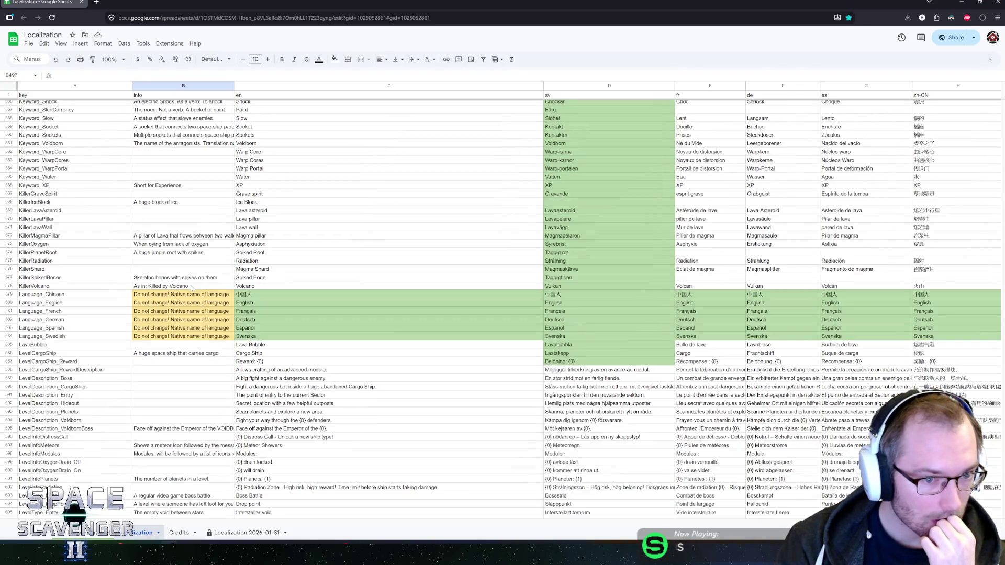
pyautogui.scroll(3, 191, 286)
pyautogui.click(265, 368)
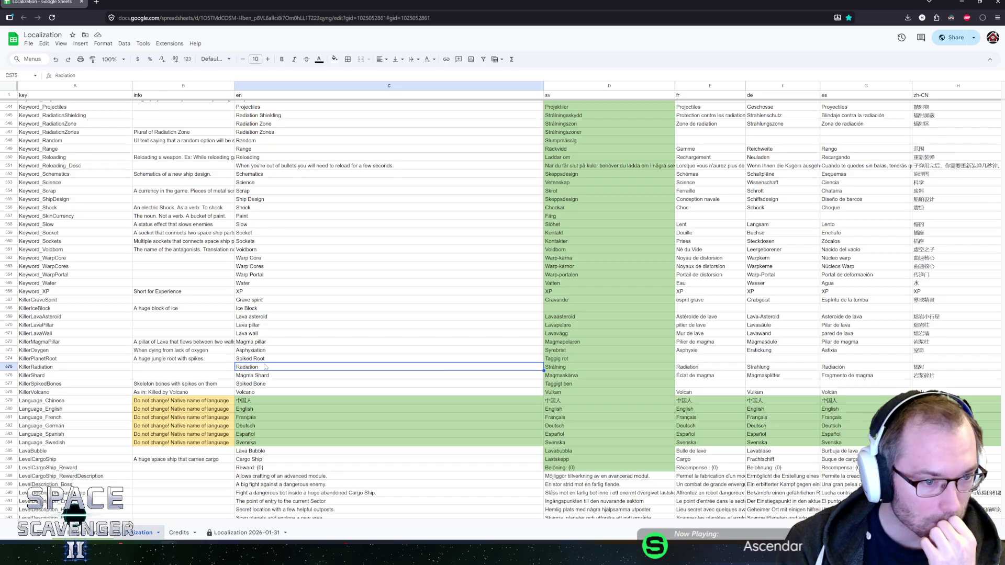
pyautogui.click(274, 360)
pyautogui.scroll(3, 258, 334)
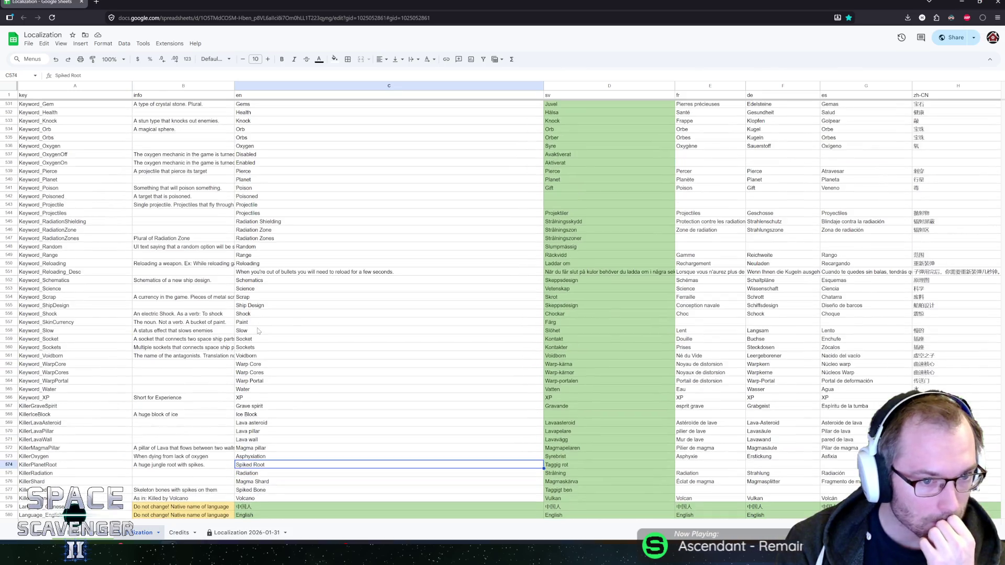
pyautogui.scroll(-4, 258, 331)
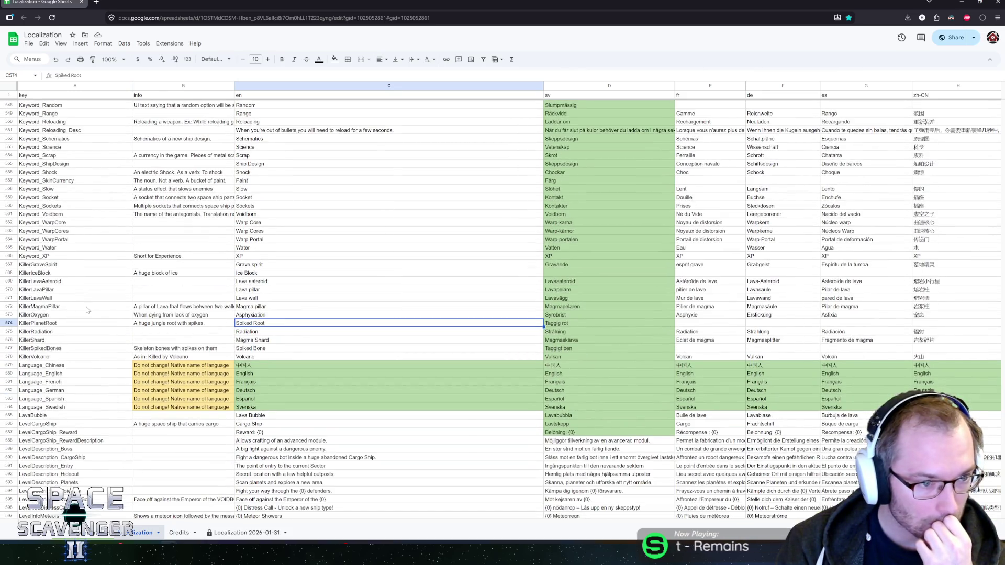
pyautogui.click(137, 256)
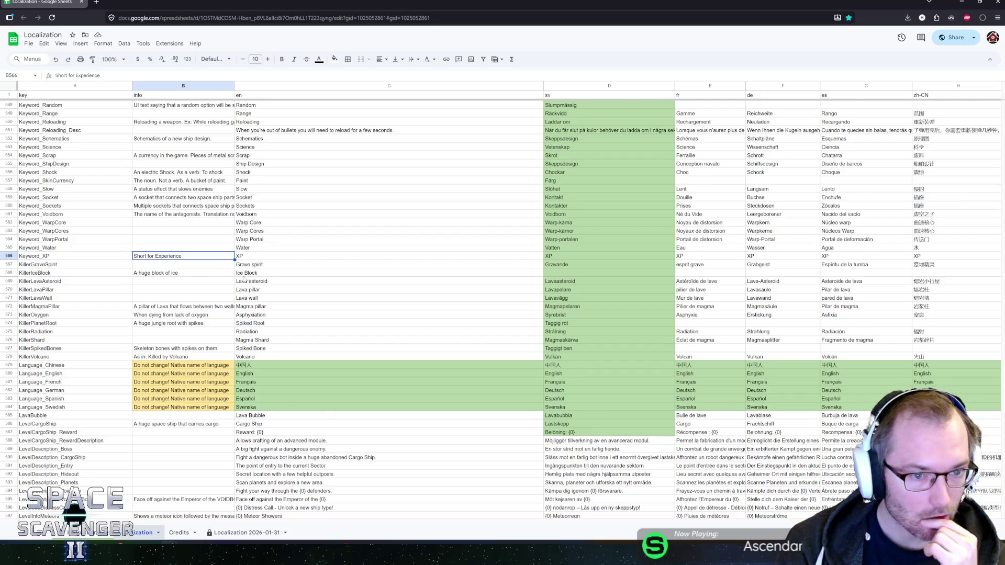
pyautogui.scroll(-2, 245, 279)
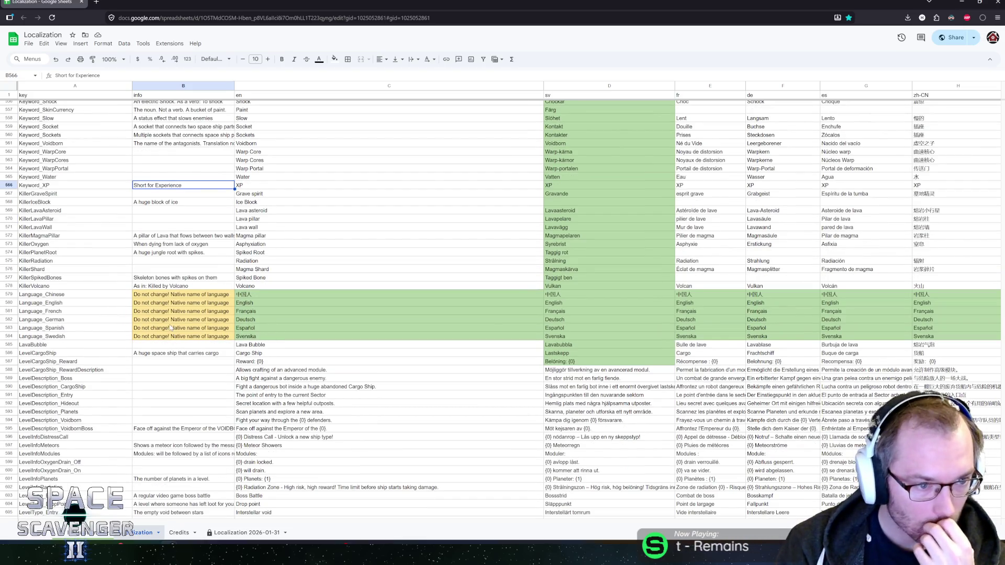
pyautogui.rightClick(7, 336)
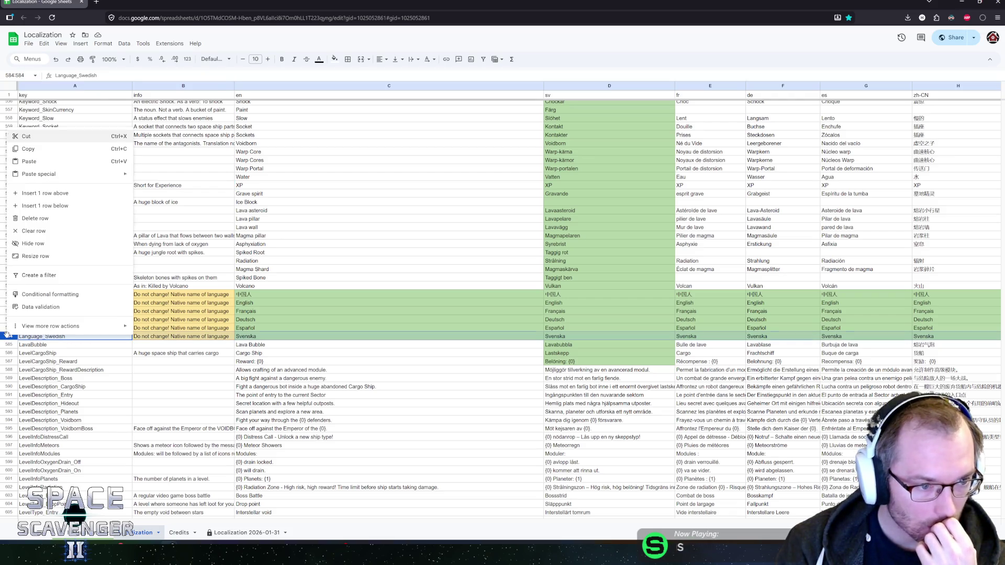
# Step: Insert a row below Language_Swedish, undo it, and review the language keys
pyautogui.click(33, 337)
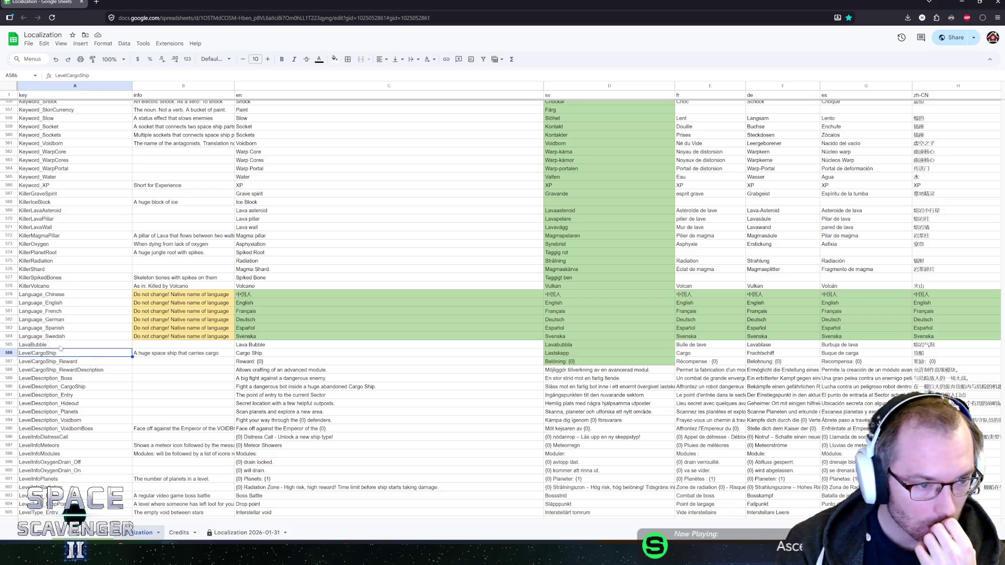
pyautogui.rightClick(7, 338)
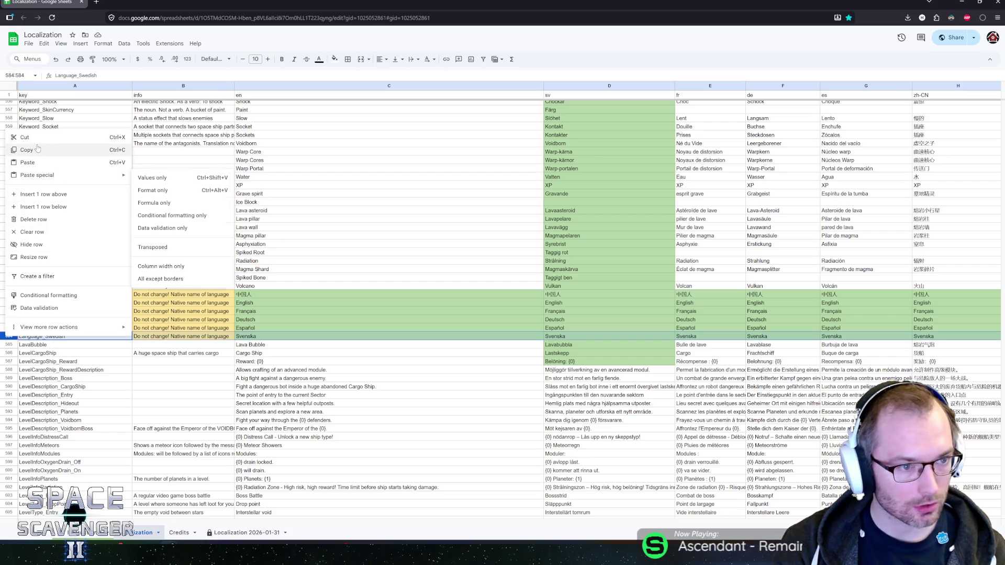
pyautogui.click(46, 207)
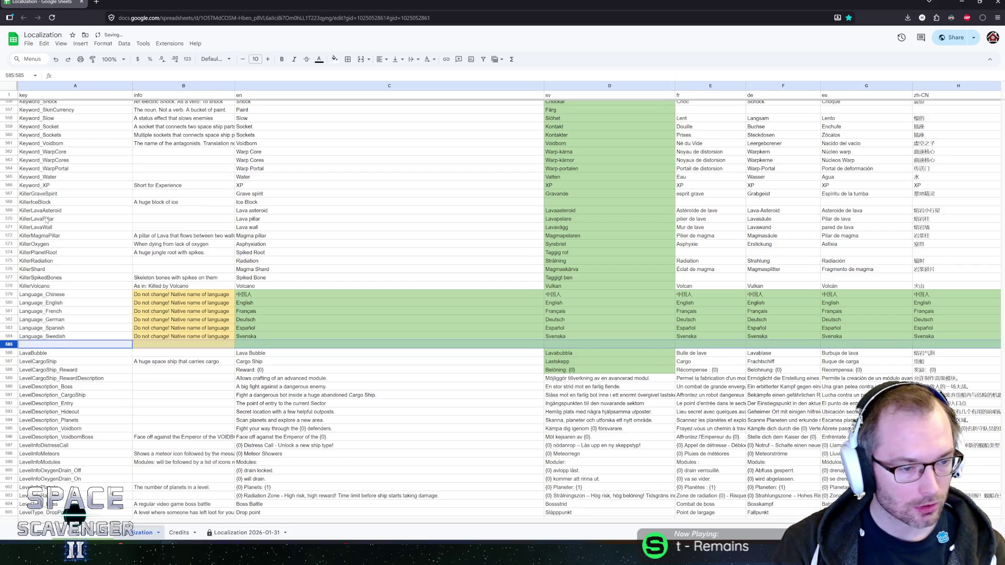
pyautogui.hotkey('ctrl', 'z')
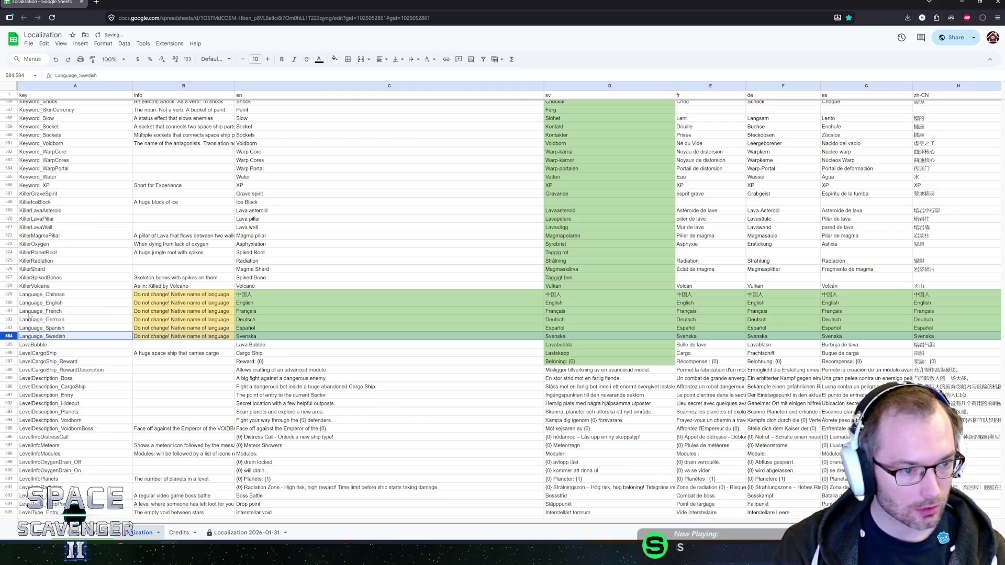
pyautogui.click(45, 295)
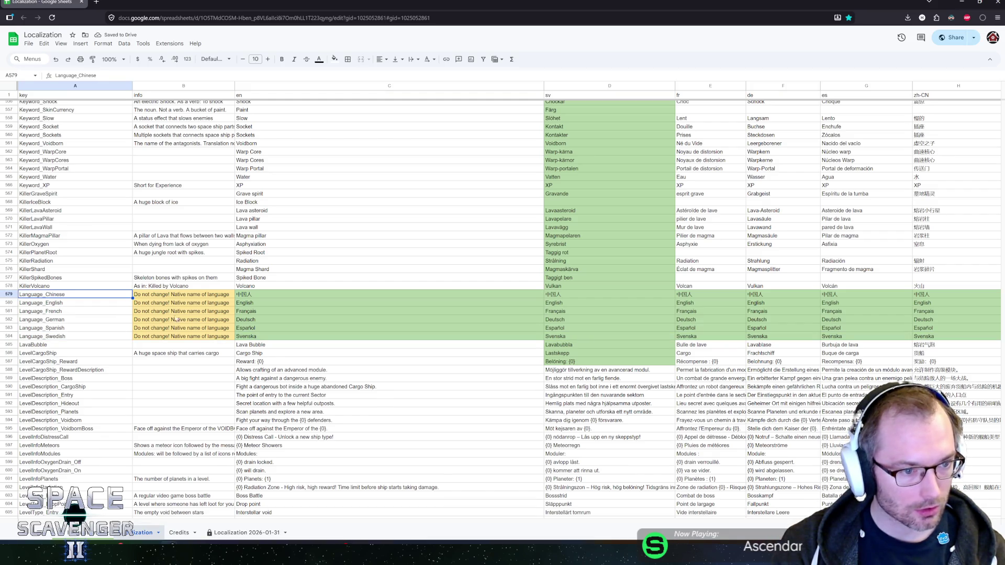
pyautogui.press('Down')
pyautogui.press('Down')
pyautogui.press('Down')
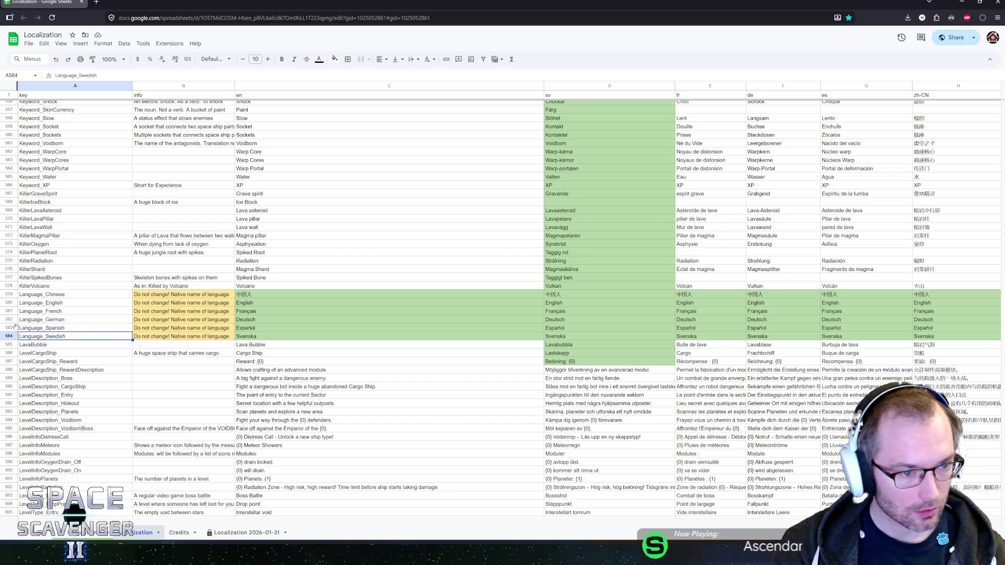
# Step: Insert two blank rows above Language_Spanish
pyautogui.click(8, 328)
pyautogui.rightClick(9, 327)
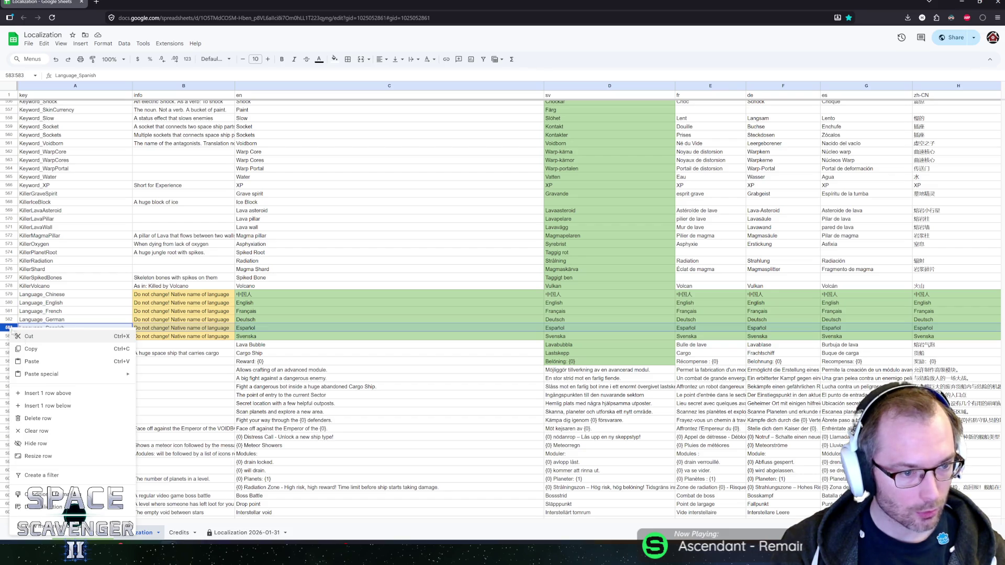
pyautogui.click(48, 393)
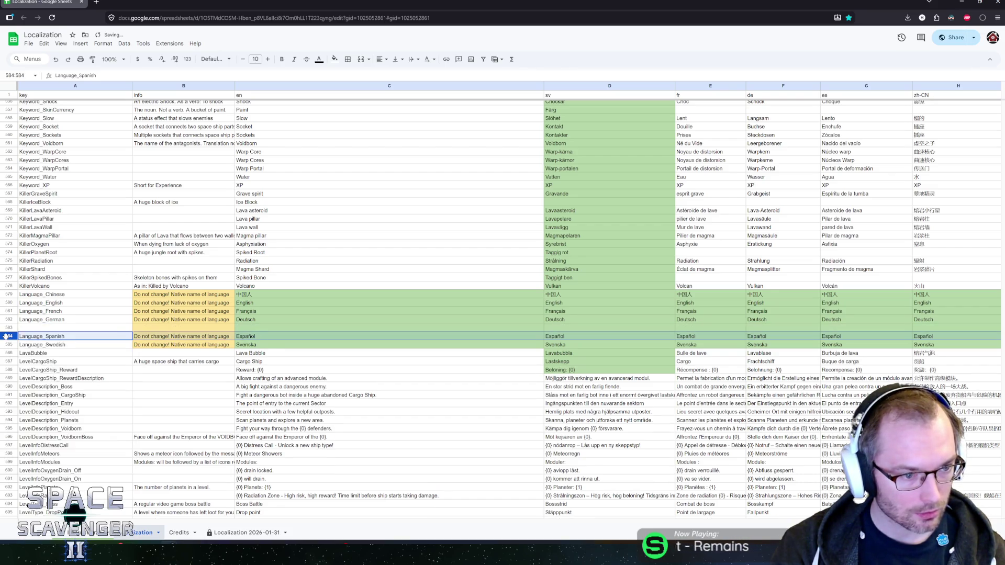
pyautogui.rightClick(6, 336)
pyautogui.click(47, 194)
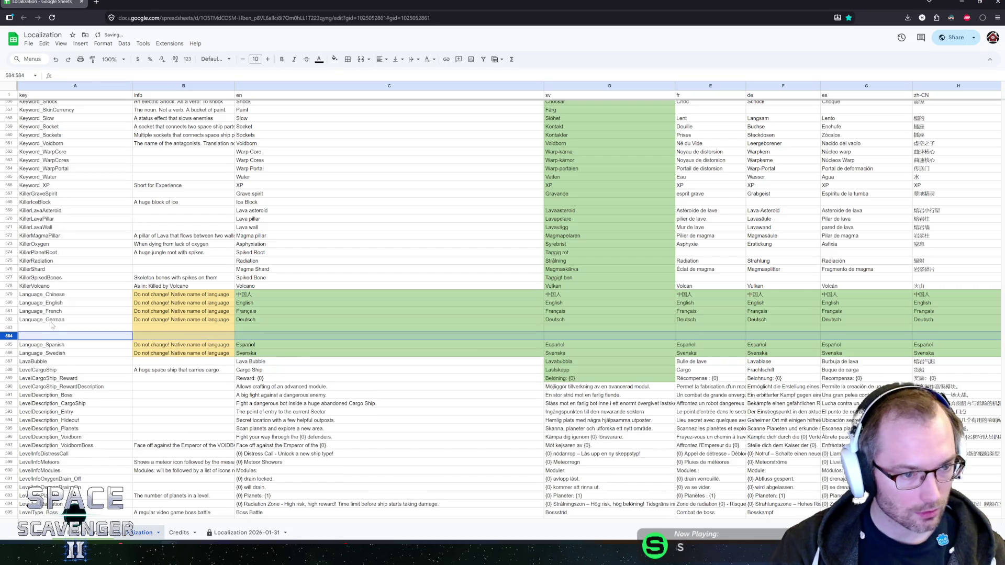
# Step: Enter keys Language_Japanese and Language_Korean and copy the native-name warning into their info cells
pyautogui.click(40, 327)
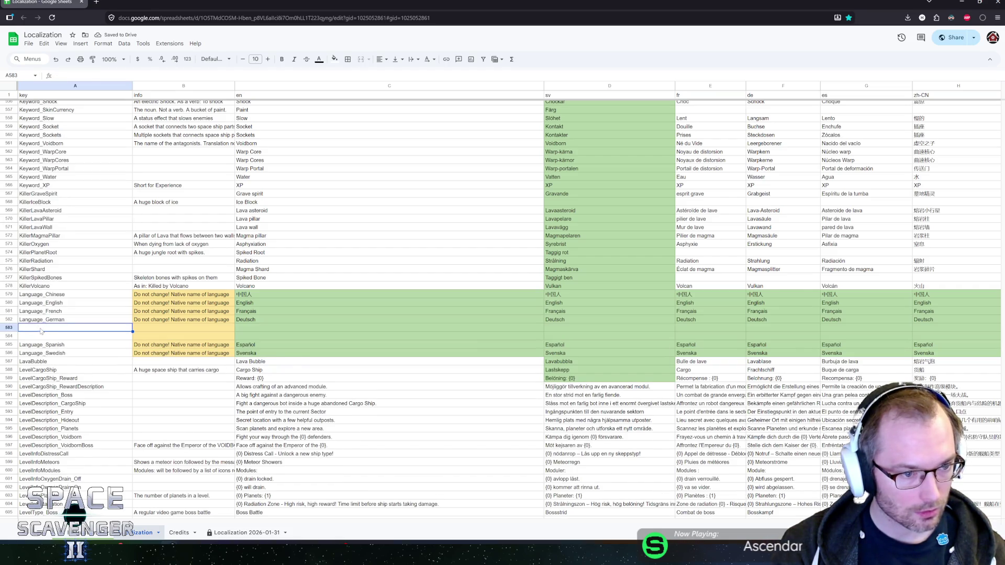
pyautogui.write('Language_Japanese')
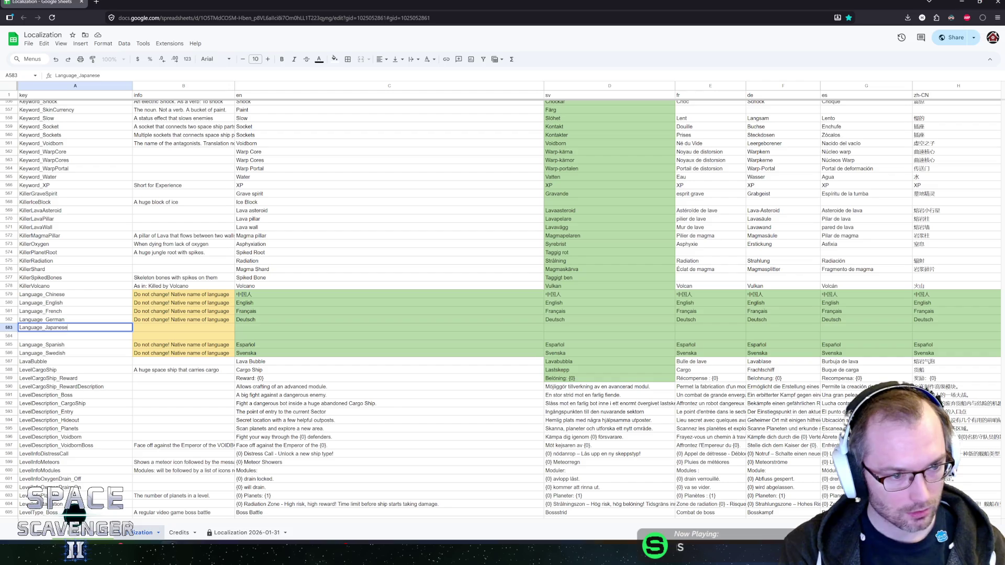
pyautogui.press('Return')
pyautogui.write('L')
pyautogui.write('anguage_')
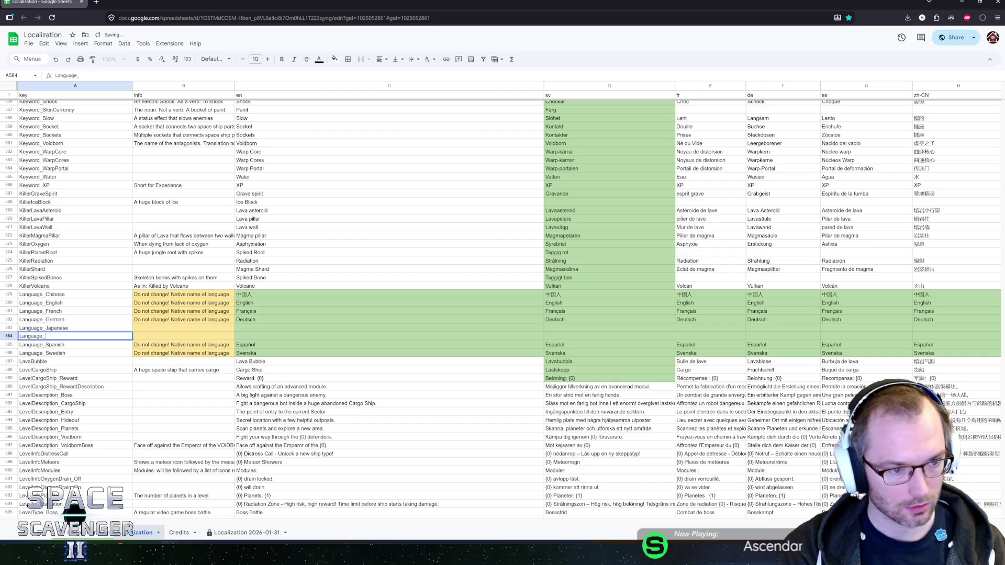
pyautogui.write('Kn')
pyautogui.press('Return')
pyautogui.press('Up')
pyautogui.press('Up')
pyautogui.press('Right')
pyautogui.press('Up')
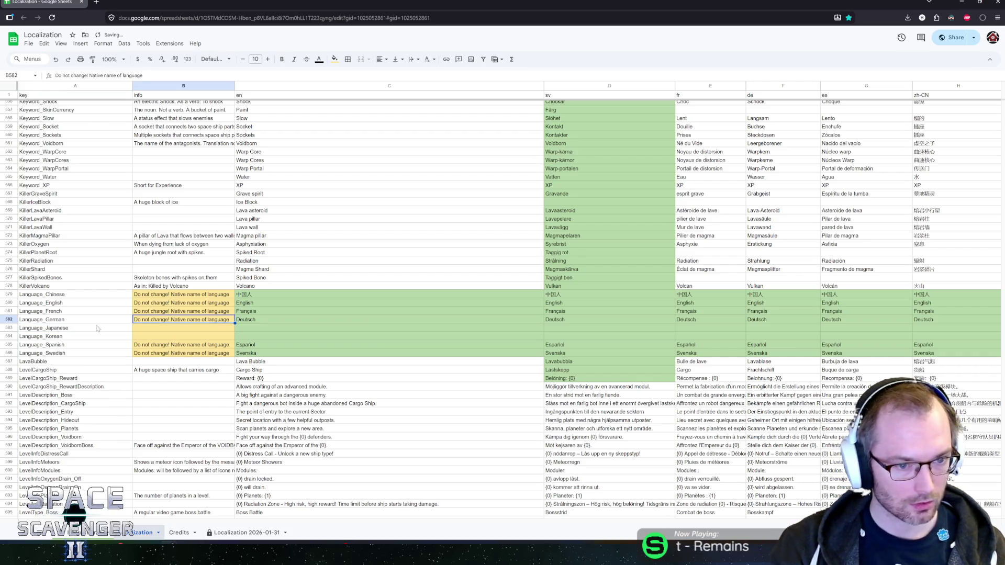
pyautogui.moveTo(234, 324); pyautogui.dragTo(234, 338)
# Step: Fill 'Japanese in Japanese' across all language columns of the Japanese row
pyautogui.press('Right')
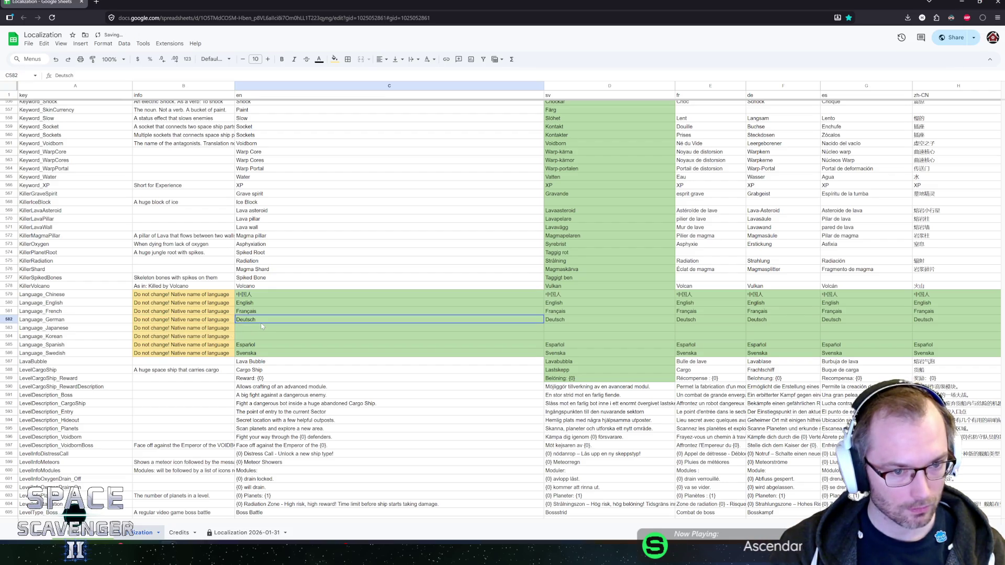
pyautogui.click(263, 328)
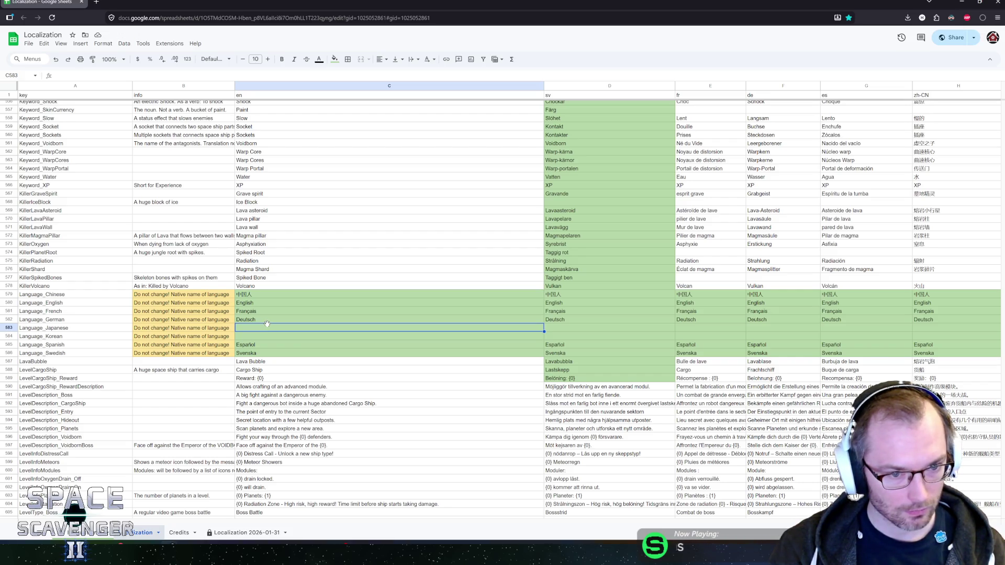
pyautogui.write('Japanese in Japanese')
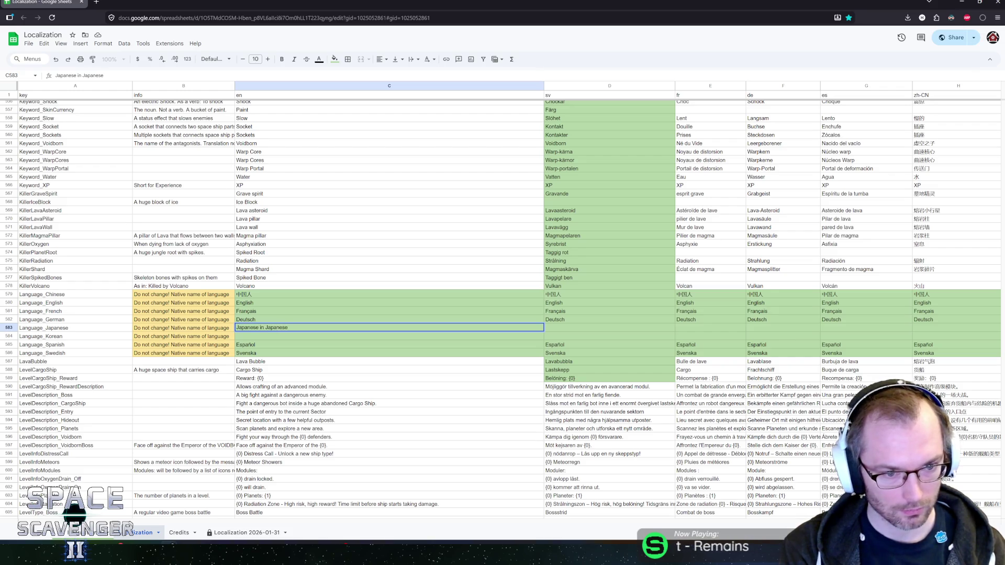
pyautogui.press('Return')
pyautogui.press('Up')
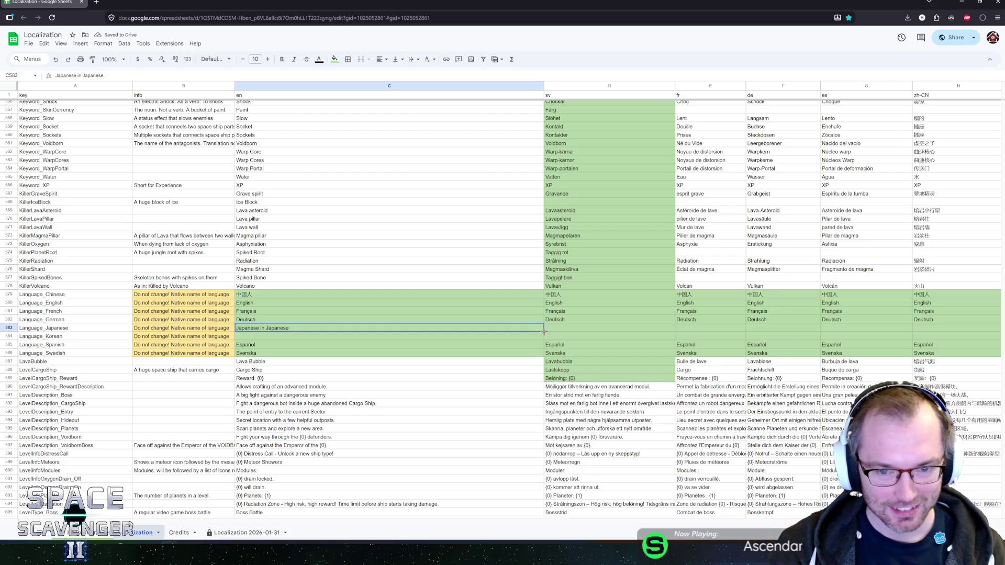
pyautogui.hscroll(2, 545, 331)
pyautogui.moveTo(447, 331); pyautogui.dragTo(881, 329)
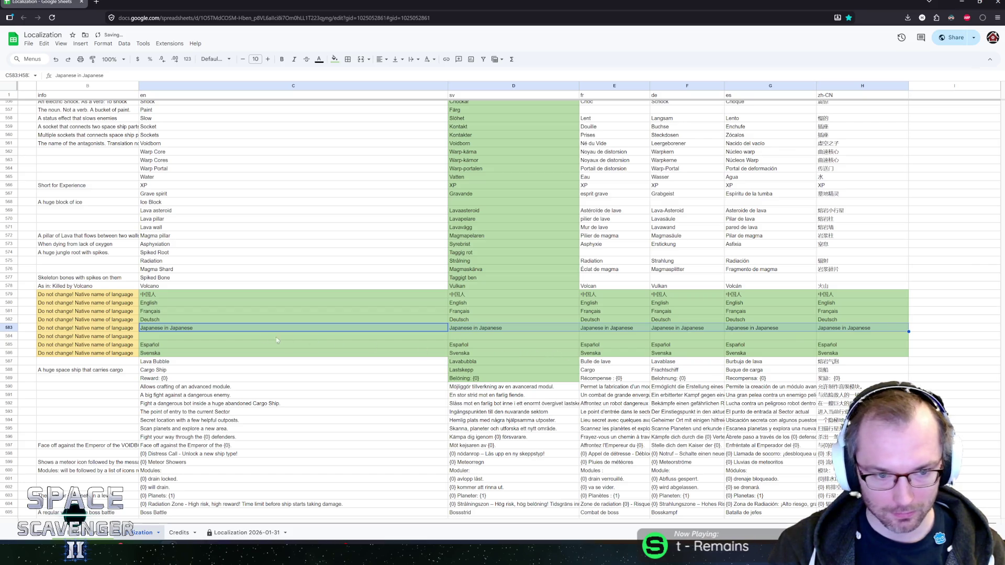
# Step: Fill 'Korean in Korean' across all language columns of the Korean row
pyautogui.press('Down')
pyautogui.write('Korean in Korean')
pyautogui.press('Return')
pyautogui.press('Up')
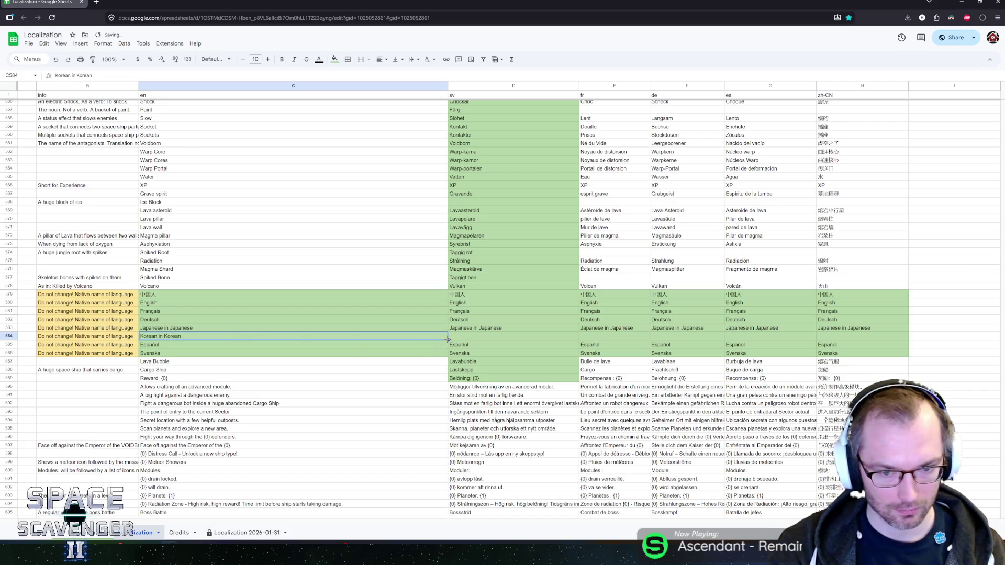
pyautogui.keyDown('shift'); pyautogui.click(900, 336); pyautogui.keyUp('shift')
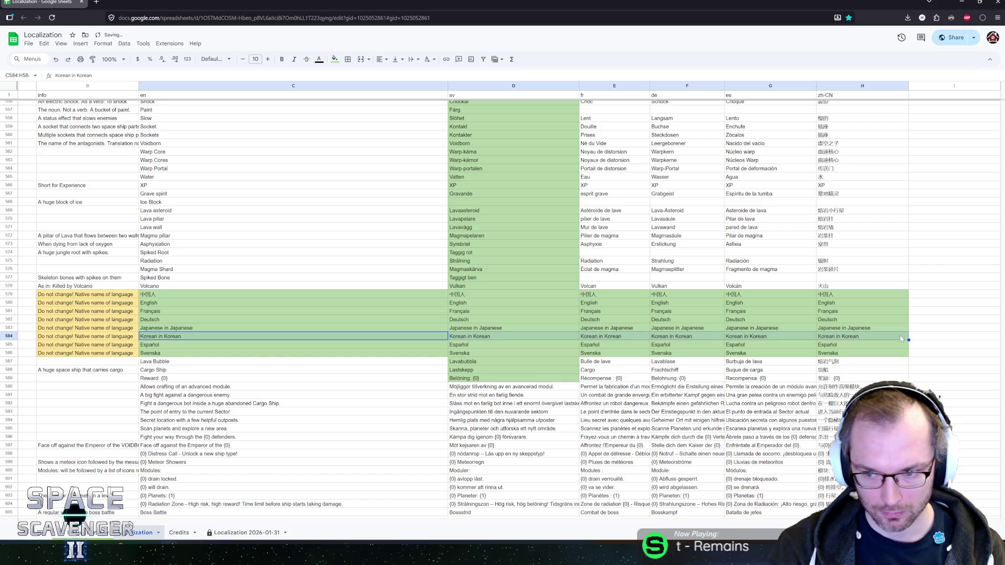
# Step: Review the Language_ keys and select the German-to-Korean translation block
pyautogui.hotkey('ctrl', 'r')
pyautogui.click(227, 347)
pyautogui.press('Left')
pyautogui.press('Left')
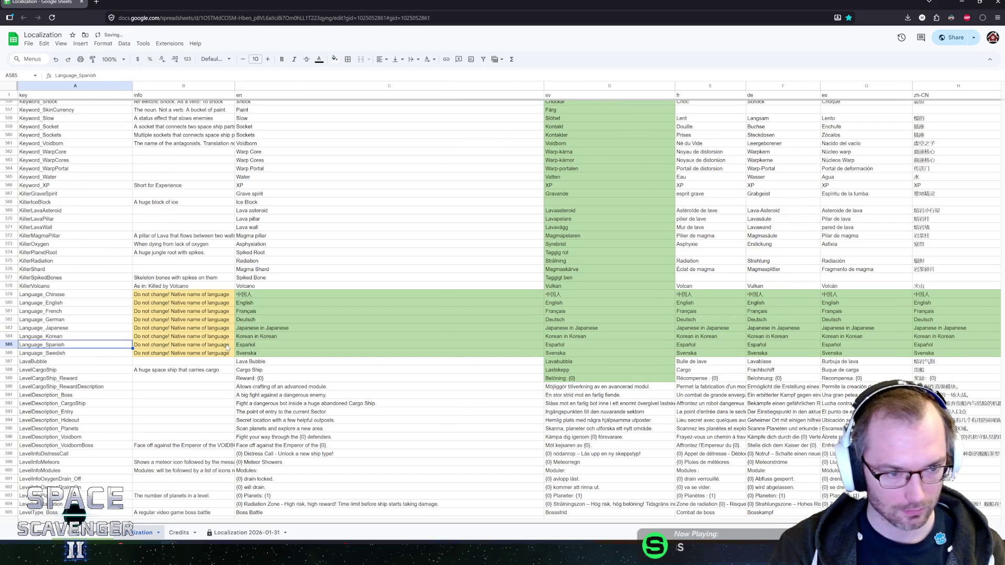
pyautogui.press('Up')
pyautogui.press('Up')
pyautogui.press('Up')
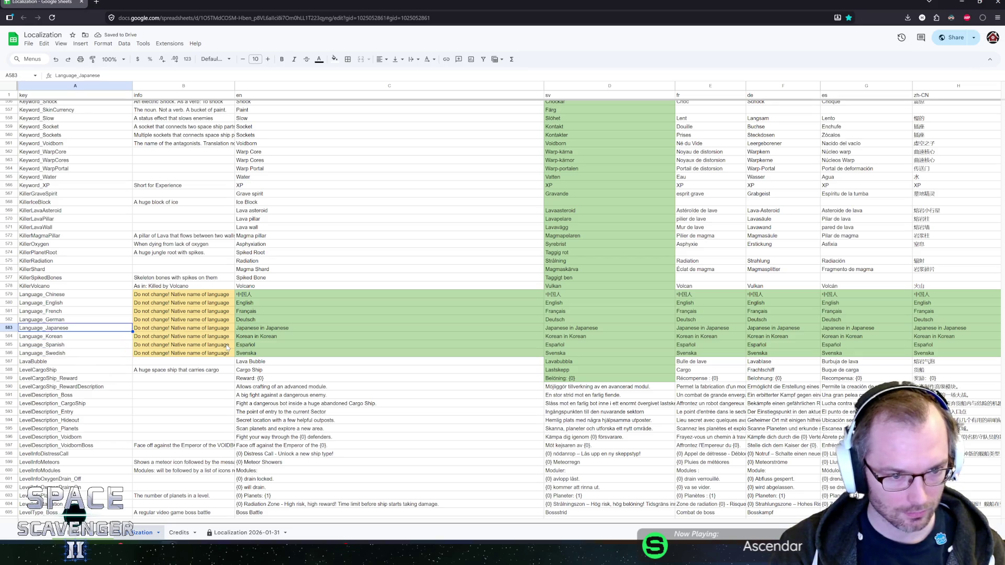
pyautogui.press('Down')
pyautogui.press('Down')
pyautogui.press('Down')
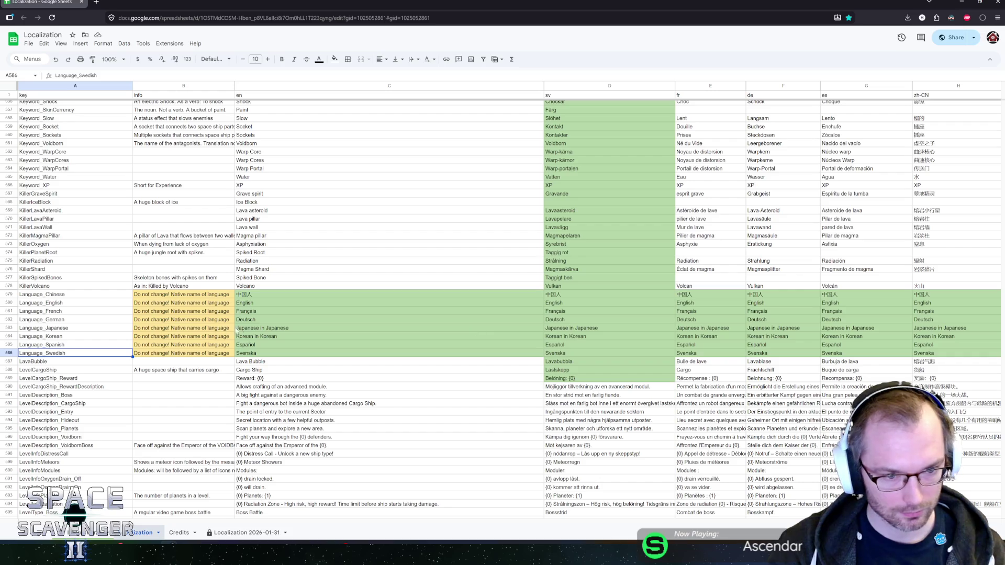
pyautogui.click(240, 329)
pyautogui.moveTo(251, 337)
pyautogui.mouseDown()
pyautogui.moveTo(919, 330)
pyautogui.moveTo(935, 309)
pyautogui.moveTo(926, 300)
pyautogui.mouseUp()
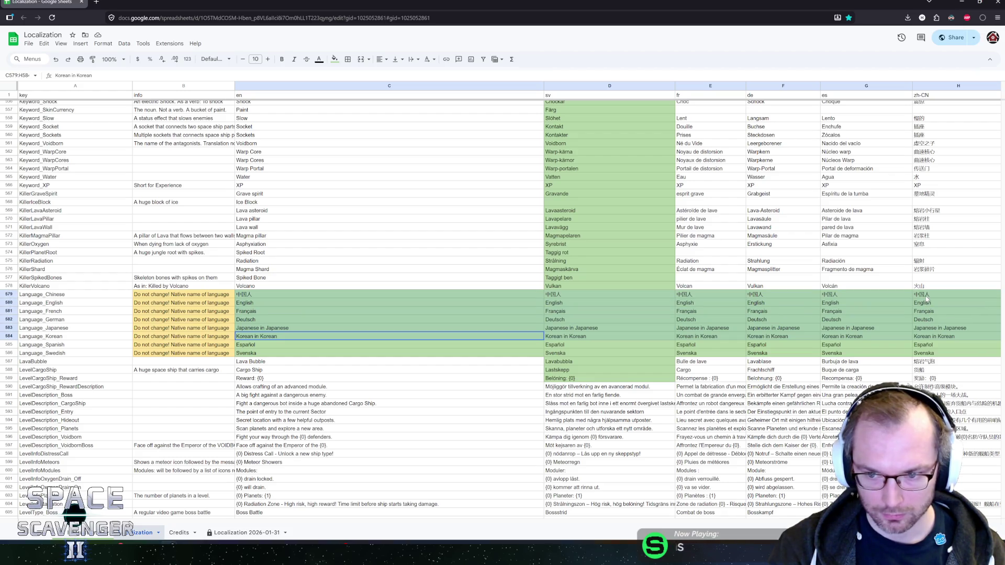
# Step: Fill the Chinese-through-Spanish translation cells with pale yellow, then move to info cell B590
pyautogui.moveTo(926, 344)
pyautogui.mouseDown()
pyautogui.moveTo(366, 304)
pyautogui.moveTo(355, 286)
pyautogui.moveTo(353, 296)
pyautogui.mouseUp()
pyautogui.click(335, 59)
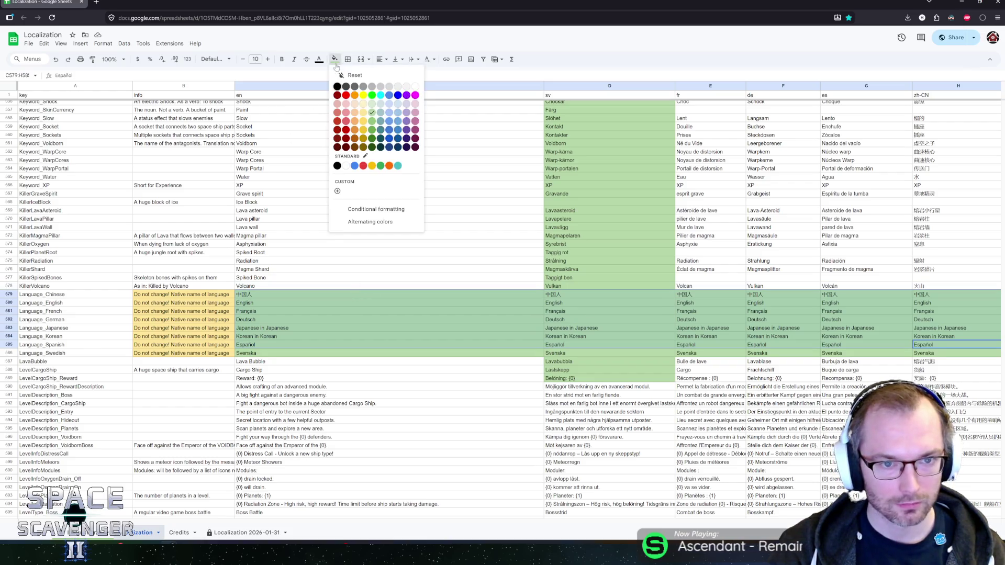
pyautogui.click(364, 111)
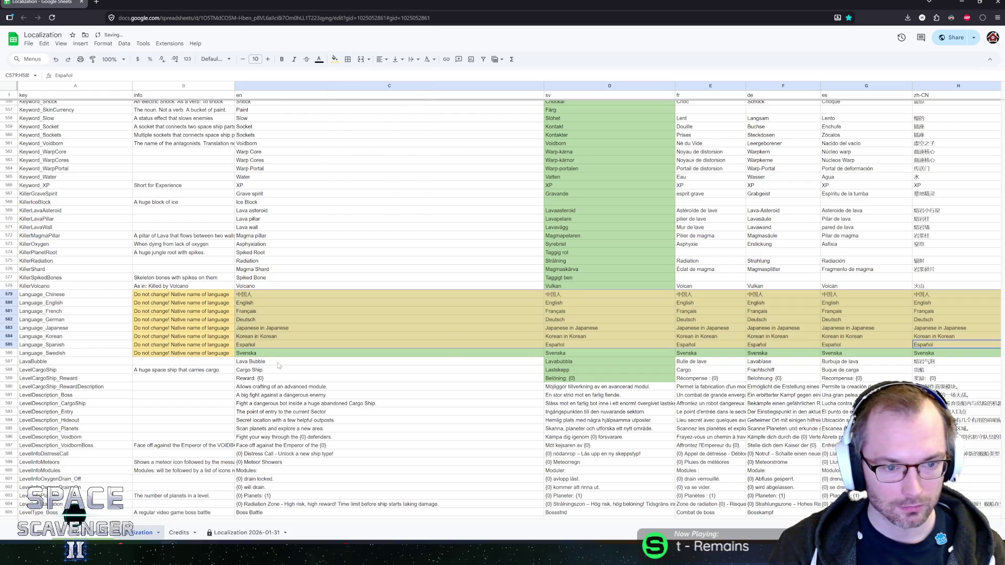
pyautogui.click(335, 59)
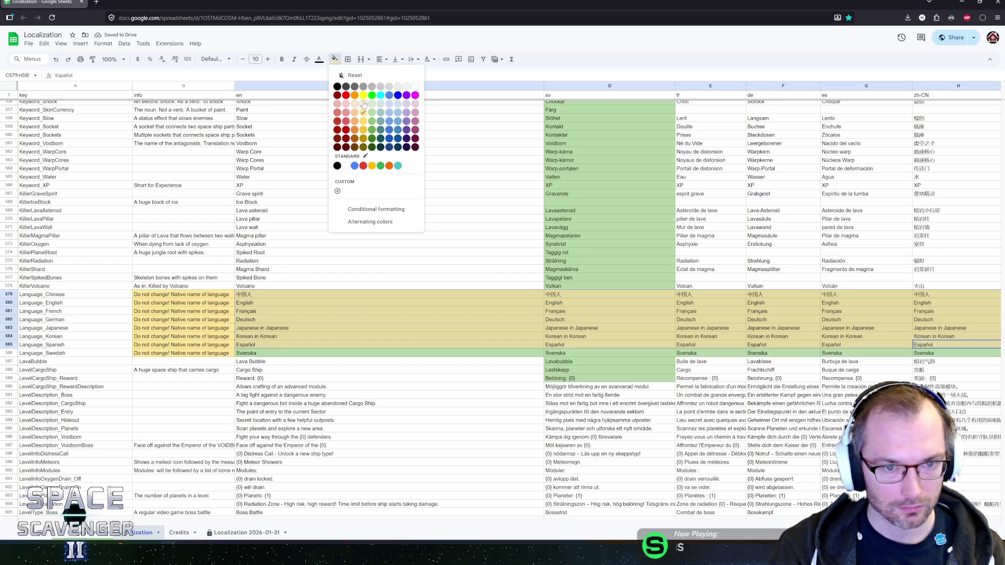
pyautogui.click(364, 104)
pyautogui.click(335, 59)
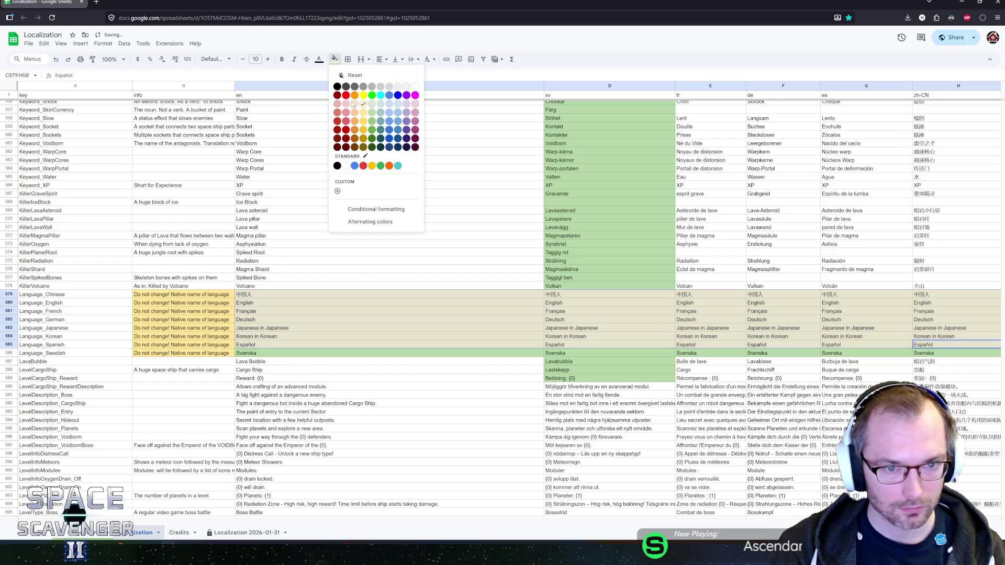
pyautogui.click(361, 120)
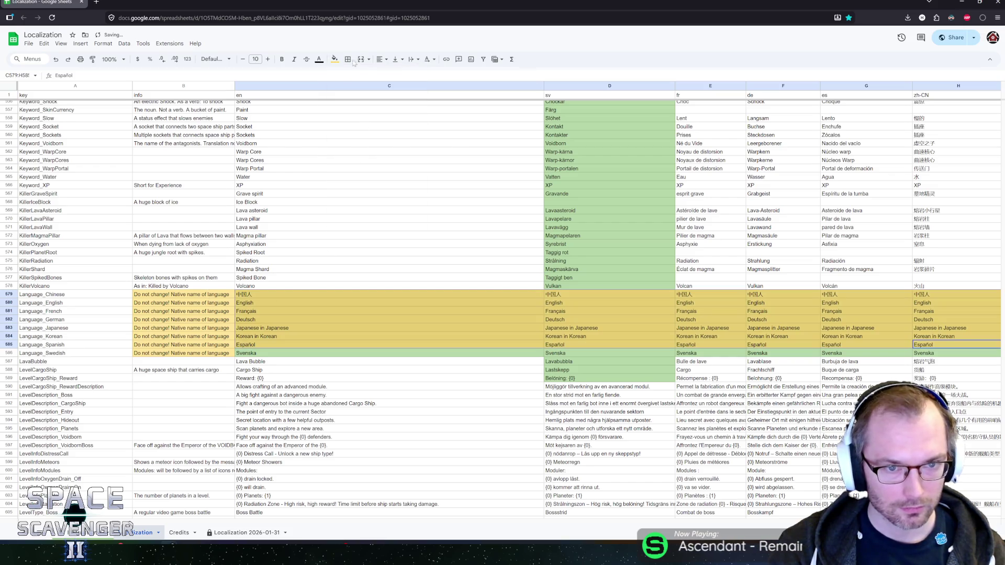
pyautogui.click(335, 59)
pyautogui.click(364, 104)
pyautogui.click(230, 303)
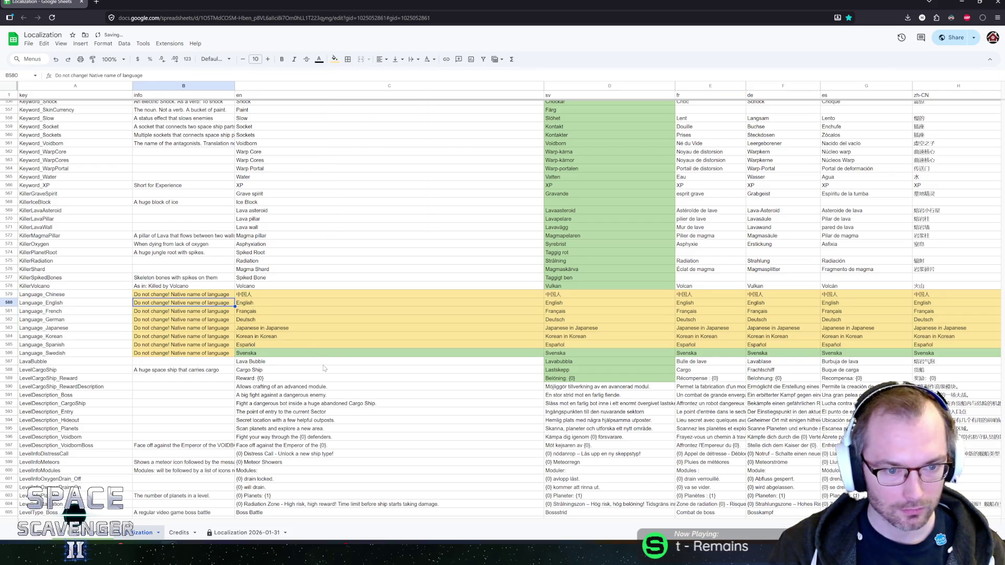
pyautogui.click(199, 372)
pyautogui.press('Down')
pyautogui.press('Down')
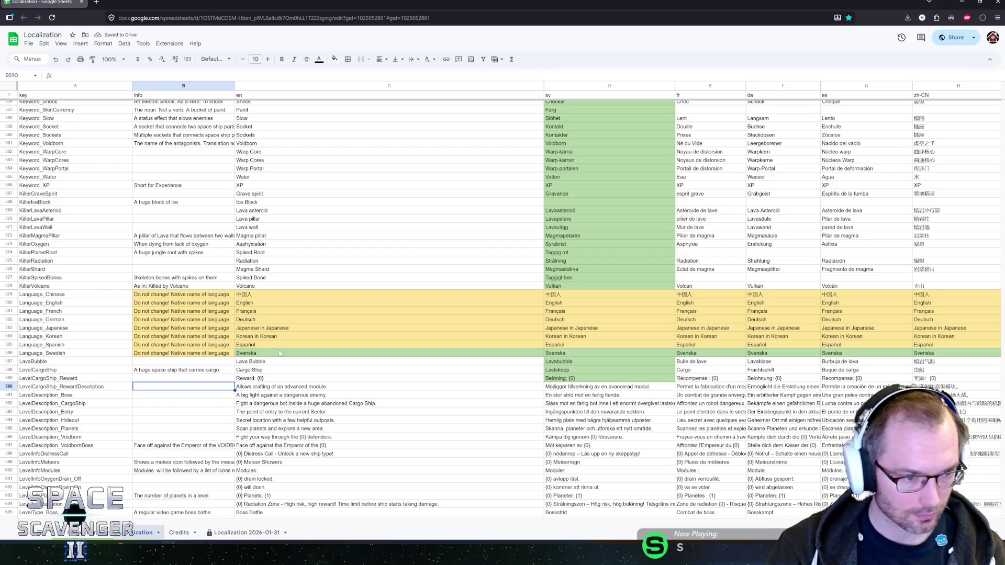
pyautogui.scroll(-3, 279, 353)
pyautogui.scroll(-3, 266, 178)
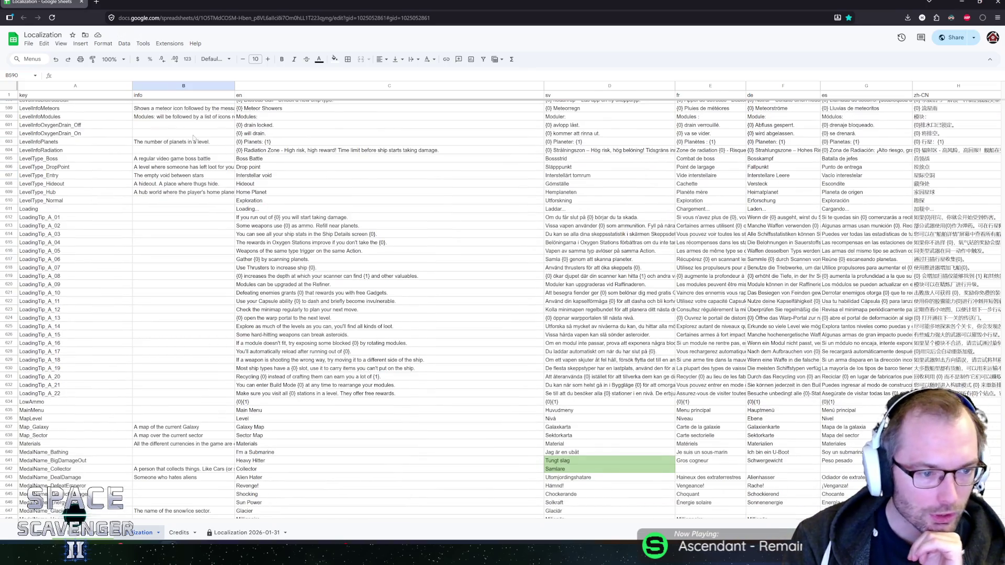
pyautogui.scroll(1, 178, 142)
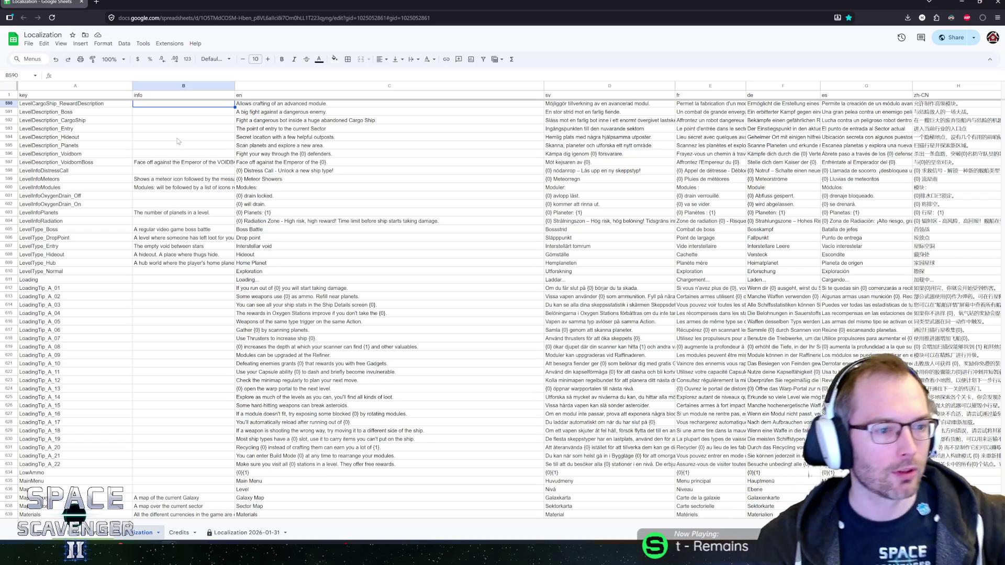
pyautogui.moveTo(31, 288)
pyautogui.mouseDown()
pyautogui.moveTo(211, 330)
pyautogui.moveTo(308, 440)
pyautogui.moveTo(311, 466)
pyautogui.mouseUp()
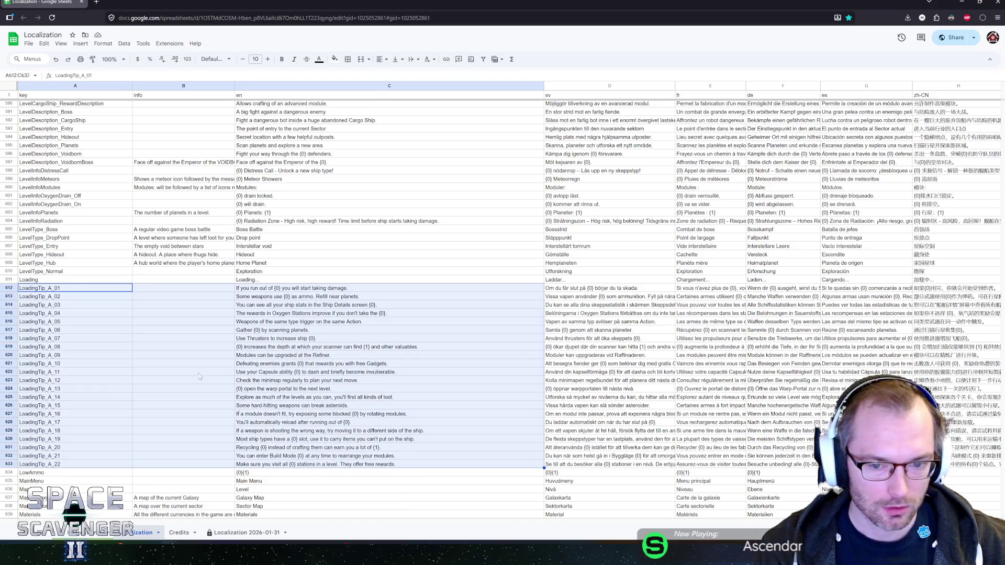
pyautogui.click(72, 290)
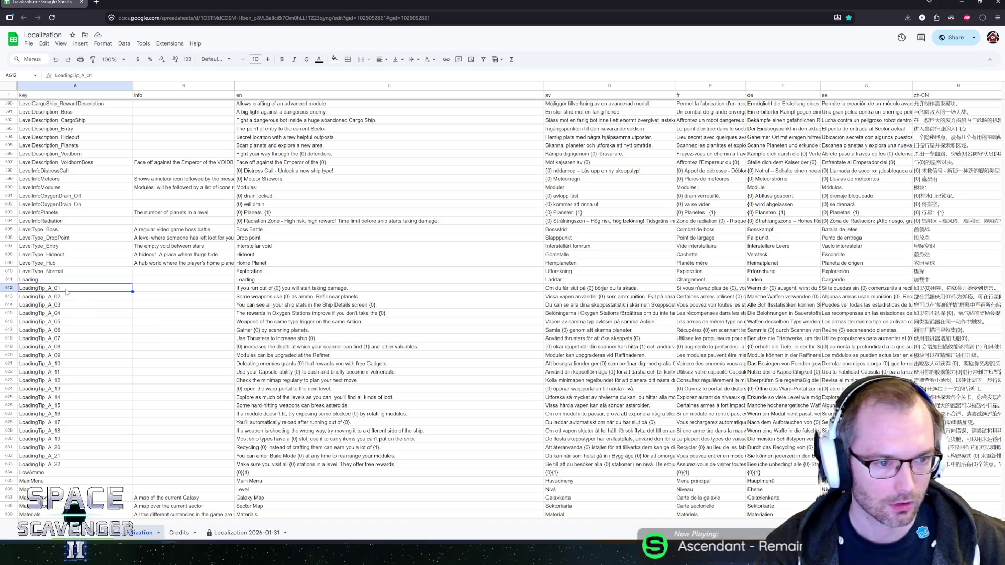
pyautogui.scroll(-2, 203, 336)
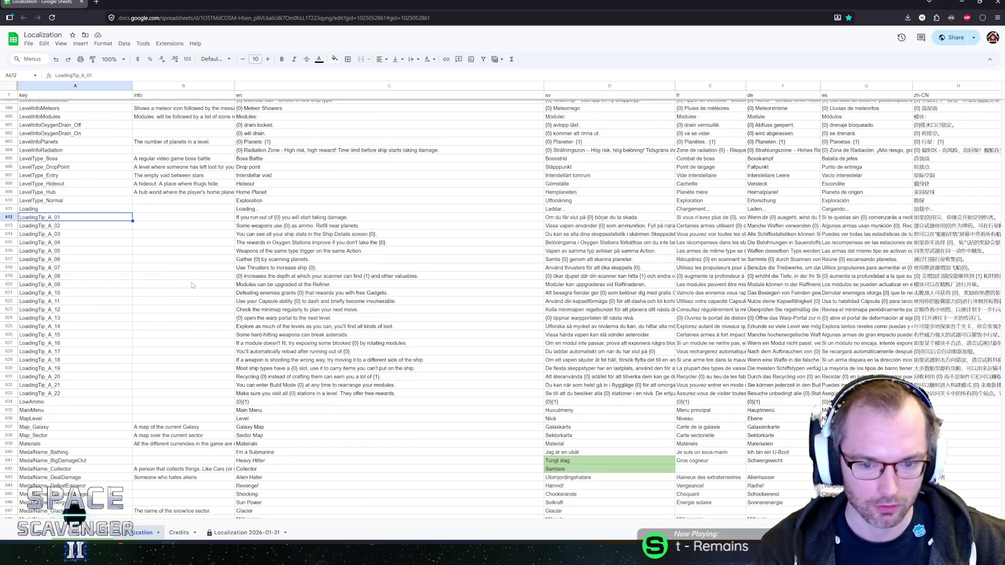
pyautogui.click(266, 393)
pyautogui.scroll(-2, 266, 393)
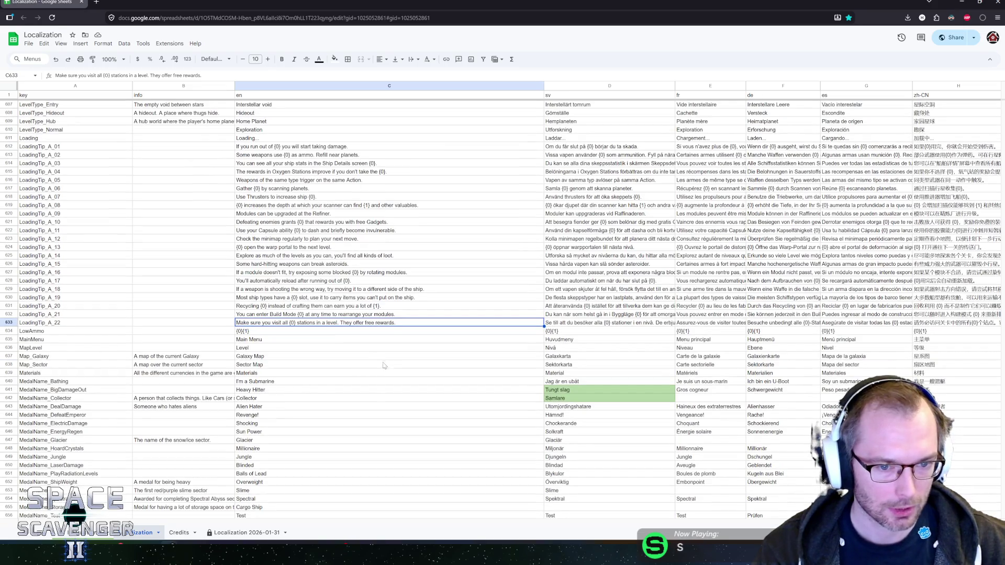
pyautogui.scroll(2, 361, 355)
pyautogui.scroll(-1, 356, 352)
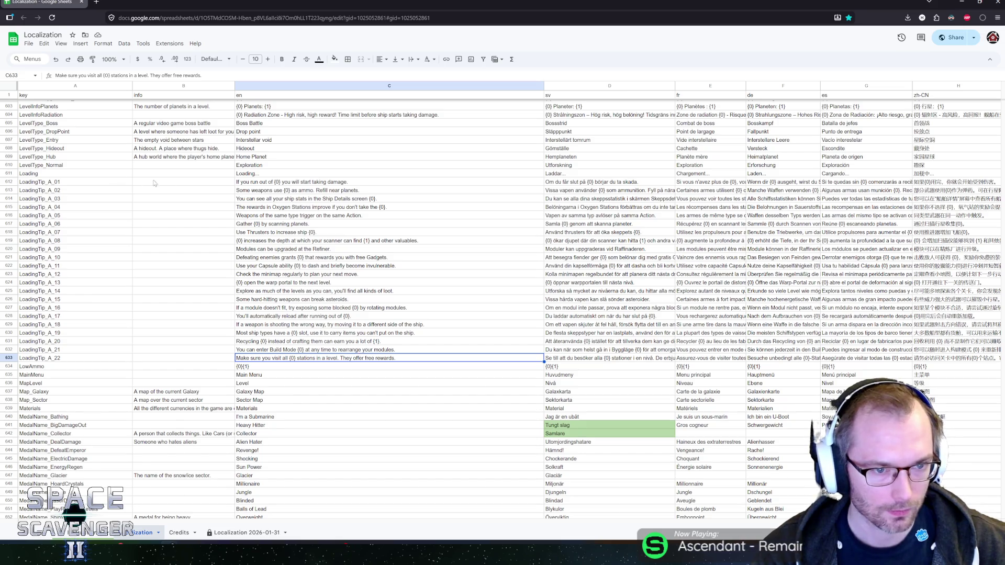
pyautogui.click(198, 185)
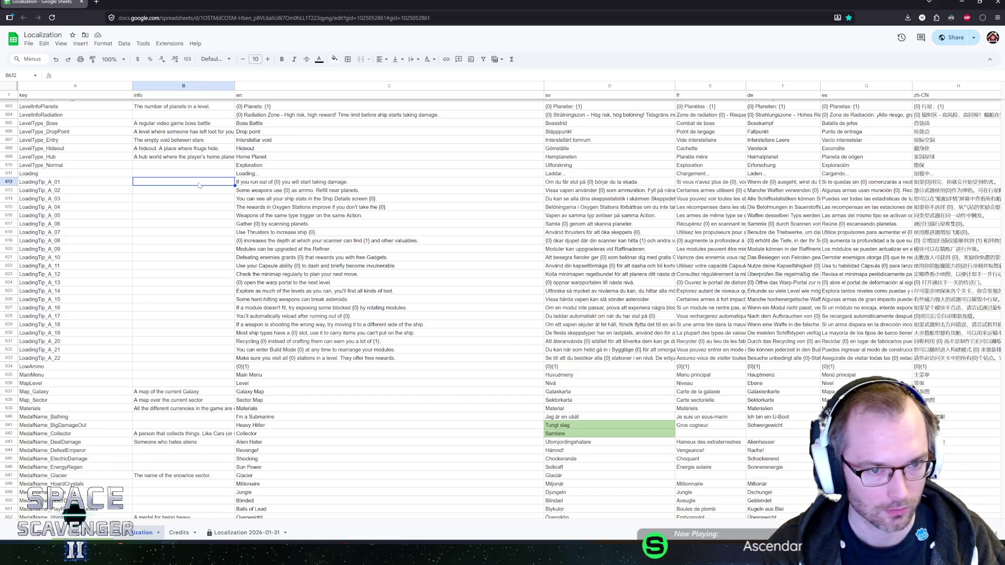
# Step: Note 'Variable: OXYGEN' in B612 and 'Variable: BULLETS' in B613
pyautogui.write('Oxygen')
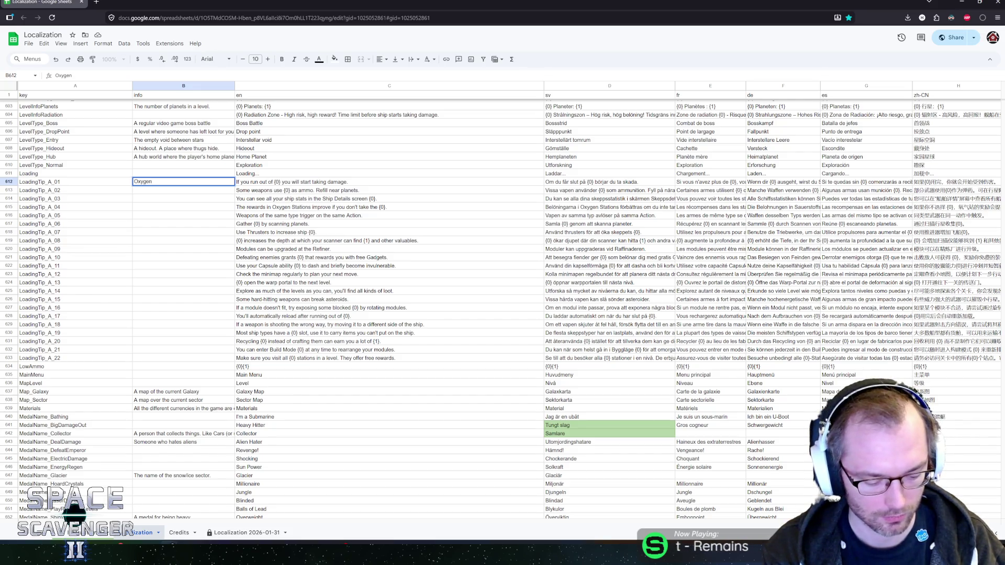
pyautogui.press('Home')
pyautogui.write('Variable:')
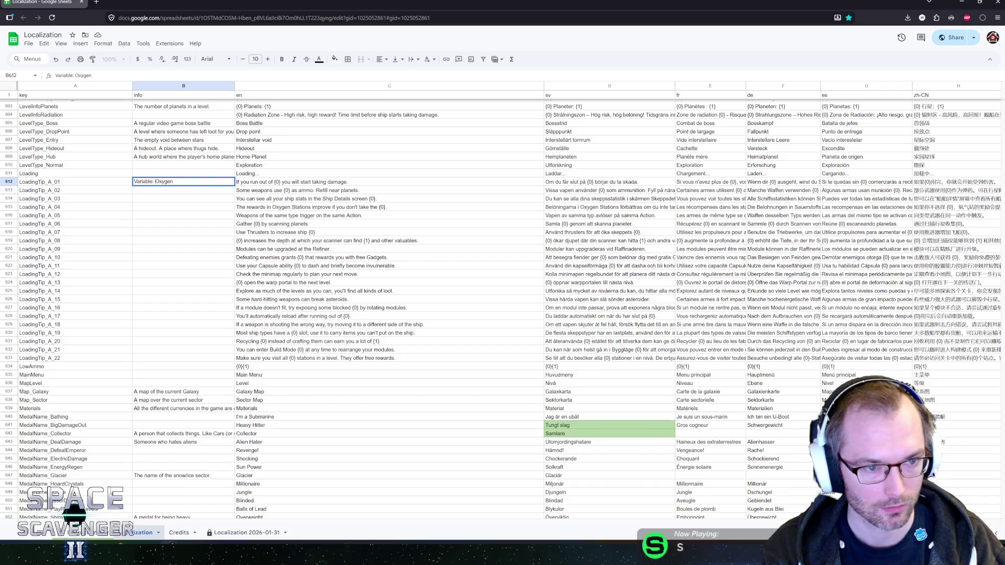
pyautogui.press('Tab')
pyautogui.hotkey('shift', 'Tab')
pyautogui.press('Return')
pyautogui.press('Return')
pyautogui.write('Variable:')
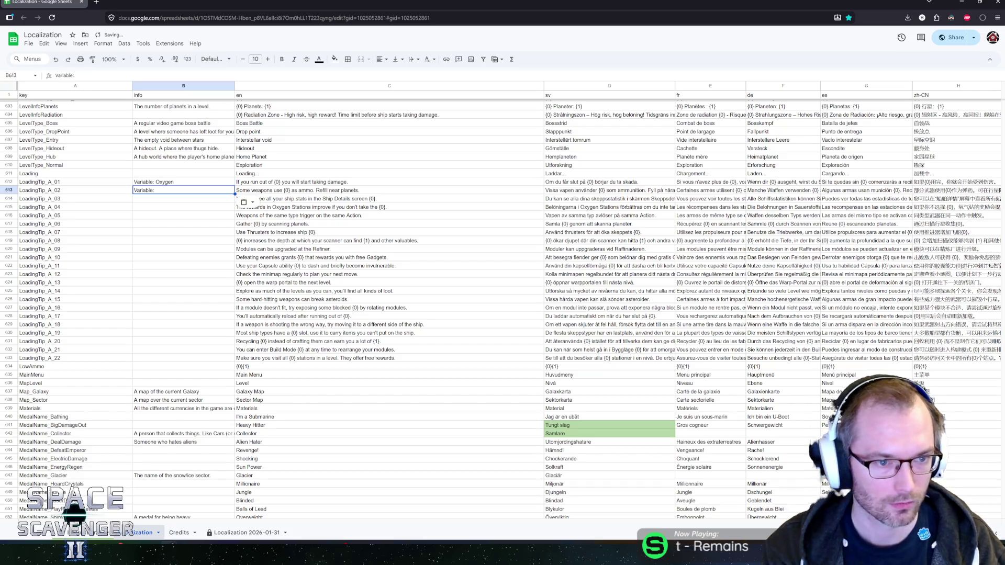
pyautogui.press('Return')
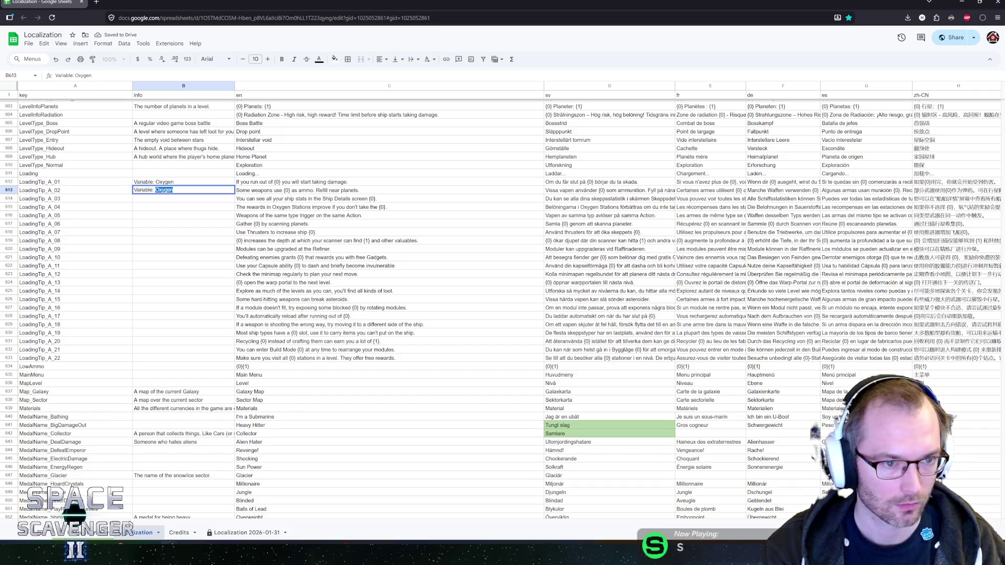
pyautogui.write('BULLETS')
pyautogui.press('Return')
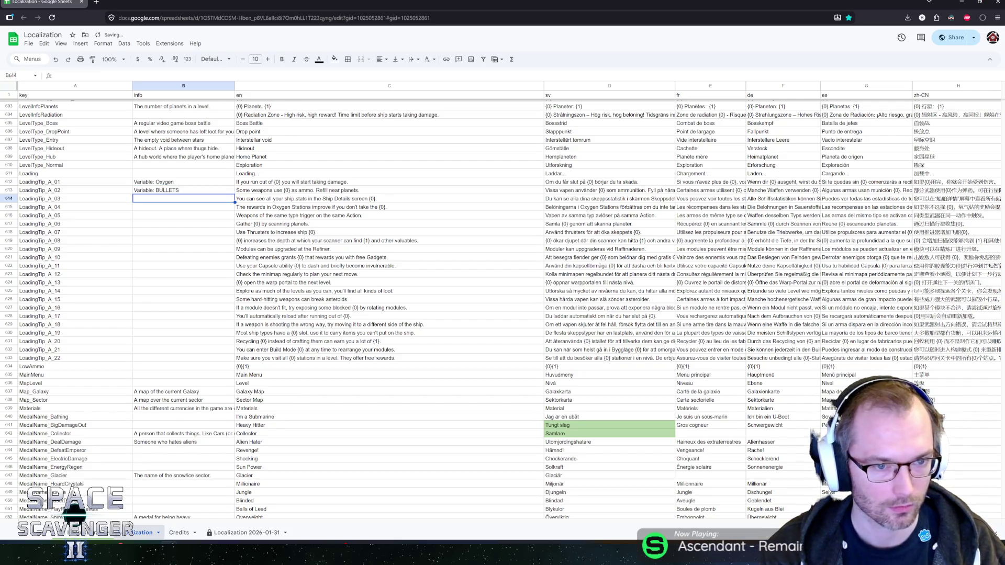
# Step: Write 'Variable: INPUT ICON' in B614, correcting TAB to INPUT
pyautogui.write('Variable: TAB I')
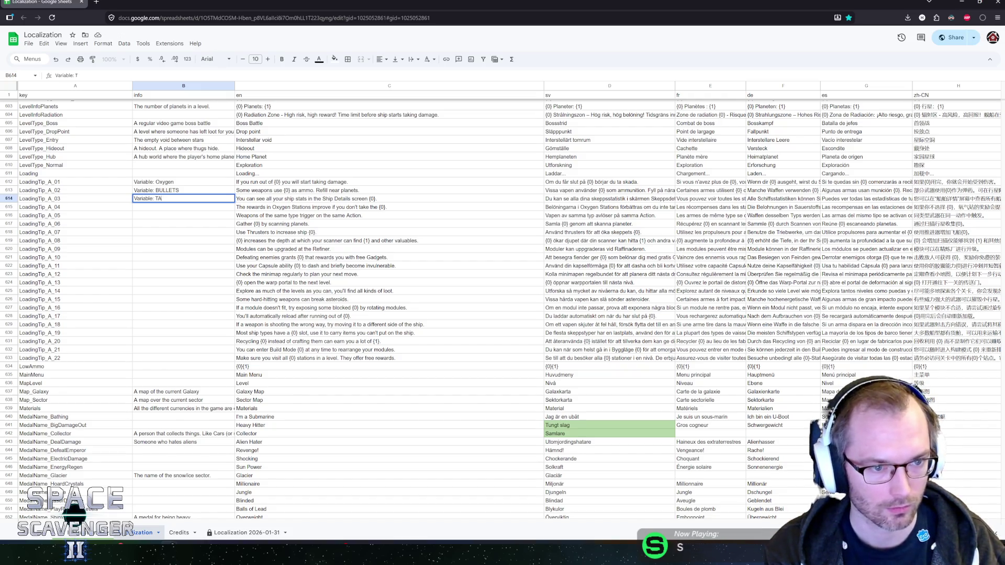
pyautogui.write('CON')
pyautogui.press('Return')
pyautogui.press('Up')
pyautogui.press('Return')
pyautogui.press('Return')
pyautogui.press('Up')
pyautogui.press('Return')
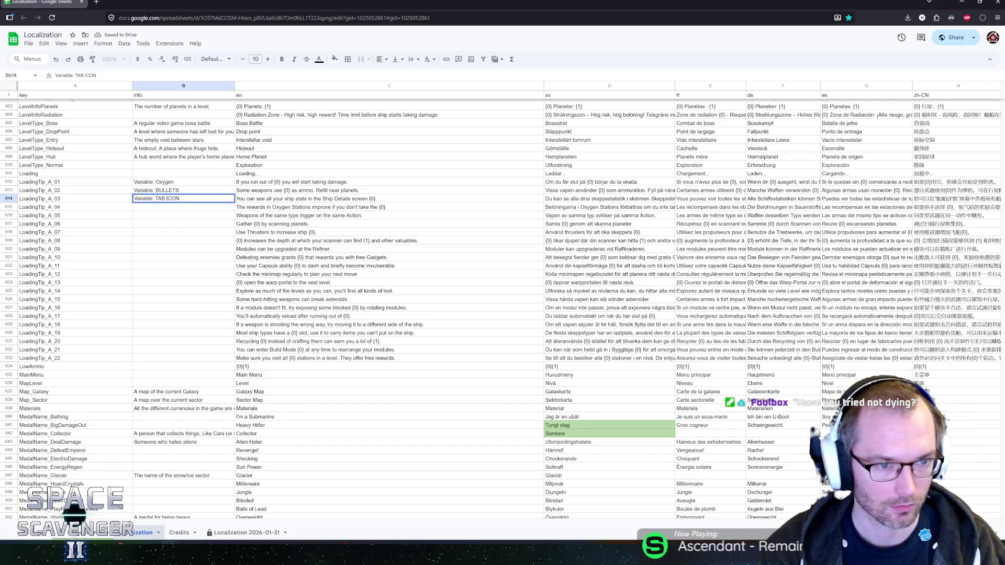
pyautogui.doubleClick(159, 198)
pyautogui.write('INPUT')
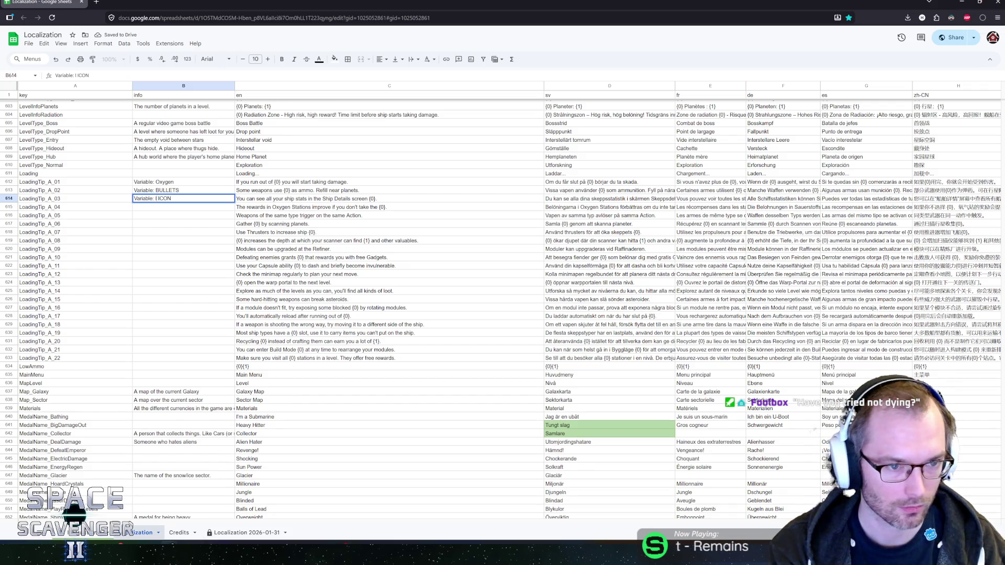
pyautogui.press('Return')
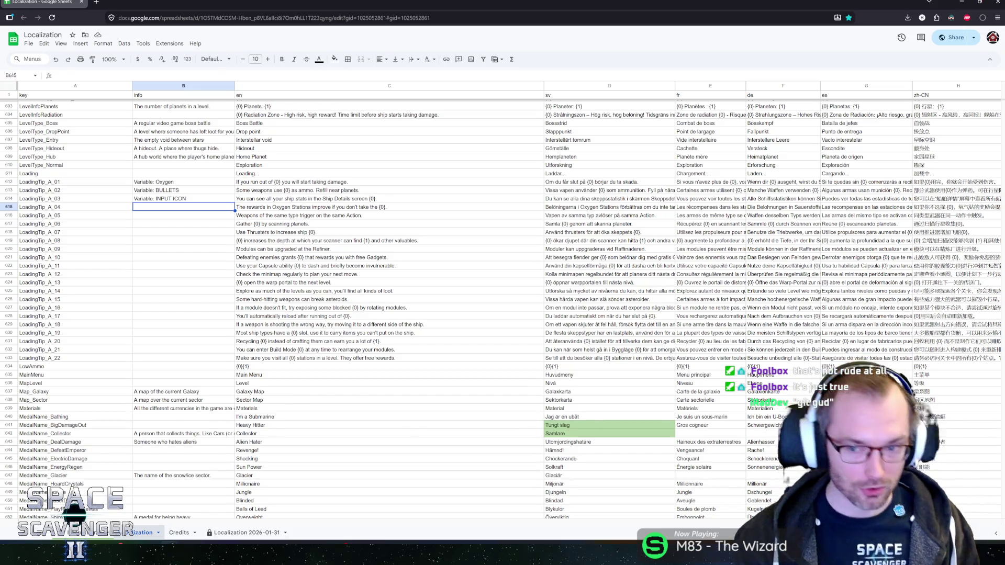
# Step: Add 'Variable: OXYGEN' to B615 for LoadingTip_A_04
pyautogui.click(210, 202)
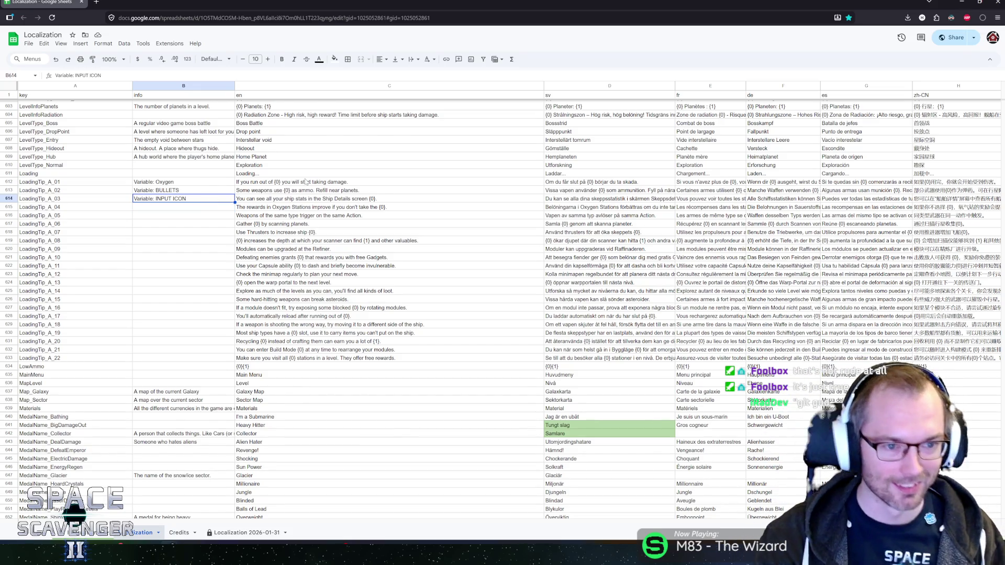
pyautogui.press('Down')
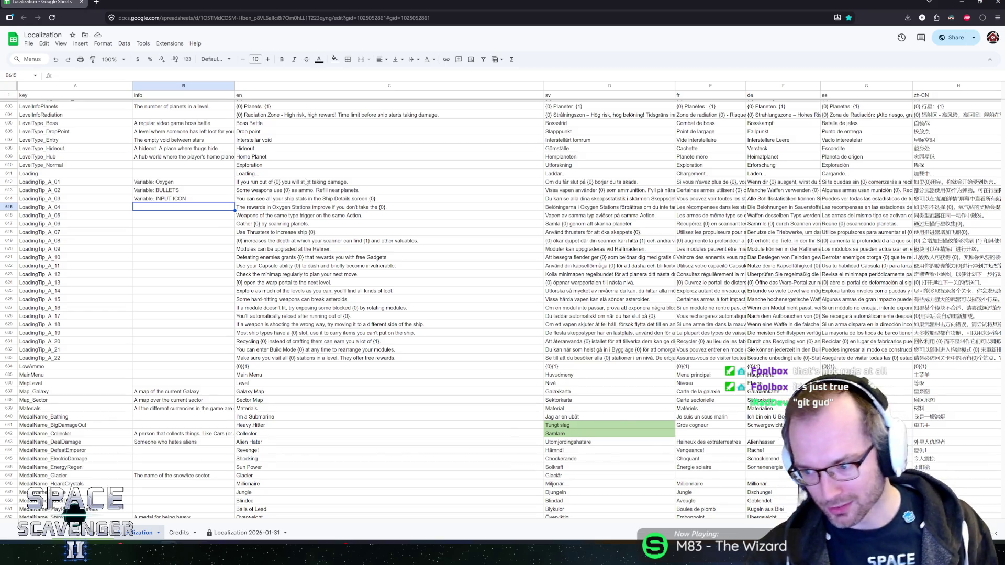
pyautogui.press('Up')
pyautogui.press('Down')
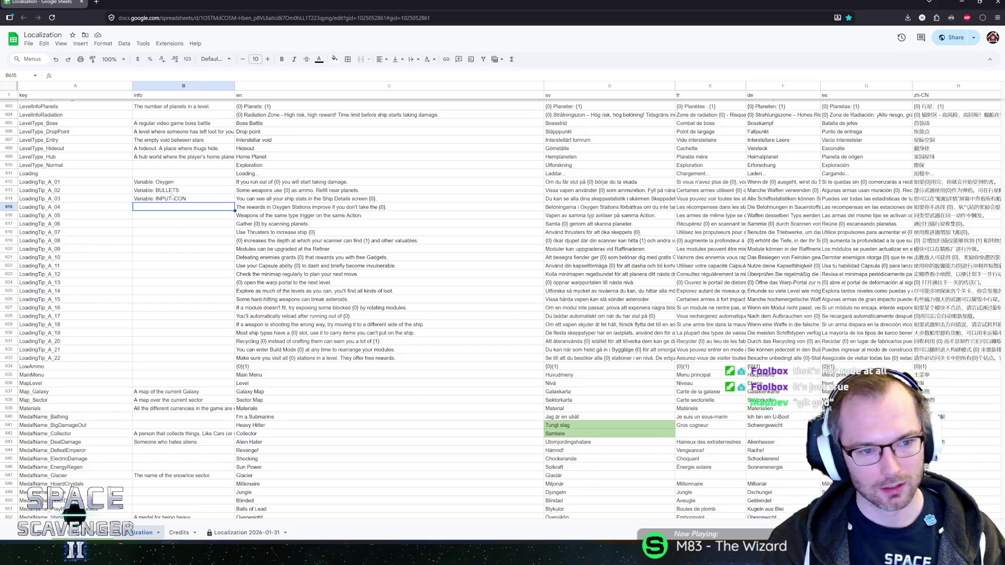
pyautogui.write('Variable: ')
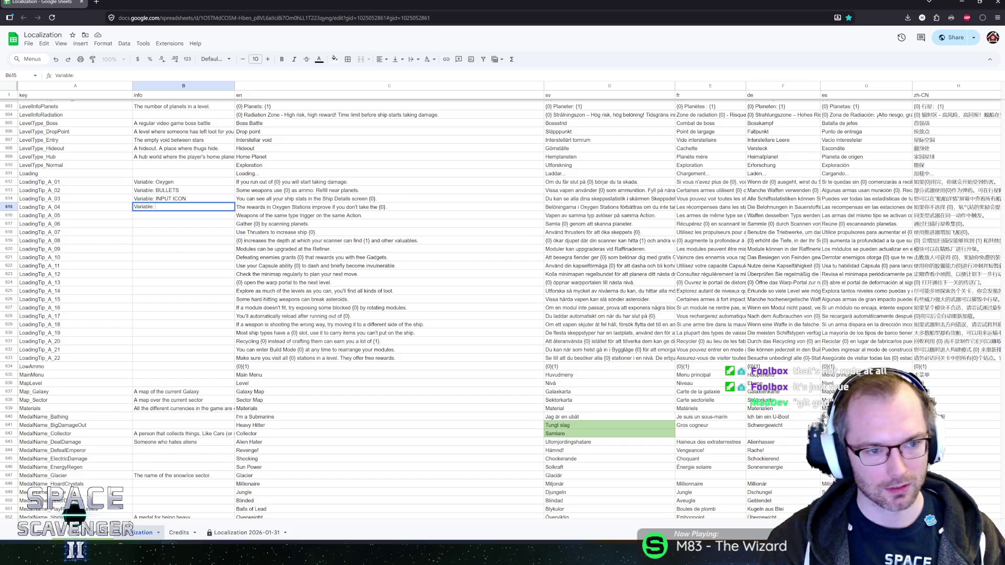
pyautogui.write('Oxyg')
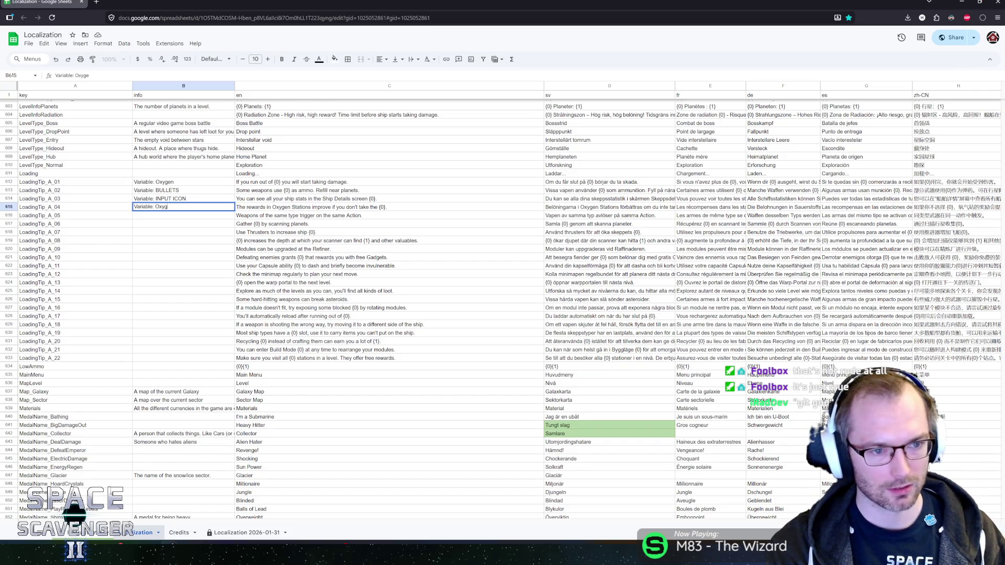
pyautogui.write('XYGEN')
pyautogui.press('Return')
pyautogui.press('Up')
pyautogui.press('Up')
pyautogui.press('Up')
pyautogui.press('Up')
pyautogui.write('Variable: OX')
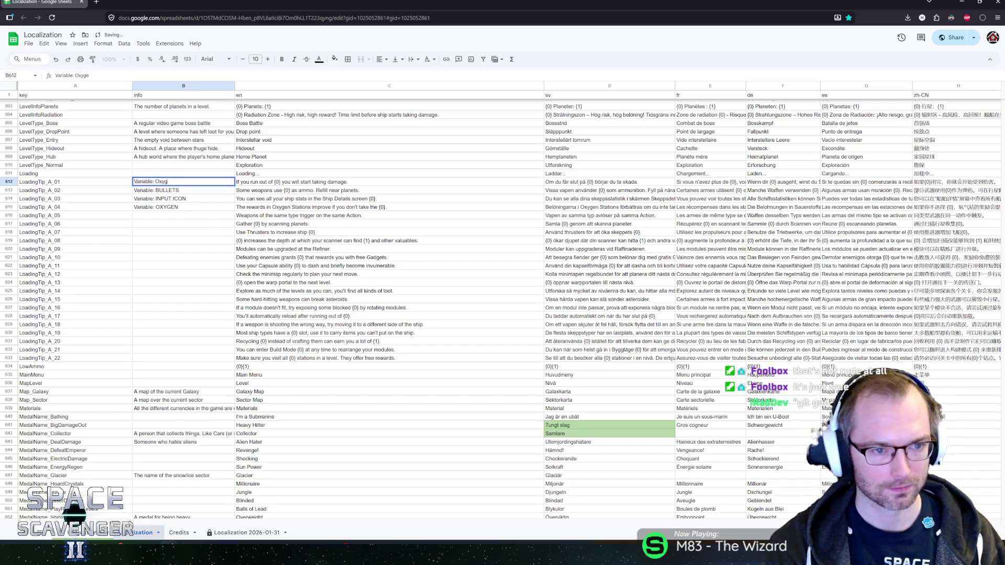
pyautogui.write('YGEN')
pyautogui.press('Return')
pyautogui.press('Down')
pyautogui.press('Down')
pyautogui.press('Down')
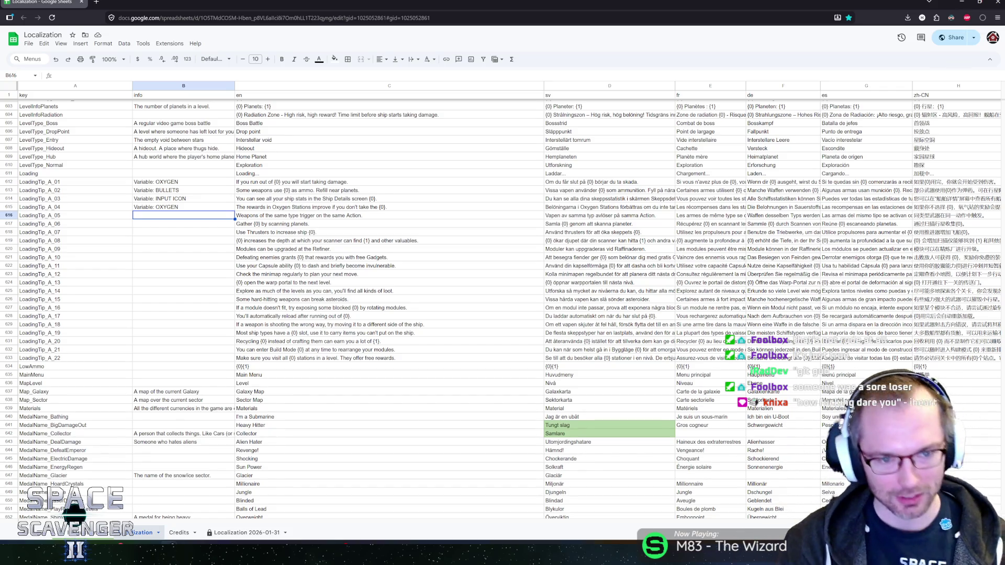
pyautogui.click(183, 223)
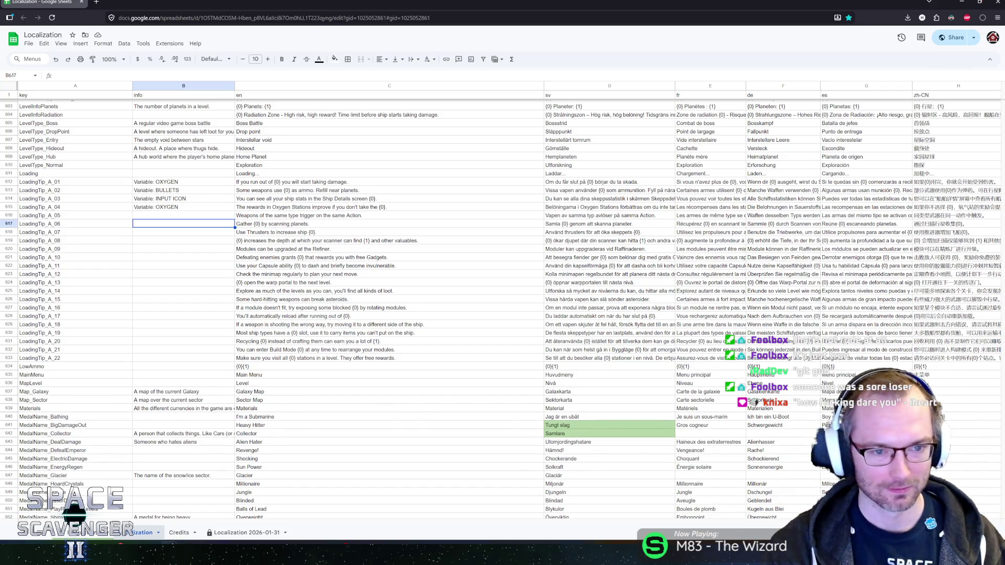
# Step: Add notes 'Variable: SCIENCE', 'Variable: HANDLING' and 'Variable: SCAN STRENGTH - CRYSTALS'
pyautogui.write('Variable:')
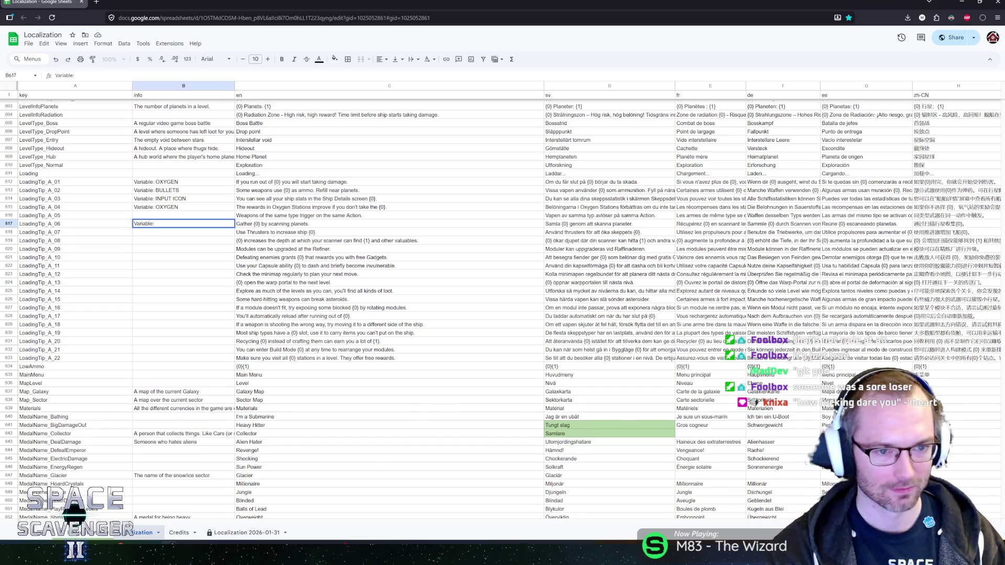
pyautogui.write(' SCIENCE')
pyautogui.press('Return')
pyautogui.write('Variable:')
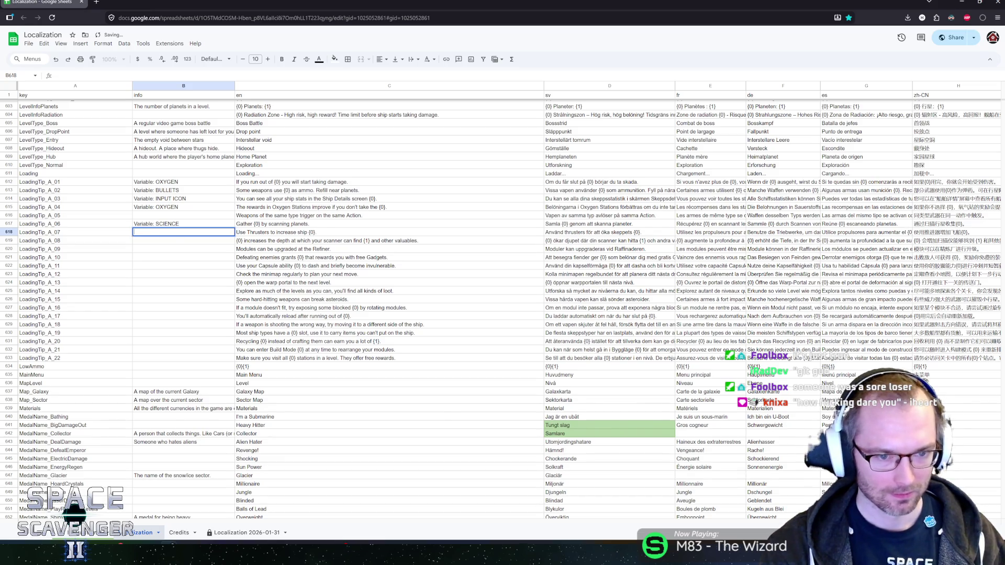
pyautogui.press('BackSpace')
pyautogui.press('BackSpace')
pyautogui.write('HANDLINg')
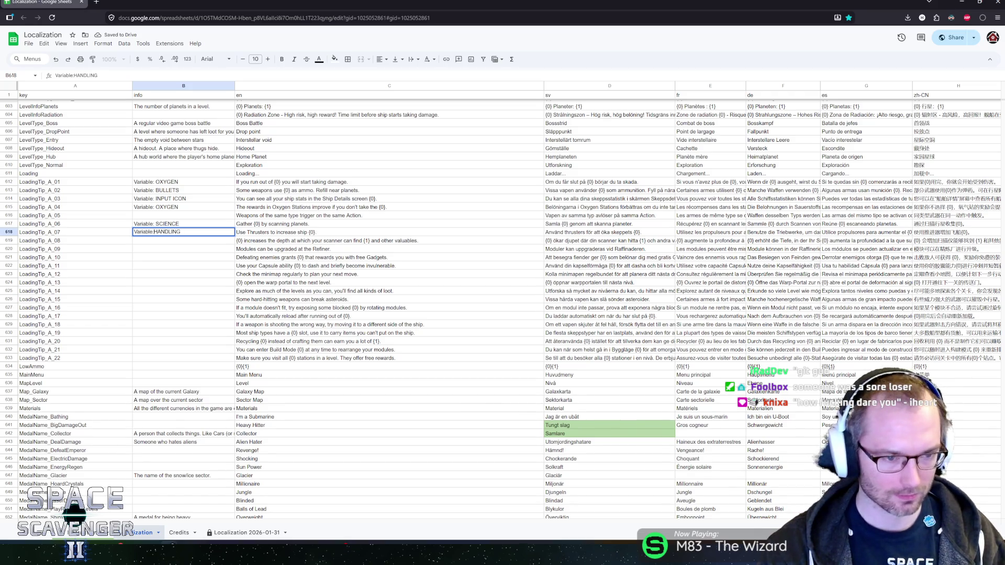
pyautogui.press('Return')
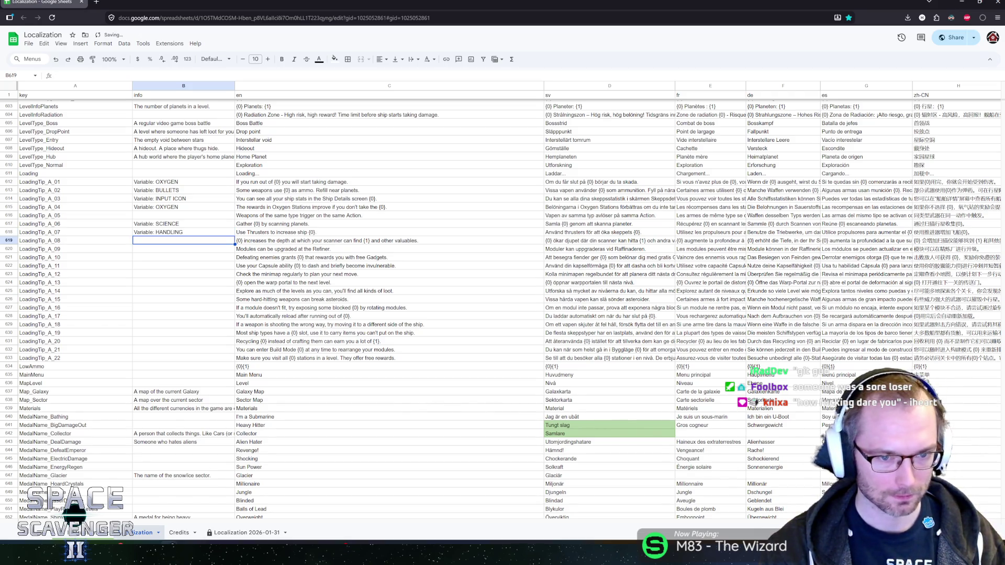
pyautogui.write('Variable: SCAN STRENGTH -')
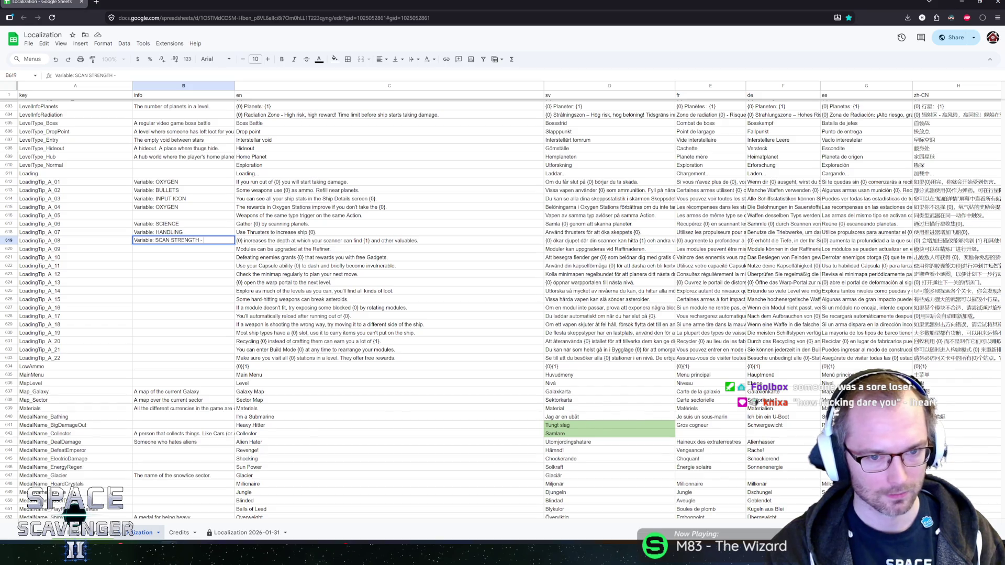
pyautogui.write('CRYSTALS')
pyautogui.press('Return')
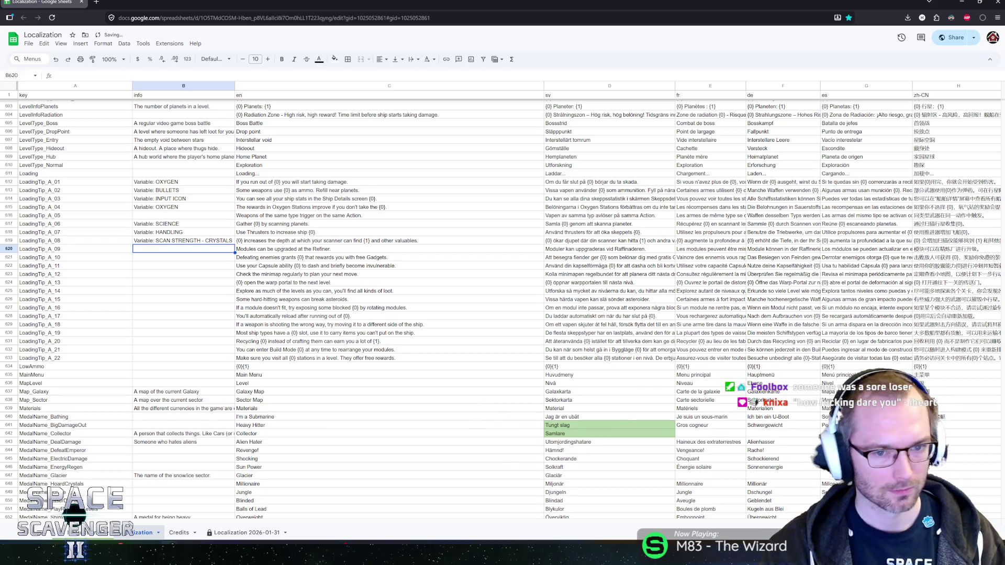
# Step: Replace 'valuables' with 'Treasures' in LoadingTip_A_08's English text
pyautogui.press('Up')
pyautogui.press('Right')
pyautogui.press('Return')
pyautogui.hotkey('ctrl', 'shift', 'Left')
pyautogui.write('Treasures')
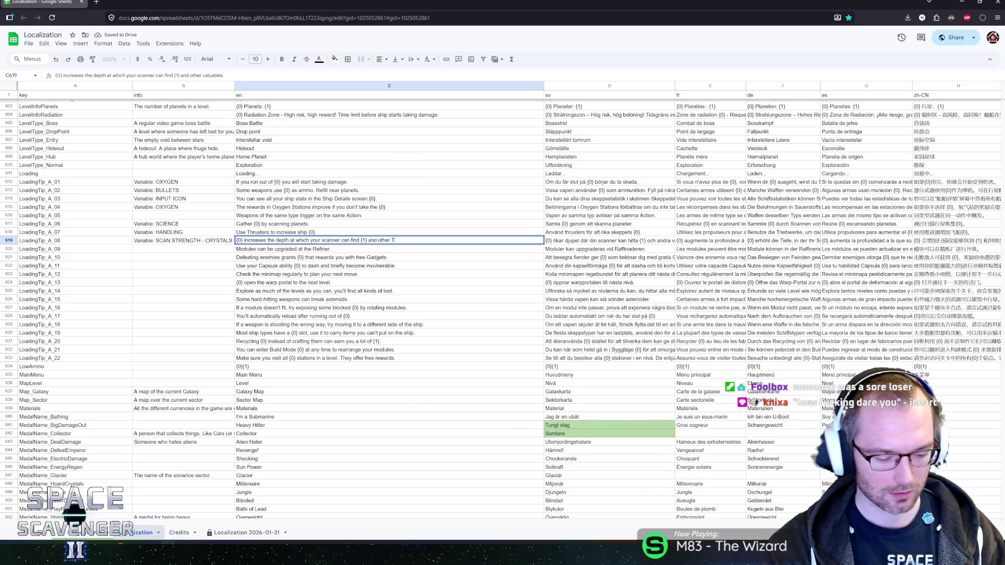
pyautogui.press('Return')
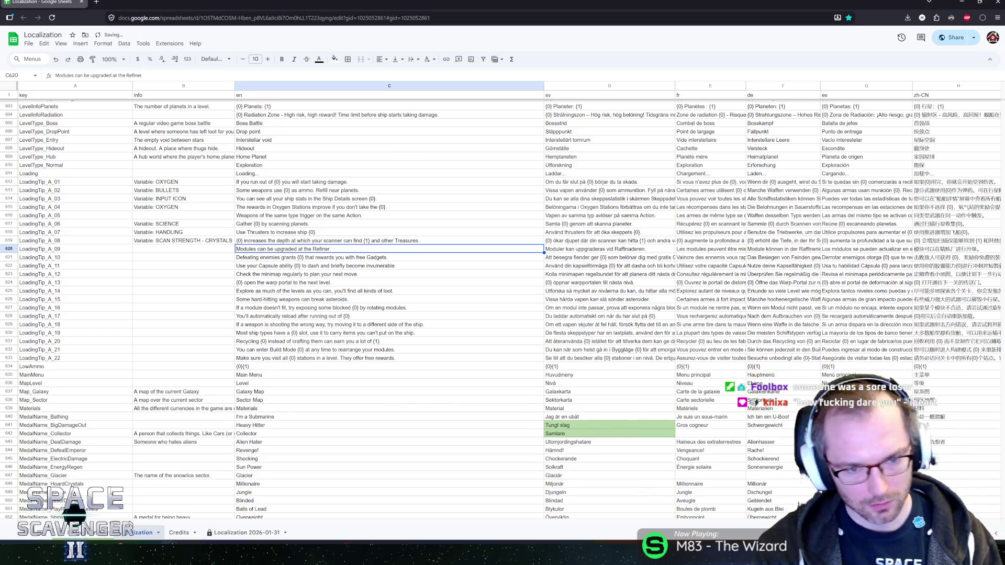
# Step: Add 'Variable: XP' to the LoadingTip_A_10 info cell
pyautogui.click(183, 249)
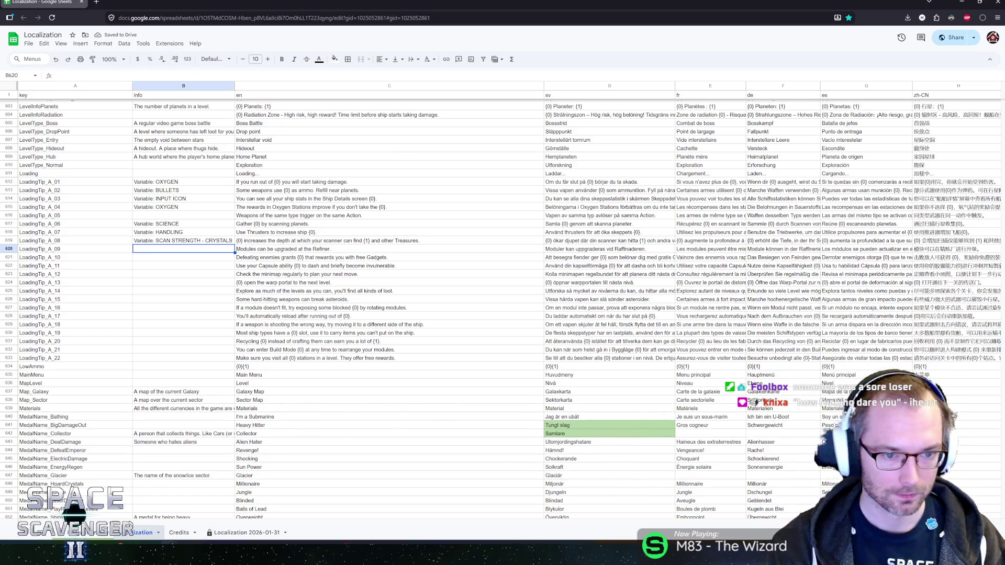
pyautogui.click(183, 257)
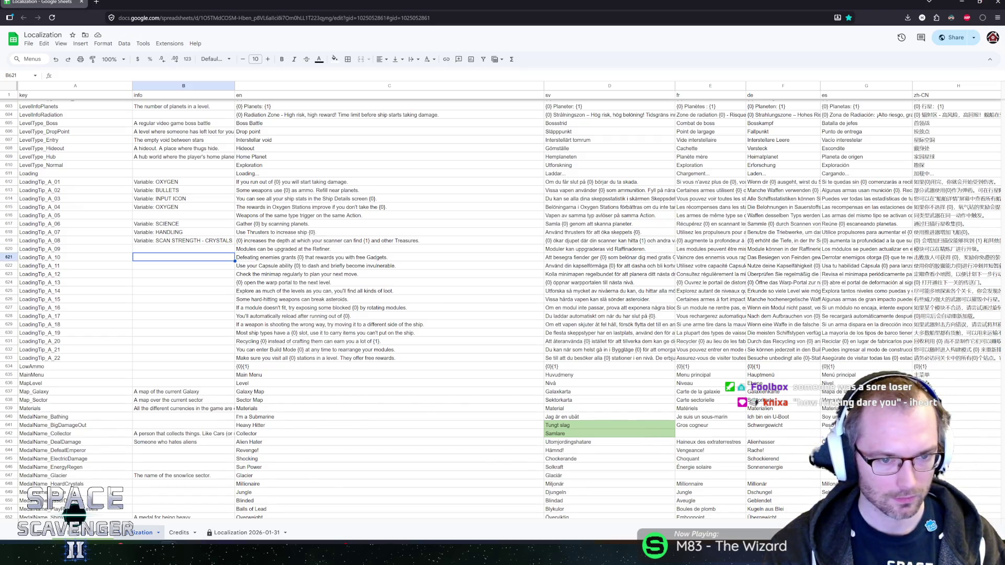
pyautogui.write('Variable: XP')
pyautogui.click(183, 307)
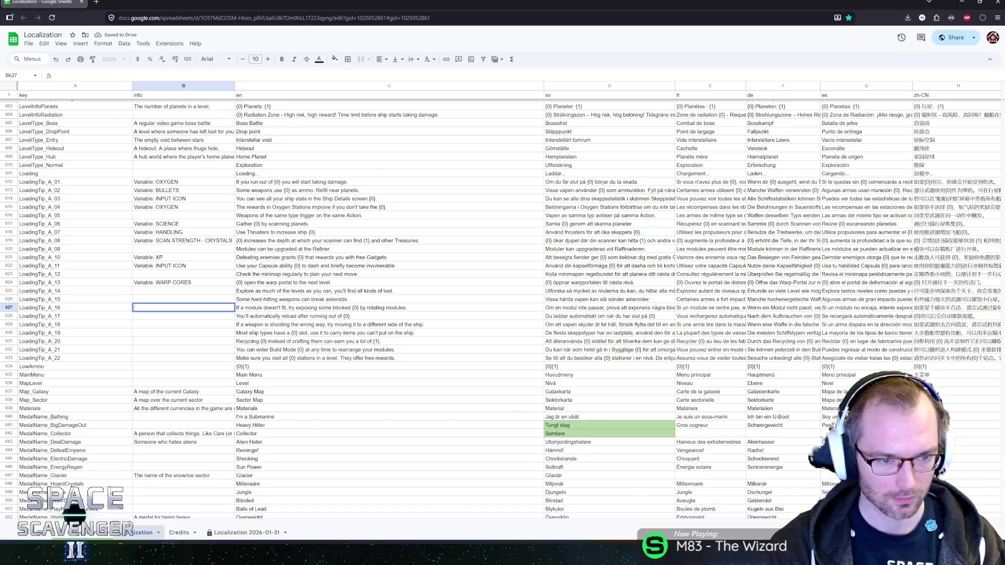
# Step: Enter Variable notes SOCKETS, BULLETS, STORAGE and SPARE PARTS - SCRAP for the earlier loading tips
pyautogui.write('Variable: S')
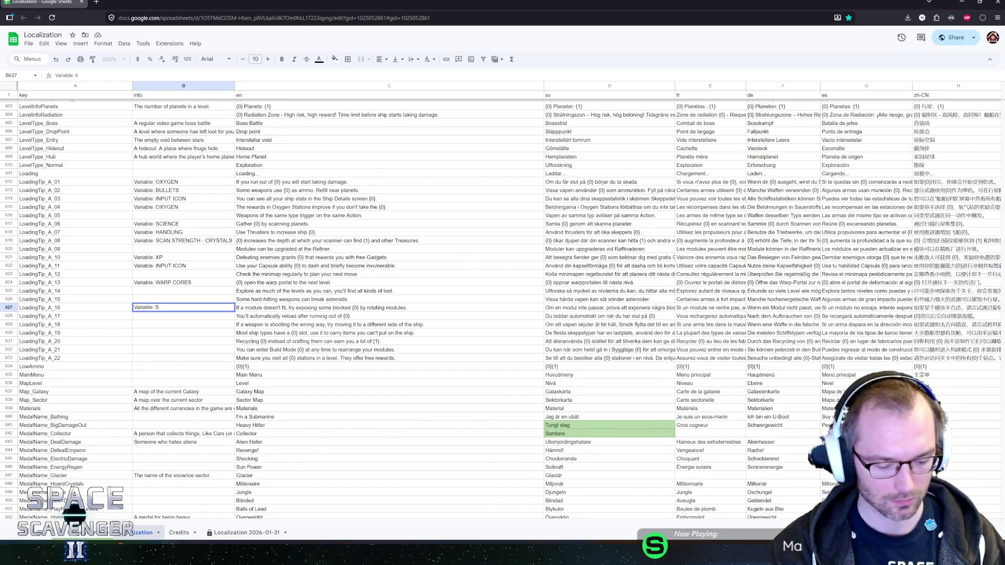
pyautogui.write('OCKETS')
pyautogui.press('Return')
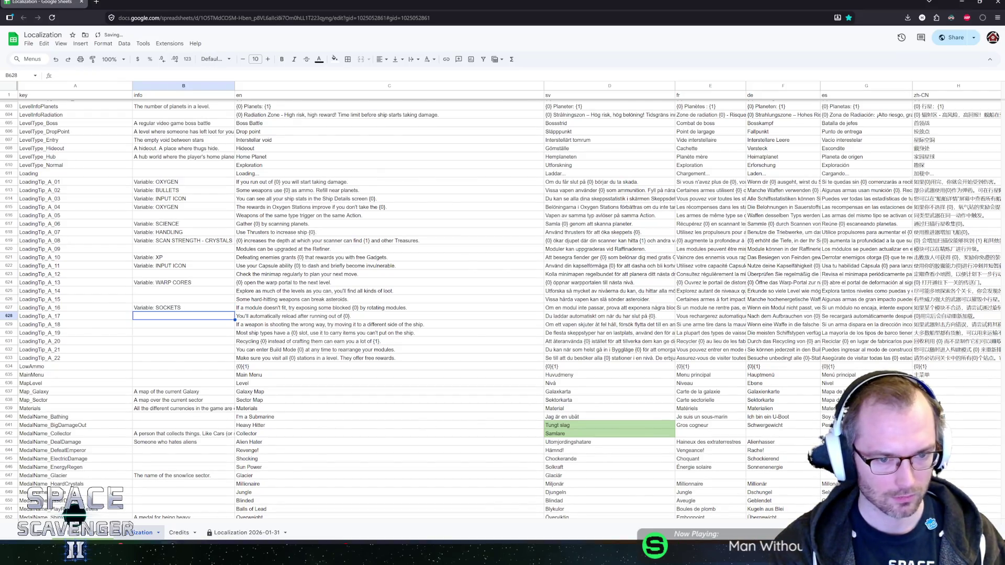
pyautogui.write('Variable:')
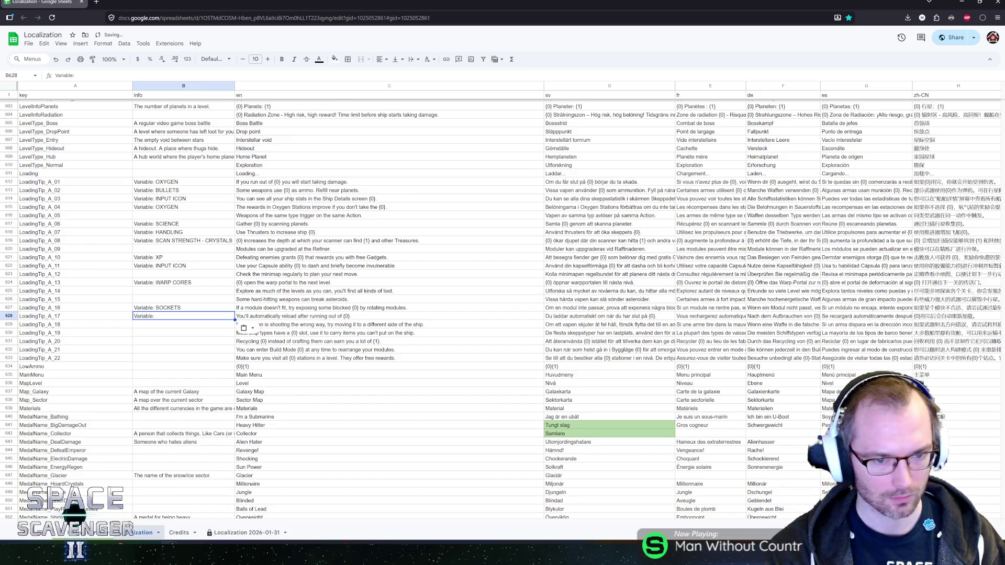
pyautogui.write('BU')
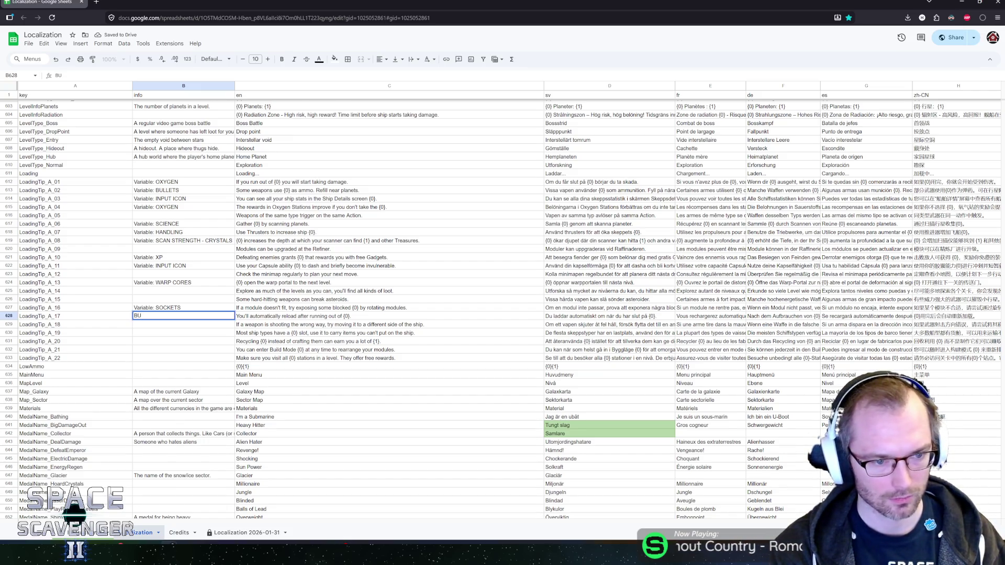
pyautogui.write('LLETS')
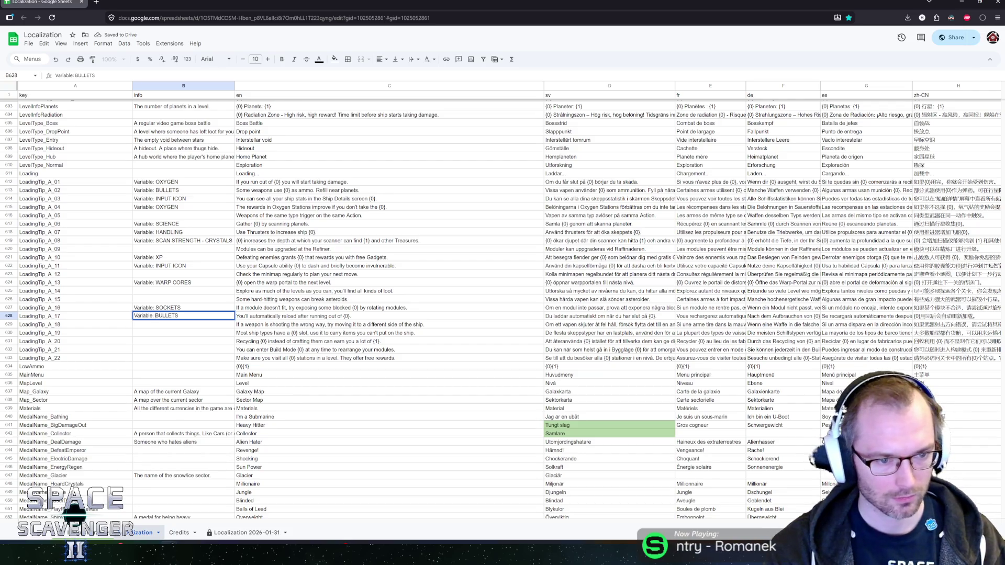
pyautogui.press('Return')
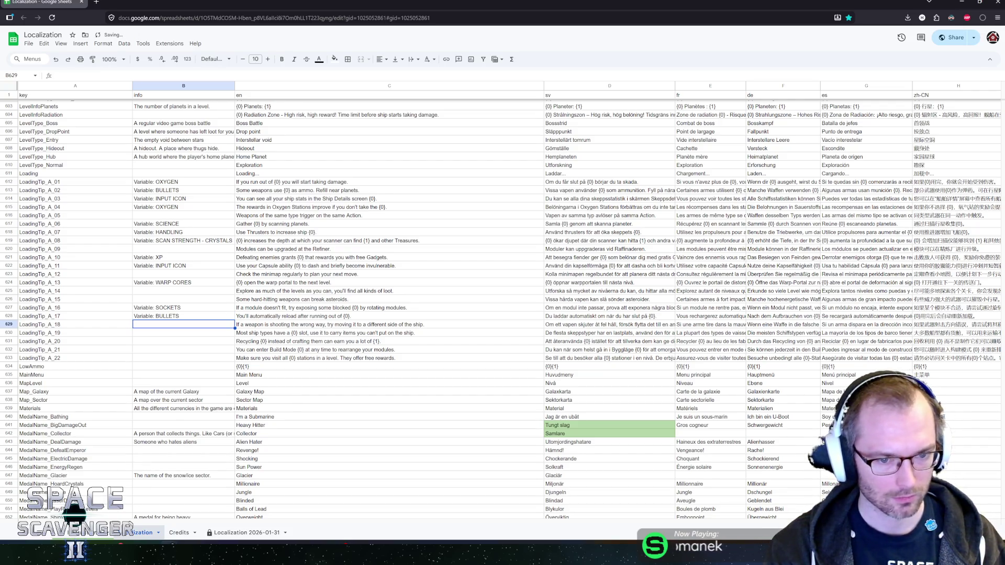
pyautogui.click(183, 333)
pyautogui.write('Variable: ')
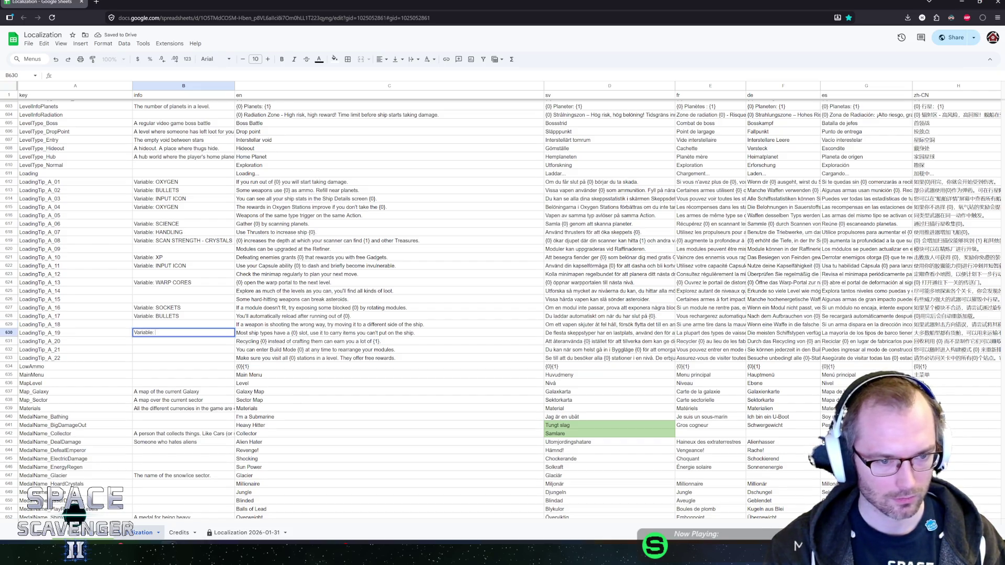
pyautogui.write('S')
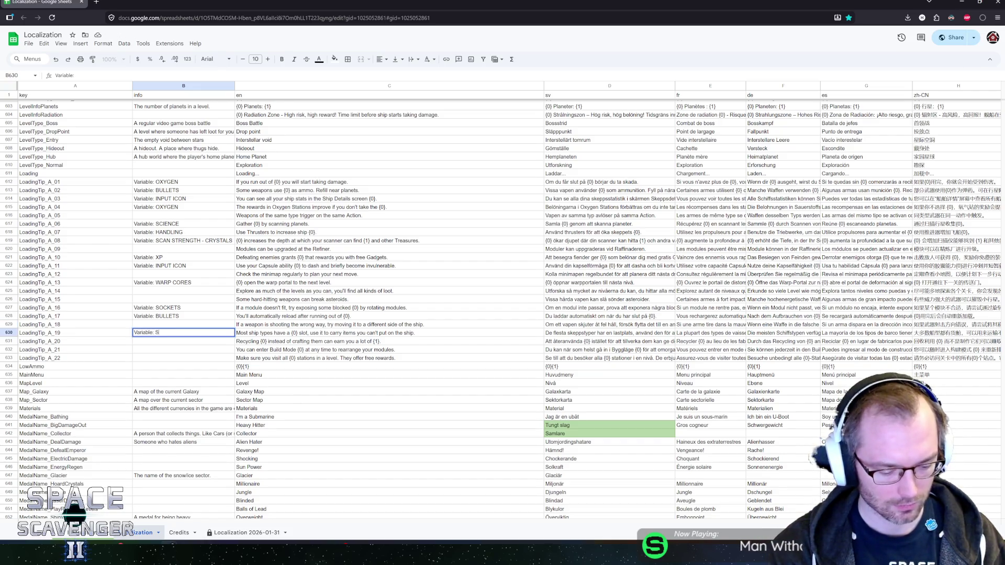
pyautogui.write('TYOORAGE')
pyautogui.press('Return')
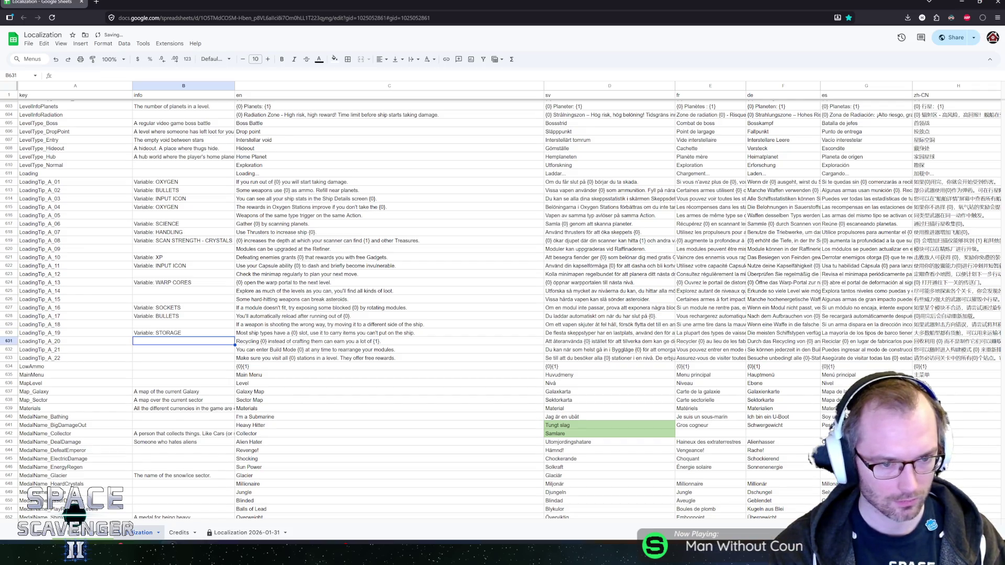
pyautogui.write('Variable: STORAGE')
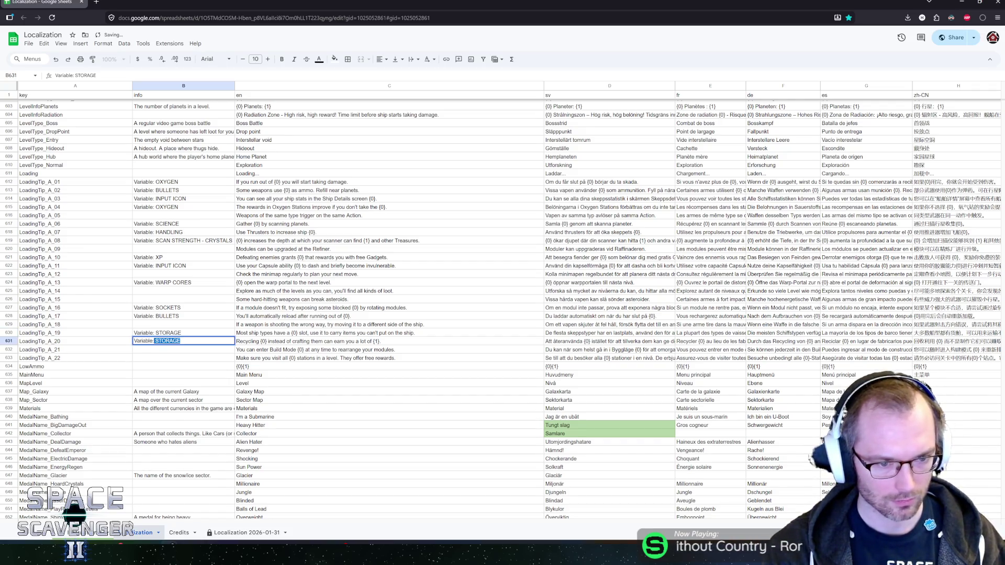
pyautogui.press('BackSpace')
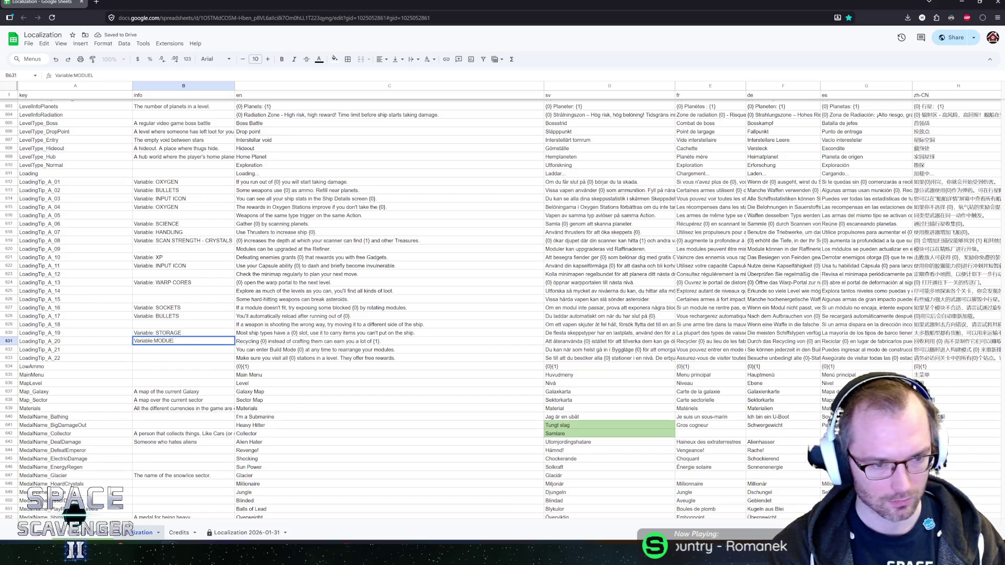
pyautogui.write('SPA')
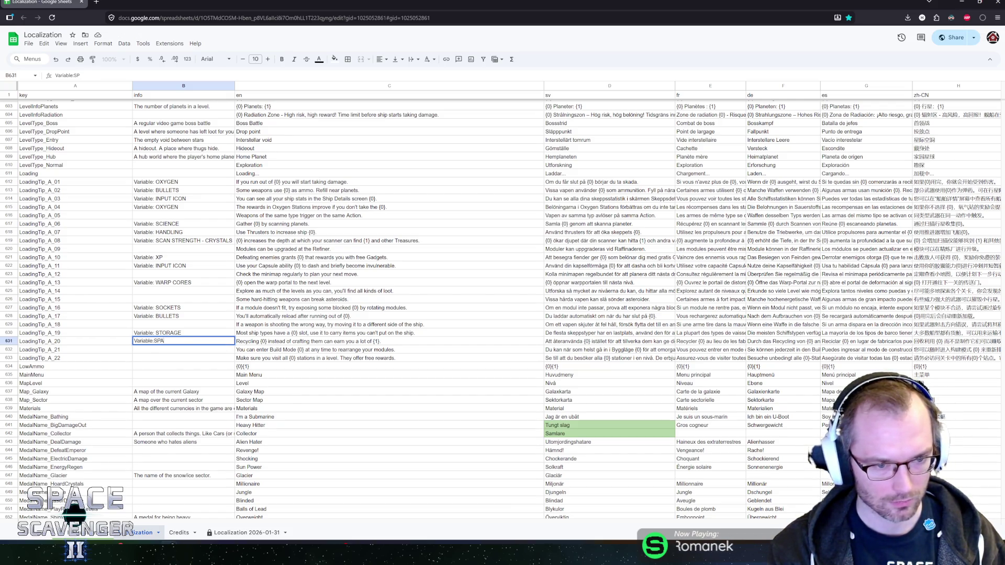
pyautogui.write('RE PARTS - ')
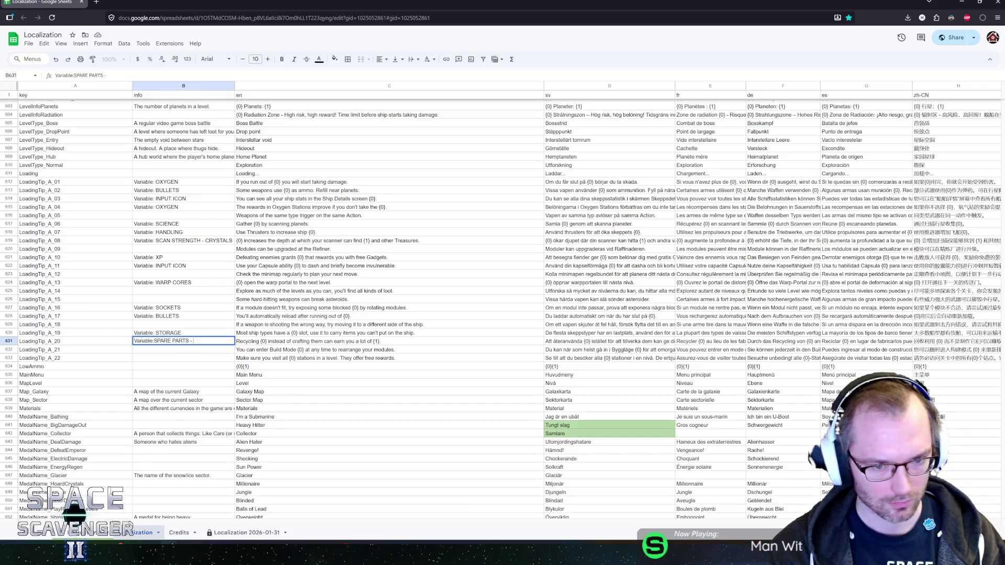
pyautogui.write('SCRAP')
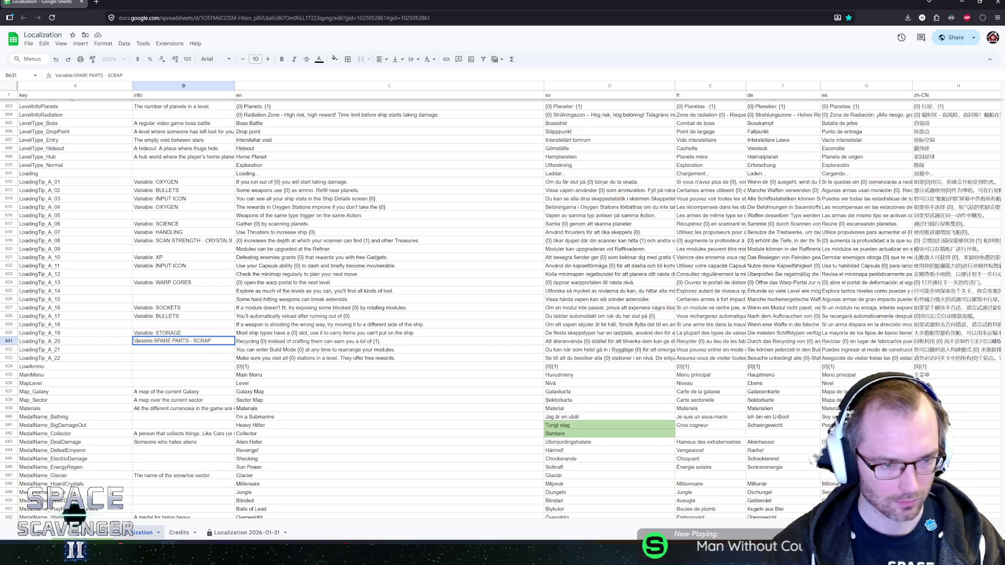
pyautogui.press('Return')
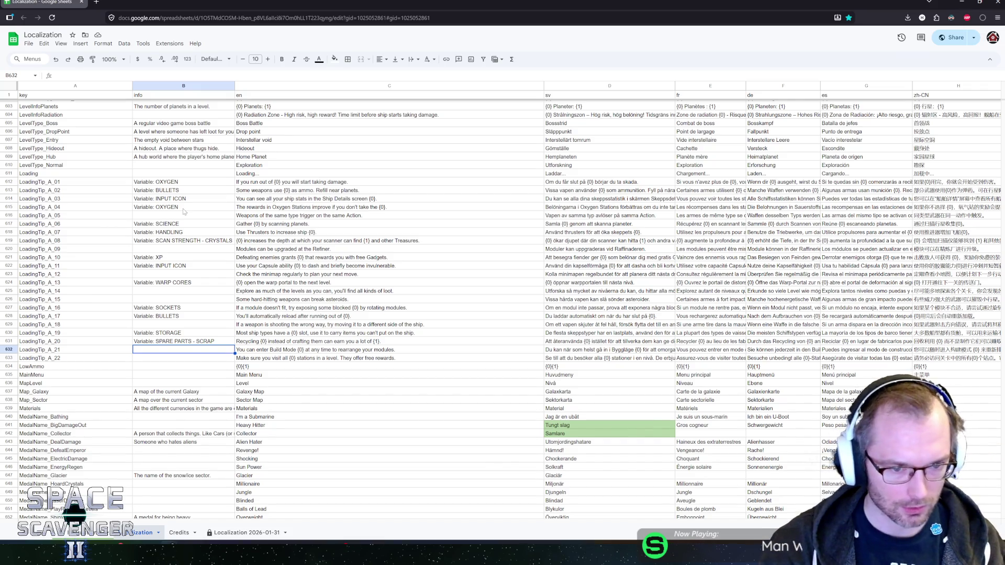
# Step: Give LoadingTip_A_21 and A_22 the notes 'Variable: INPUT ICON' and 'Variable: OXYGEN'
pyautogui.write('Variable:')
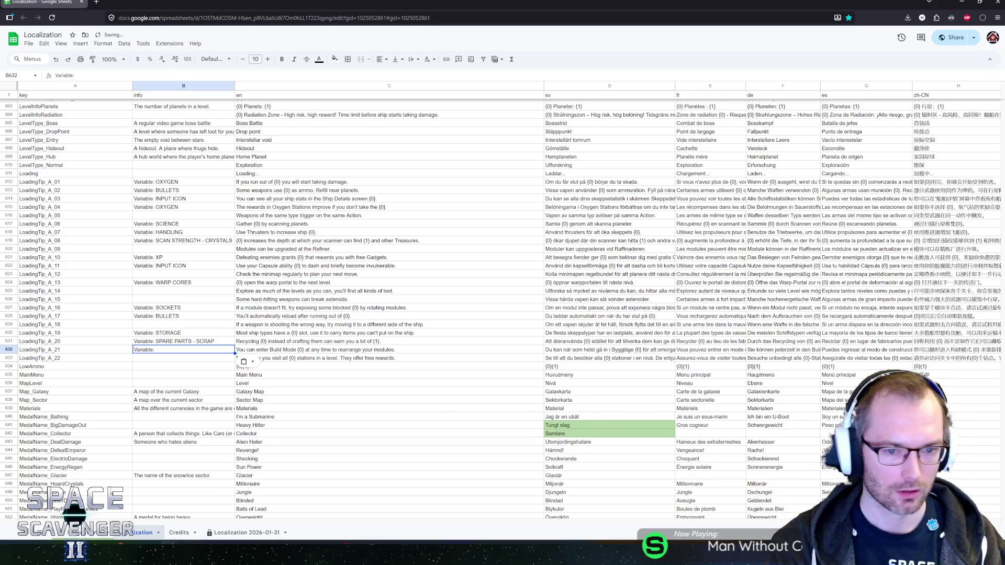
pyautogui.press('BackSpace')
pyautogui.write('Variable:')
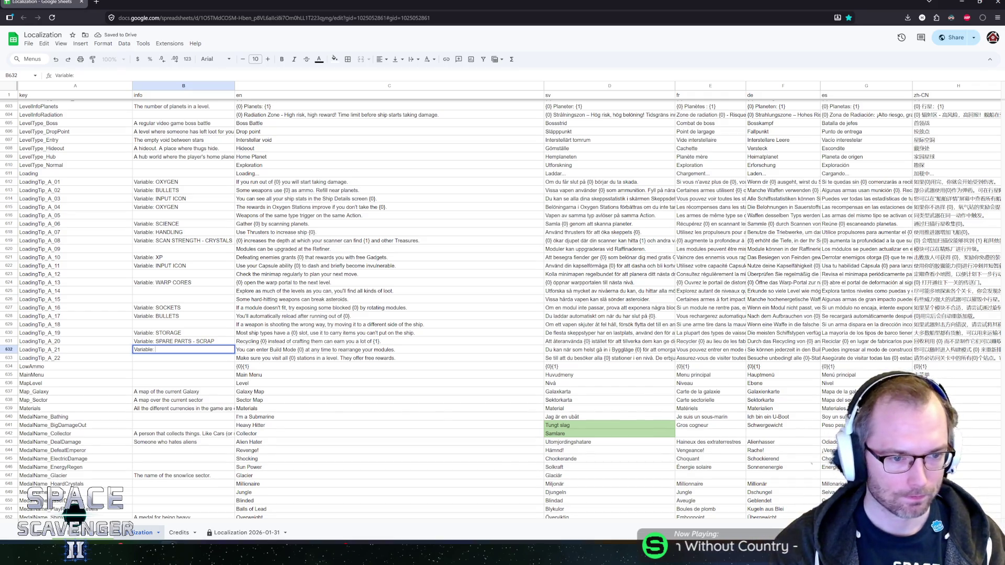
pyautogui.write('INPUT ICON')
pyautogui.press('Return')
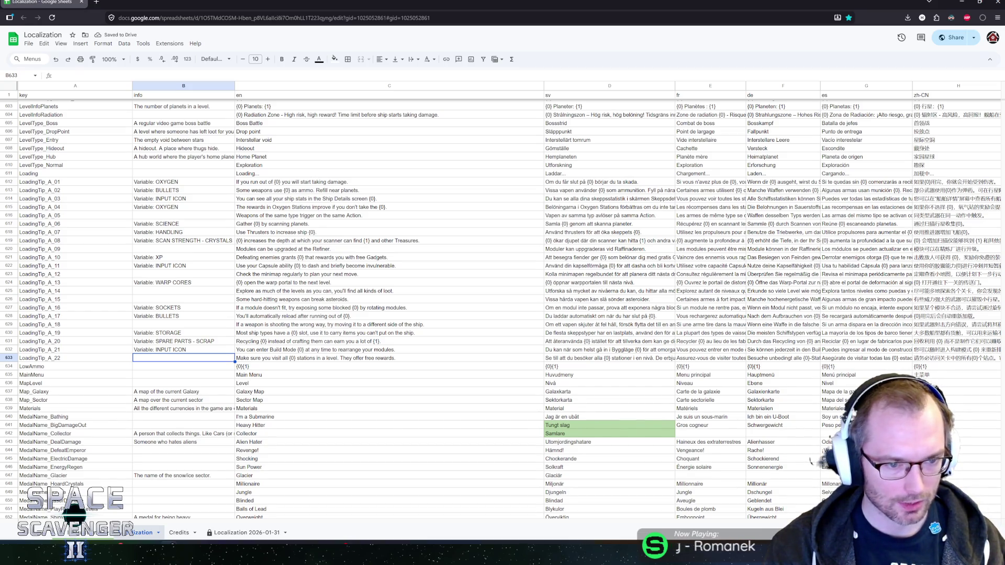
pyautogui.write('Variable:')
pyautogui.click(388, 358)
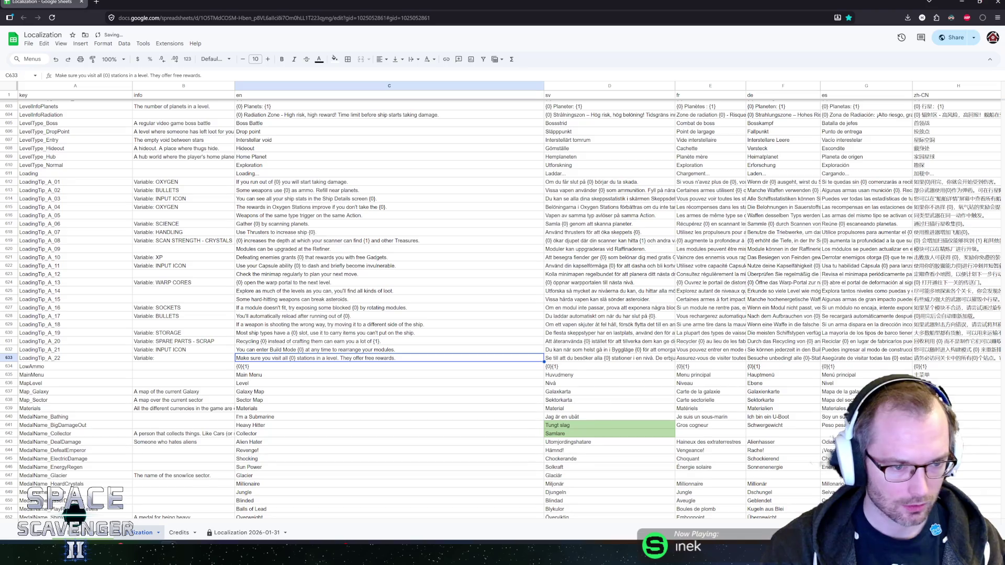
pyautogui.doubleClick(186, 360)
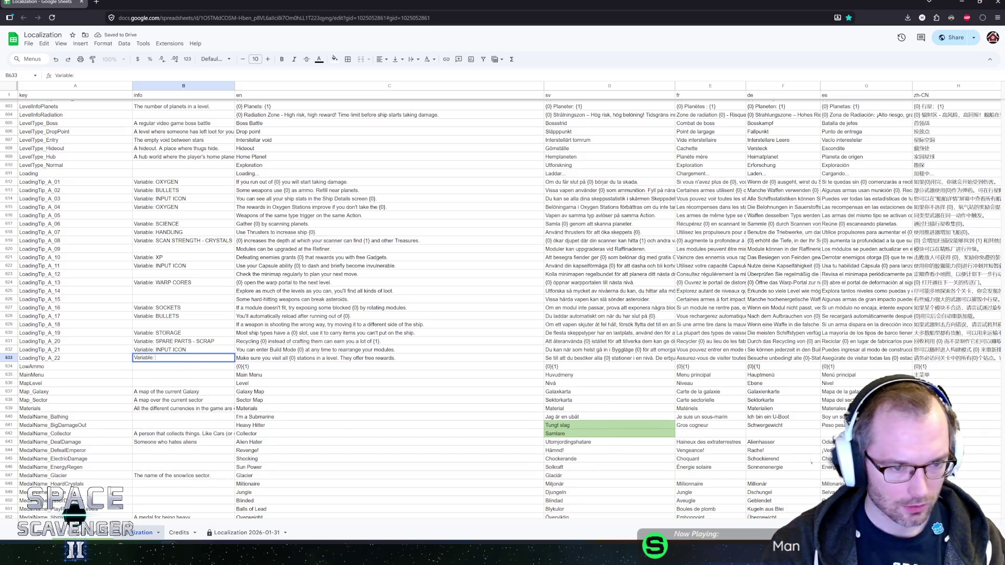
pyautogui.write('OXYGEN')
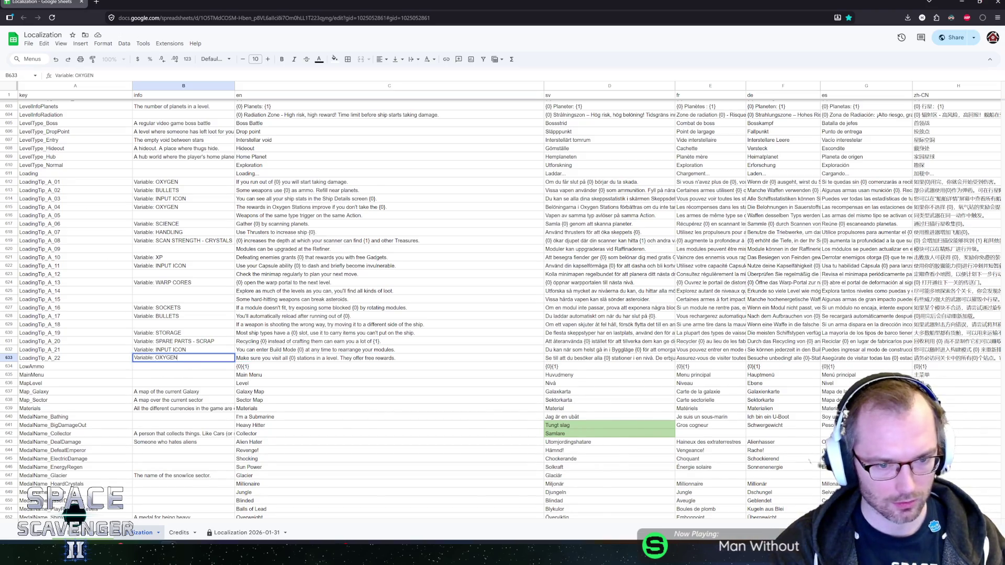
pyautogui.press('Return')
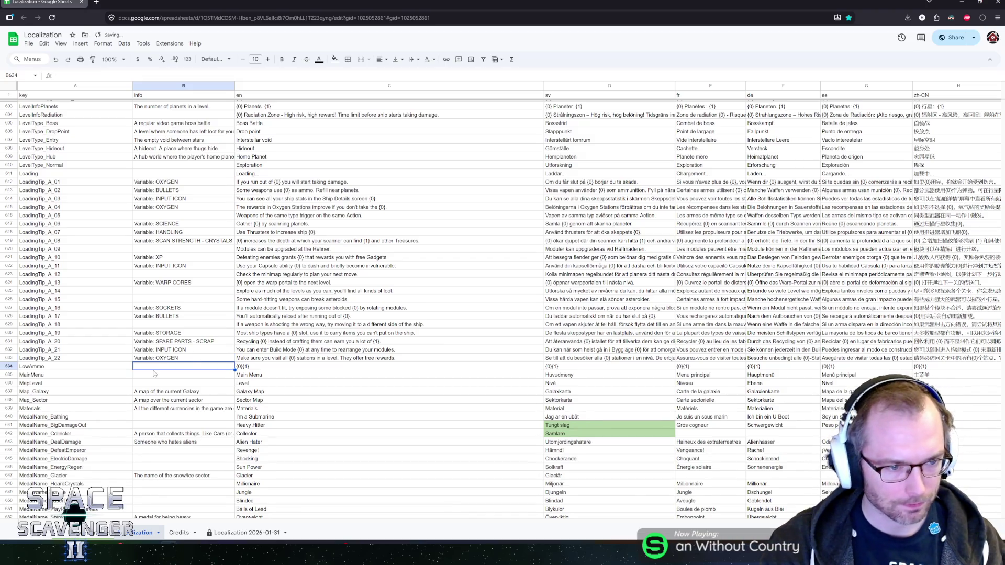
# Step: Review the LowAmmo, MainMenu, MapLevel, Map_Galaxy and Map_Sector info notes
pyautogui.click(185, 376)
pyautogui.scroll(-2, 184, 379)
pyautogui.scroll(-2, 184, 379)
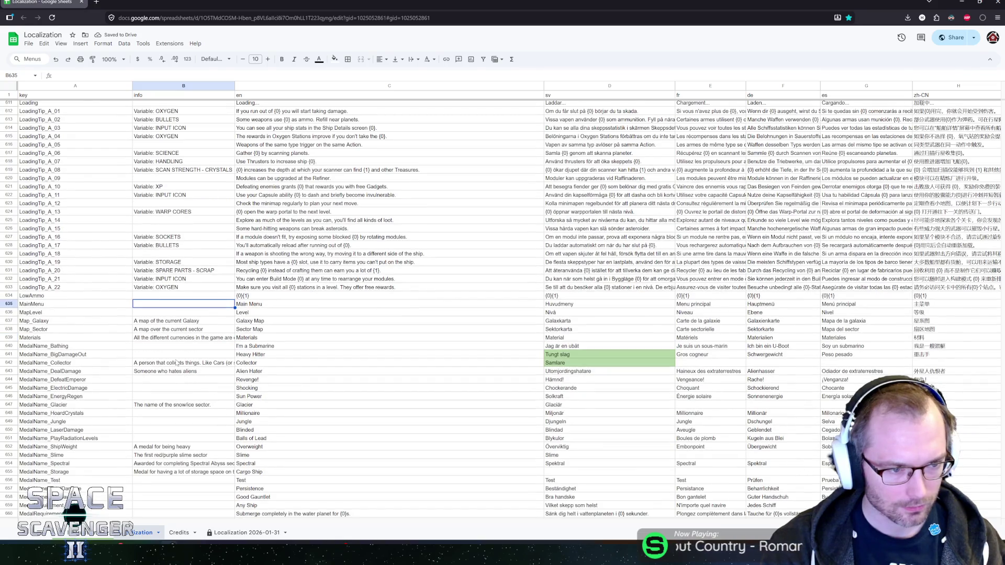
pyautogui.click(167, 297)
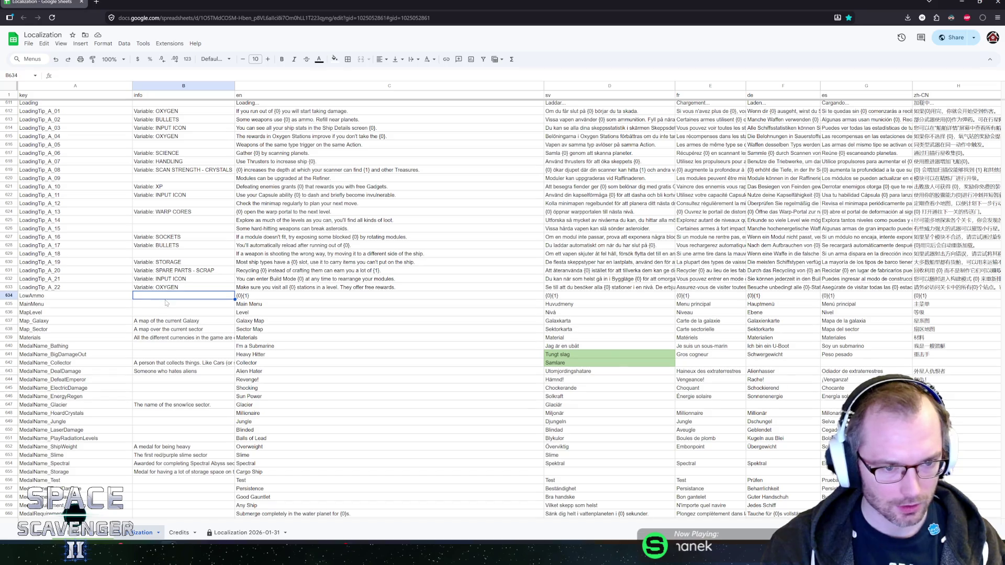
pyautogui.click(168, 305)
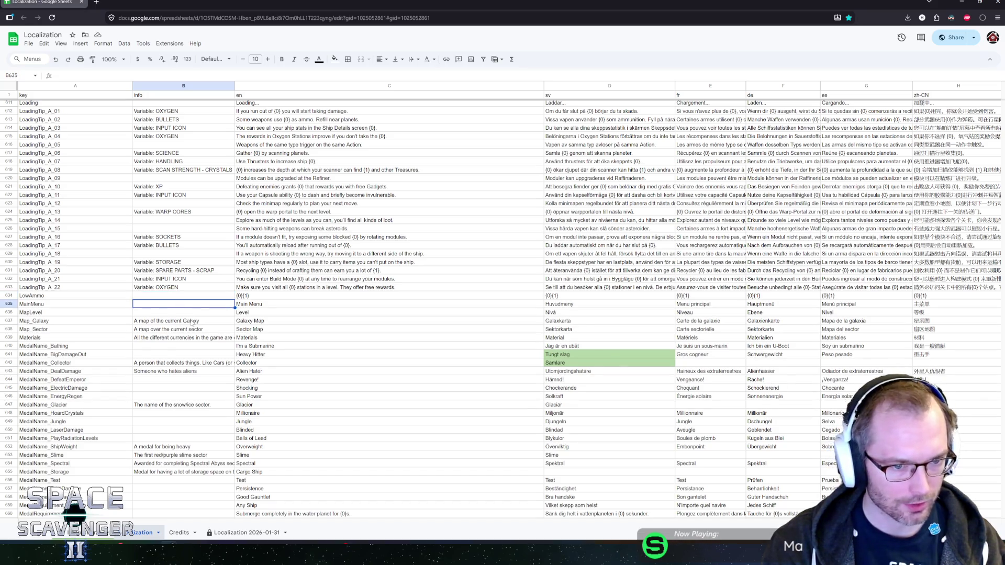
pyautogui.press('Down')
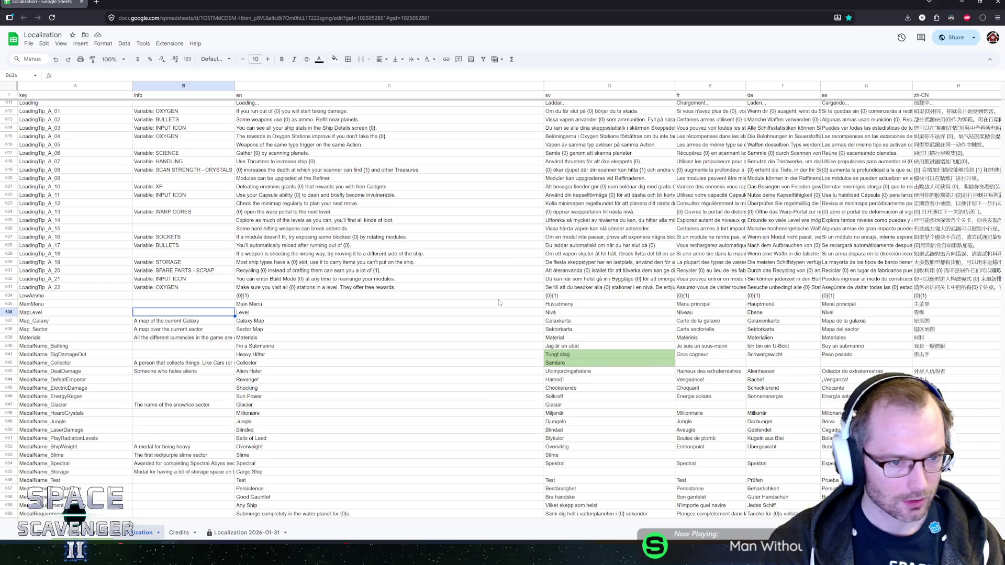
pyautogui.press('Down')
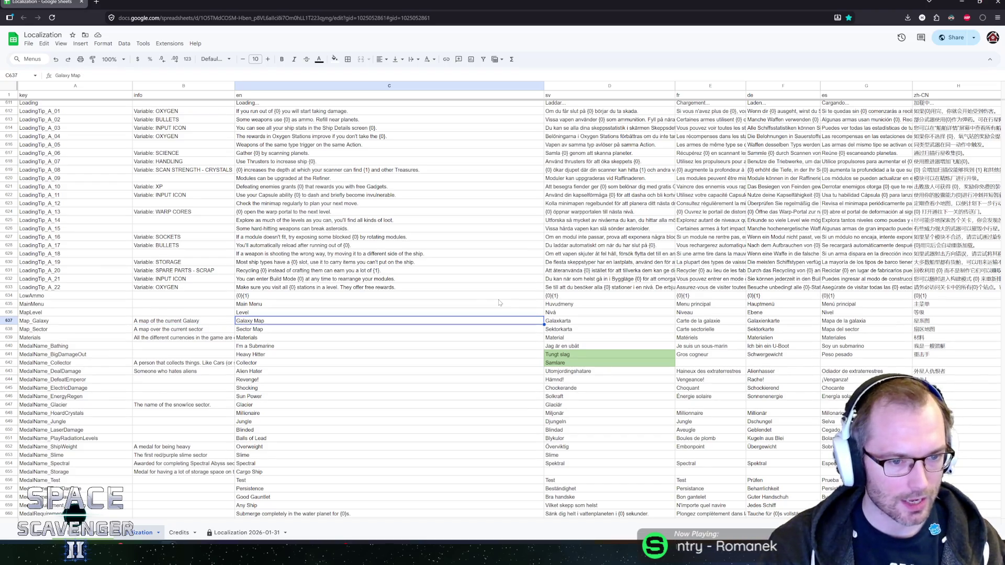
pyautogui.press('Down')
pyautogui.press('Up')
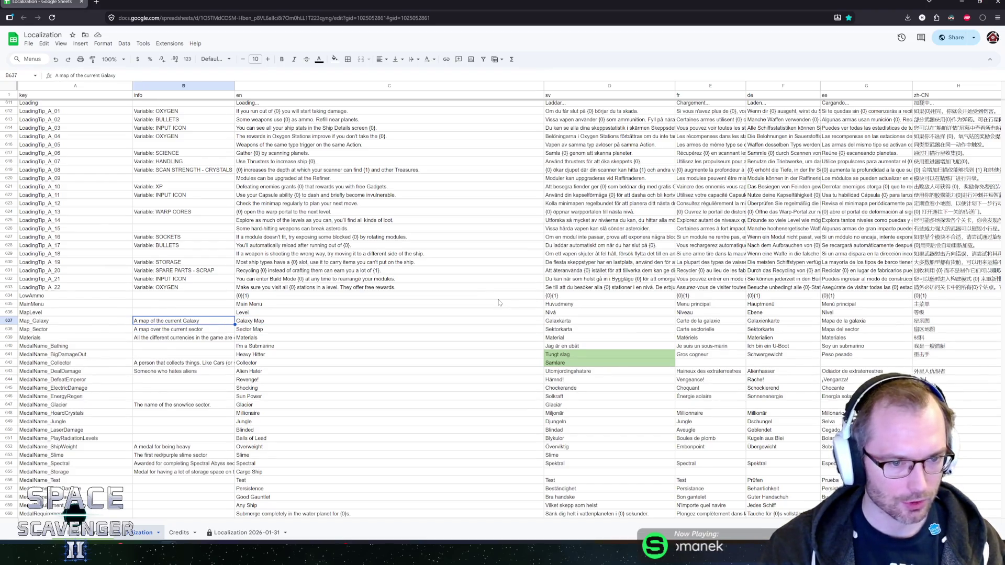
pyautogui.scroll(-4, 217, 274)
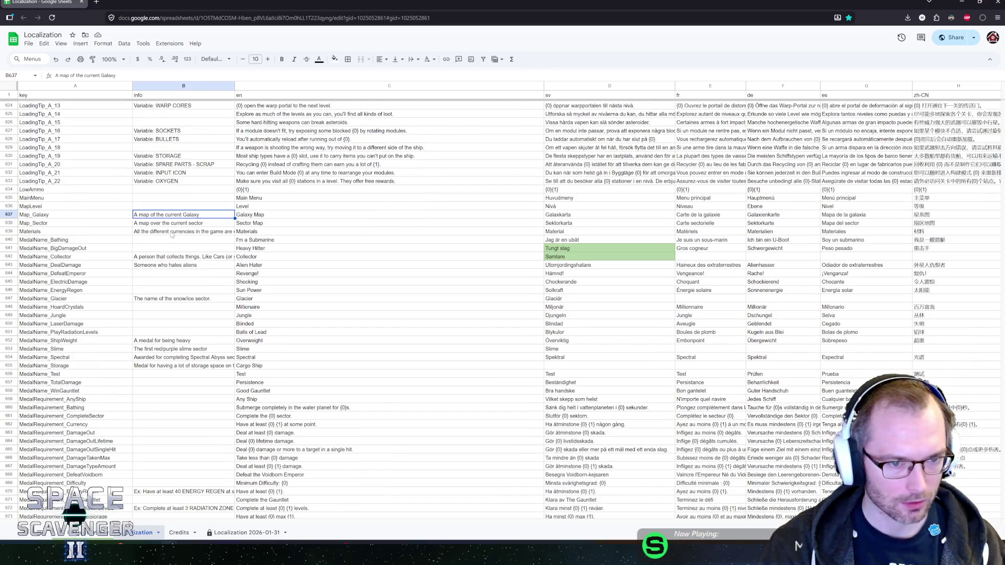
# Step: Review the Materials, BigDamageOut and AnyShip notes, then select the MedalName_Test row
pyautogui.click(257, 225)
pyautogui.press('Left')
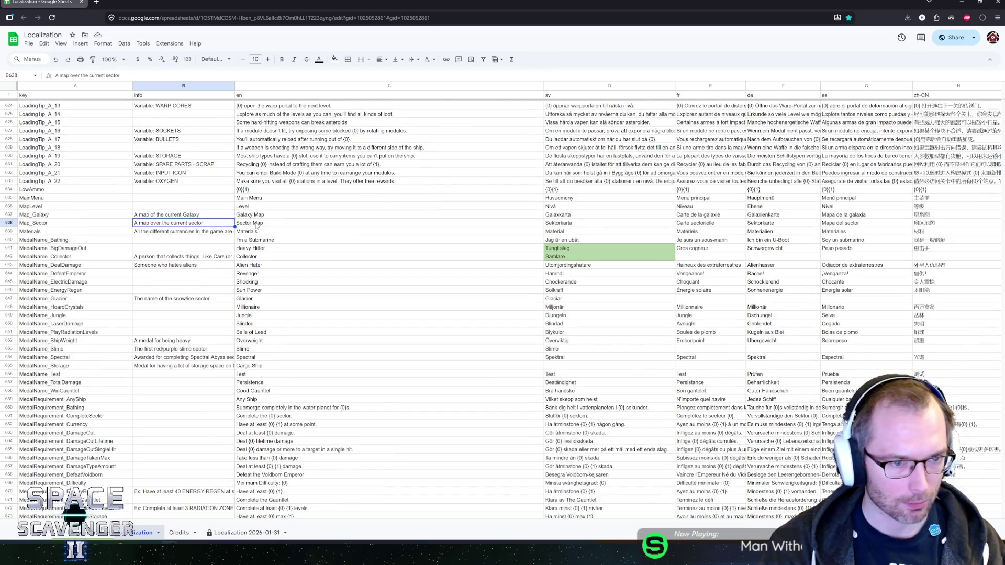
pyautogui.press('Down')
pyautogui.press('Down')
pyautogui.press('Down')
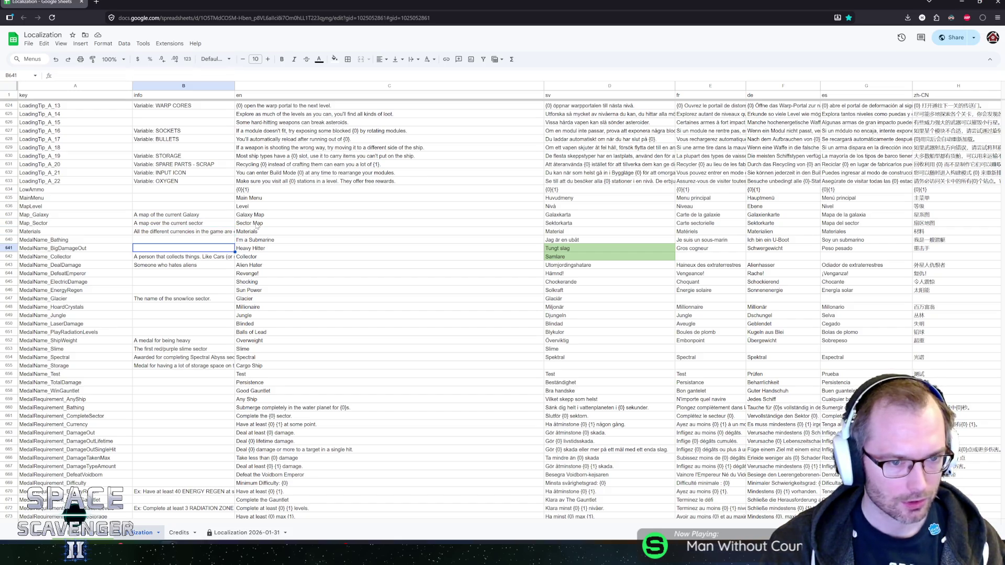
pyautogui.press('Down')
pyautogui.press('Down')
pyautogui.press('Down')
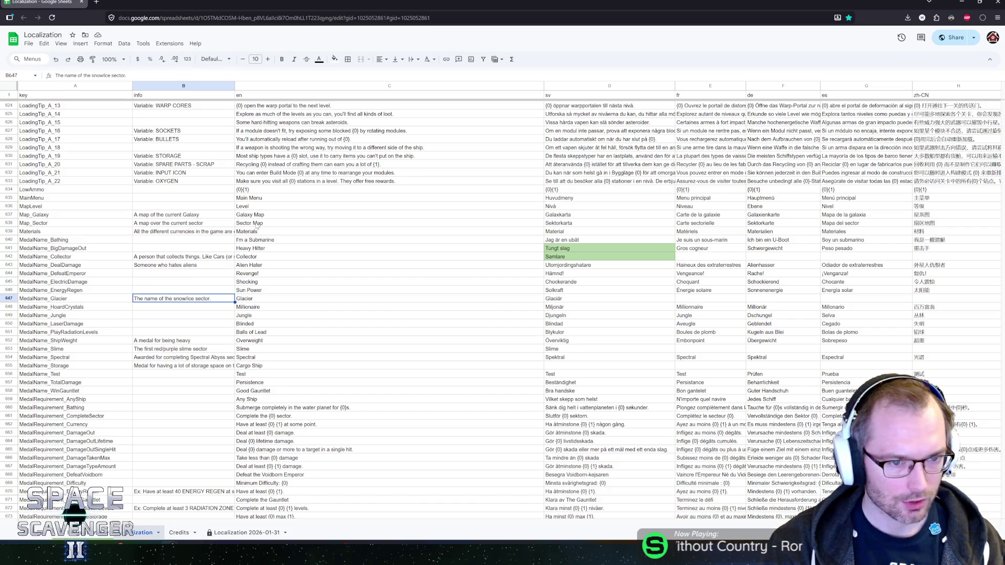
pyautogui.press('Down')
pyautogui.press('Down')
pyautogui.press('Down')
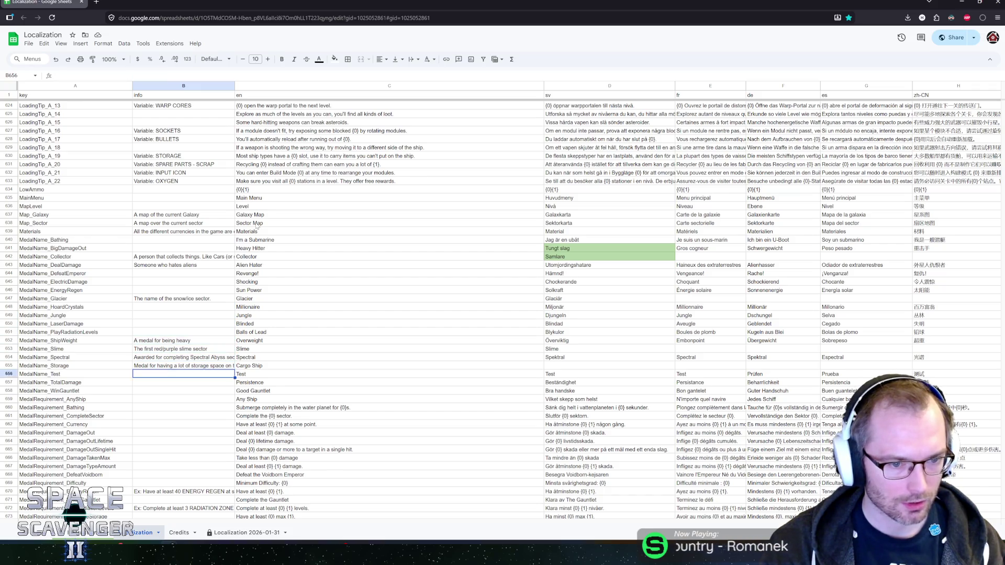
pyautogui.scroll(-5, 283, 230)
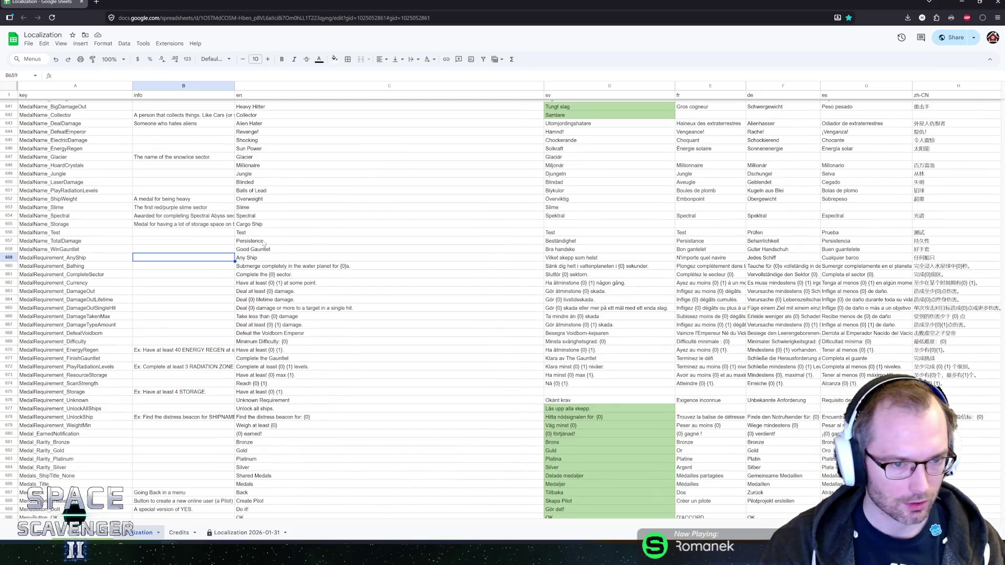
pyautogui.click(189, 231)
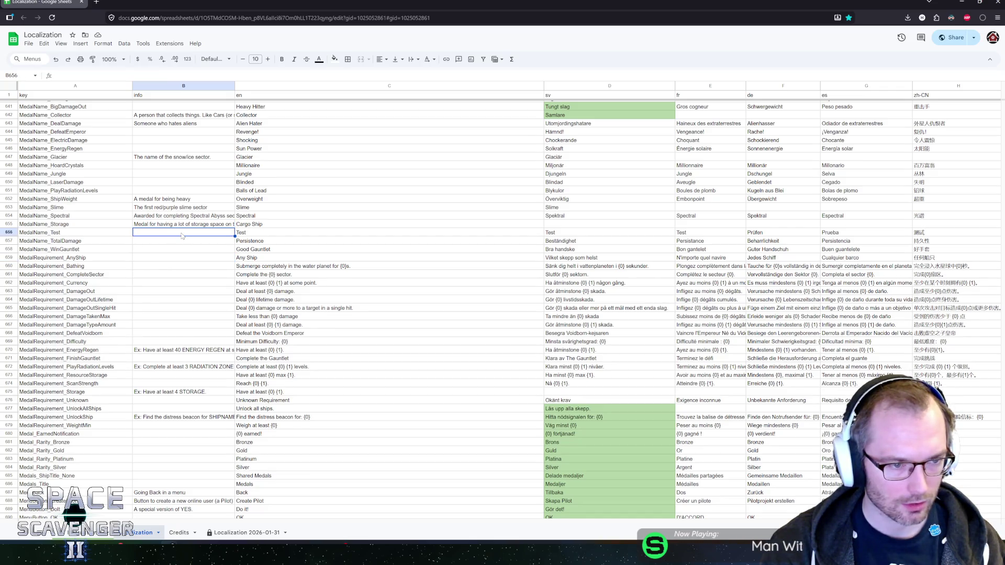
pyautogui.rightClick(9, 232)
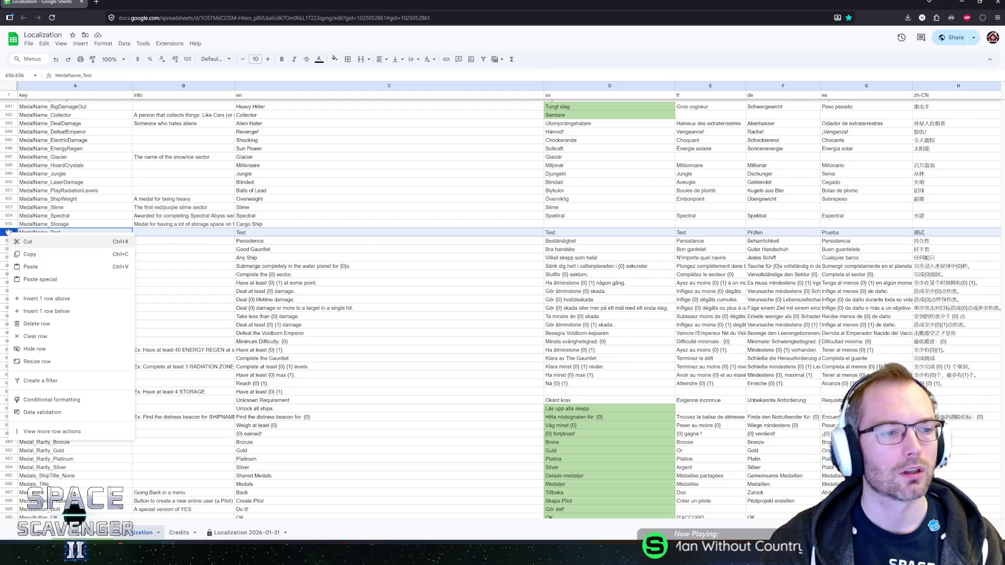
# Step: Delete the MedalName_Test row and review the WinGauntlet, TotalDamage and PlayRadiationLevels notes
pyautogui.click(33, 323)
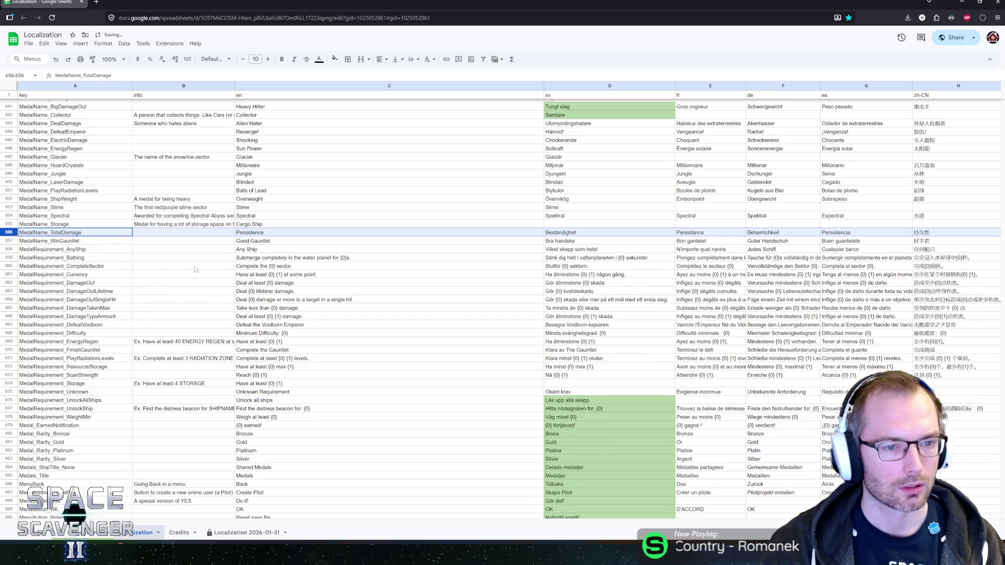
pyautogui.click(217, 243)
pyautogui.press('Up')
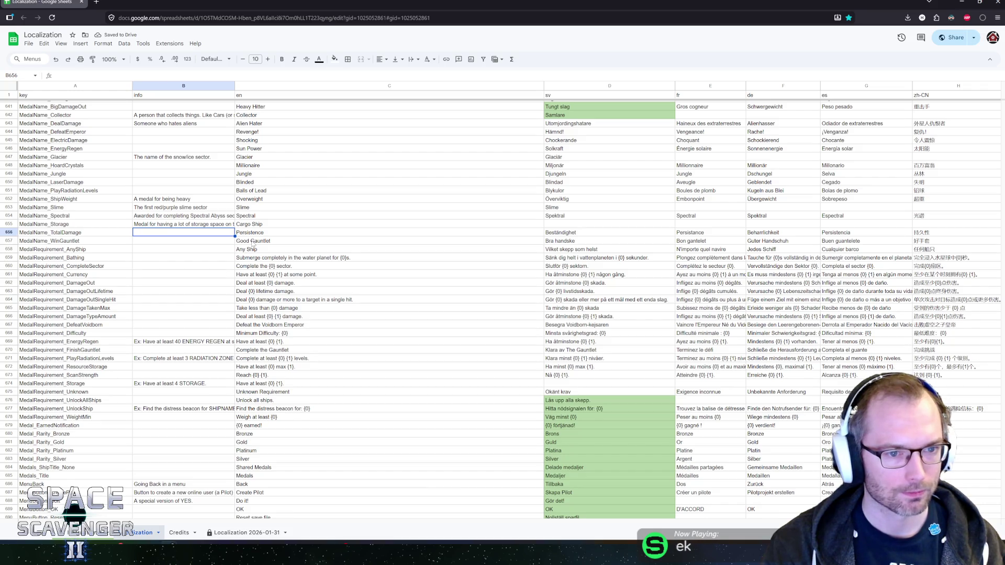
pyautogui.press('Up')
pyautogui.press('Up')
pyautogui.press('Up')
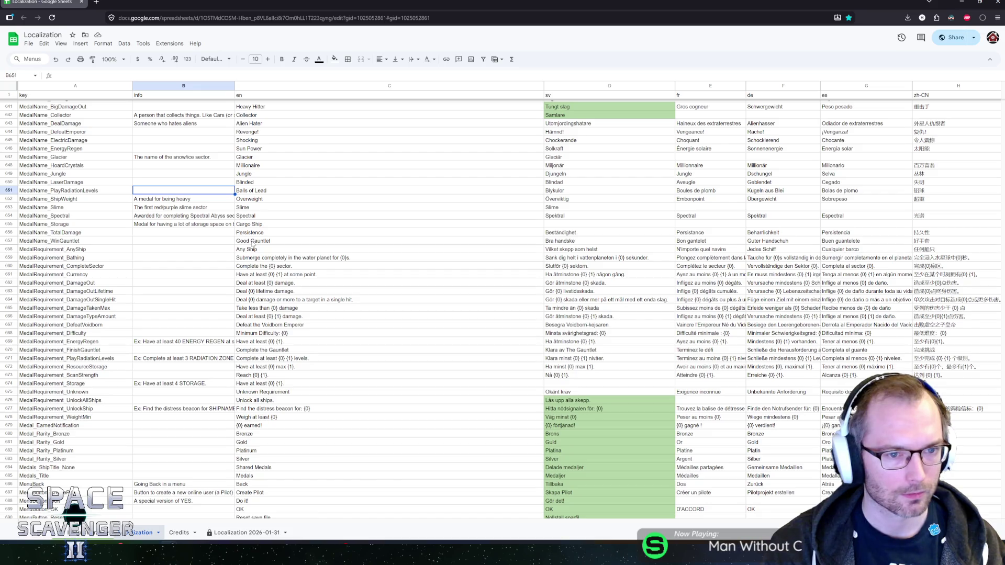
pyautogui.press('Right')
pyautogui.press('Right')
pyautogui.press('Left')
pyautogui.press('Left')
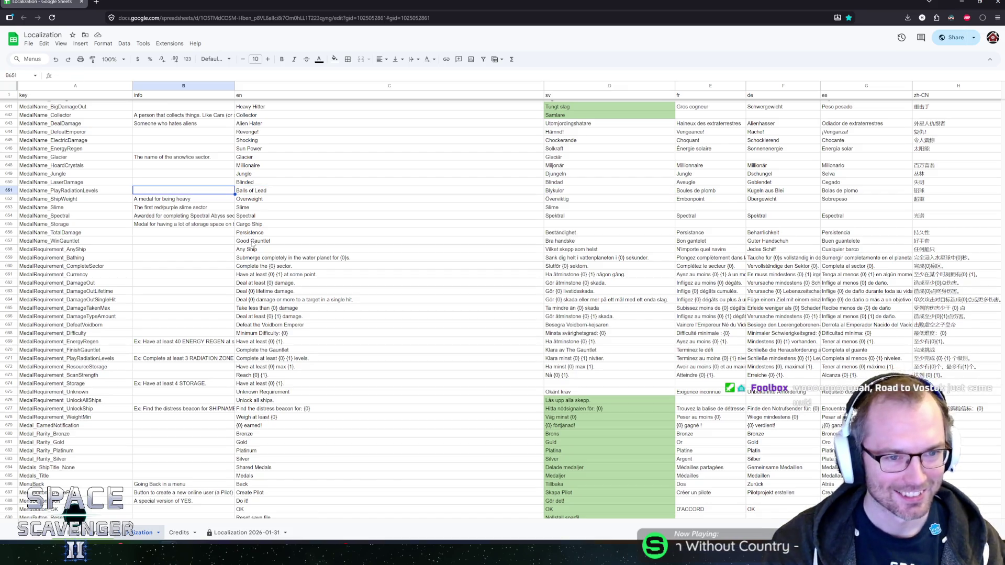
# Step: Review the AnyShip, DamageTakenMax and Medal_EarnedNotification info notes
pyautogui.press('Down')
pyautogui.press('Down')
pyautogui.press('Down')
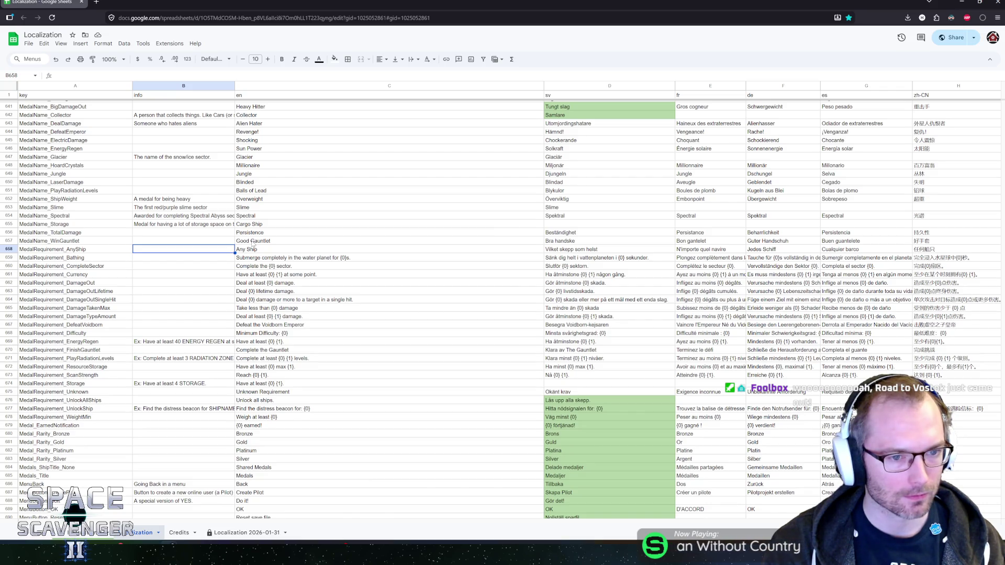
pyautogui.press('Down')
pyautogui.press('Down')
pyautogui.press('Down')
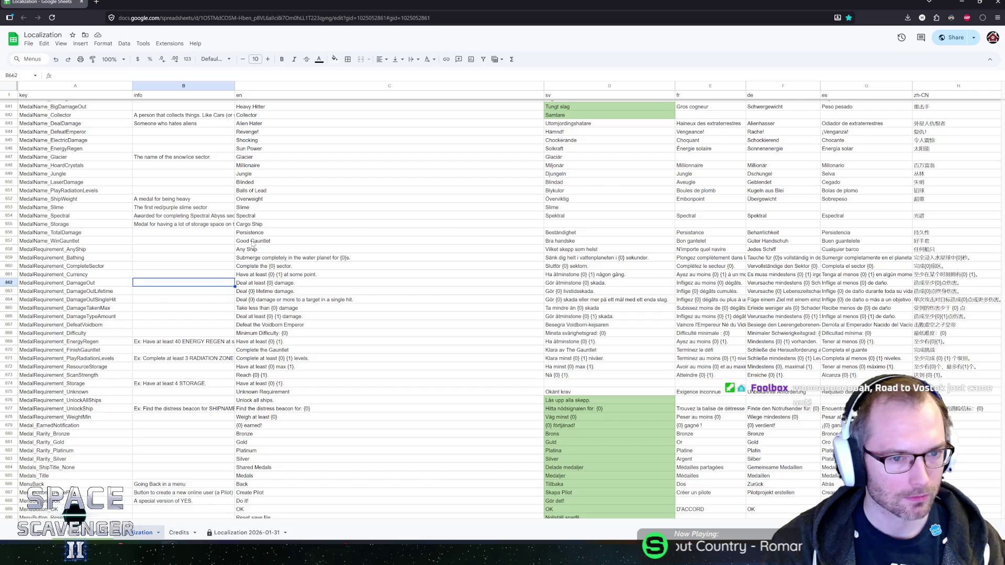
pyautogui.scroll(-3, 239, 231)
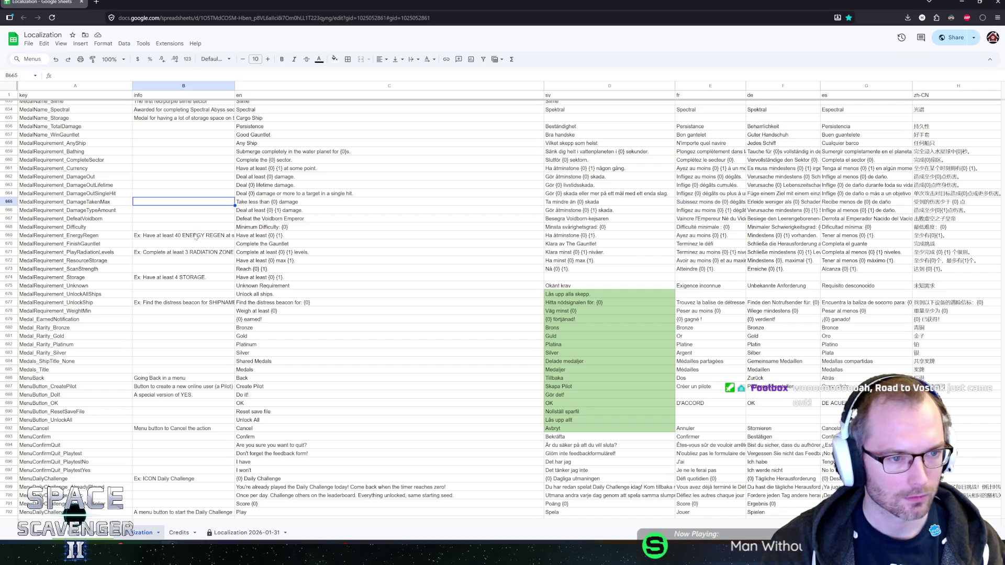
pyautogui.click(166, 319)
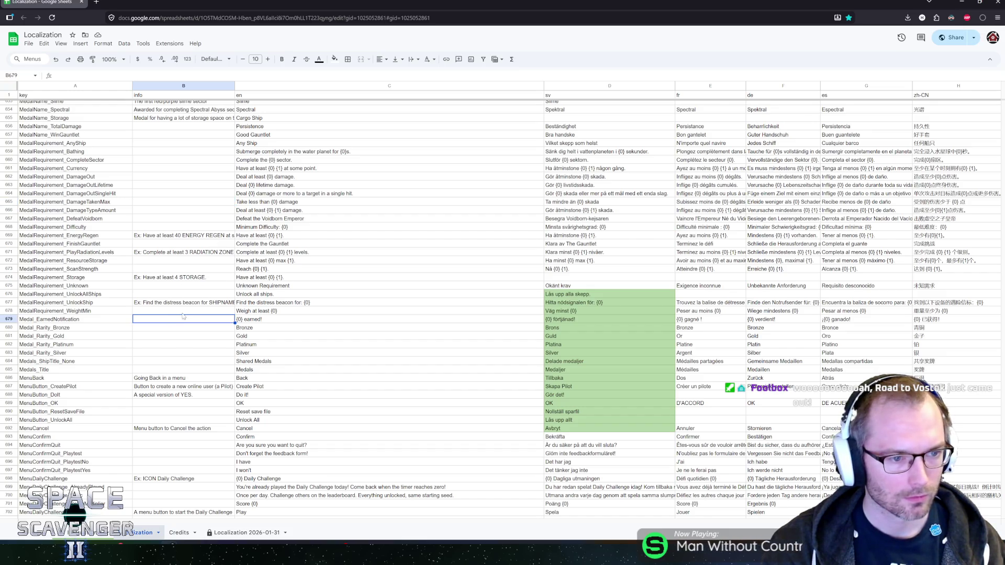
# Step: Scroll past the medal and menu rows and switch to the Road to Vostok Steam page
pyautogui.scroll(-2, 186, 316)
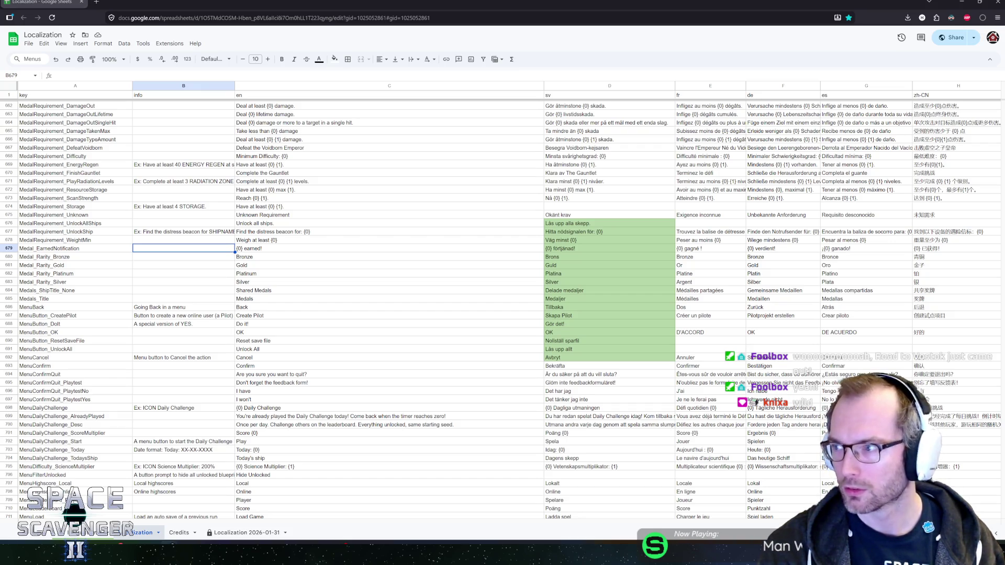
pyautogui.press('ctrl+super+Right')
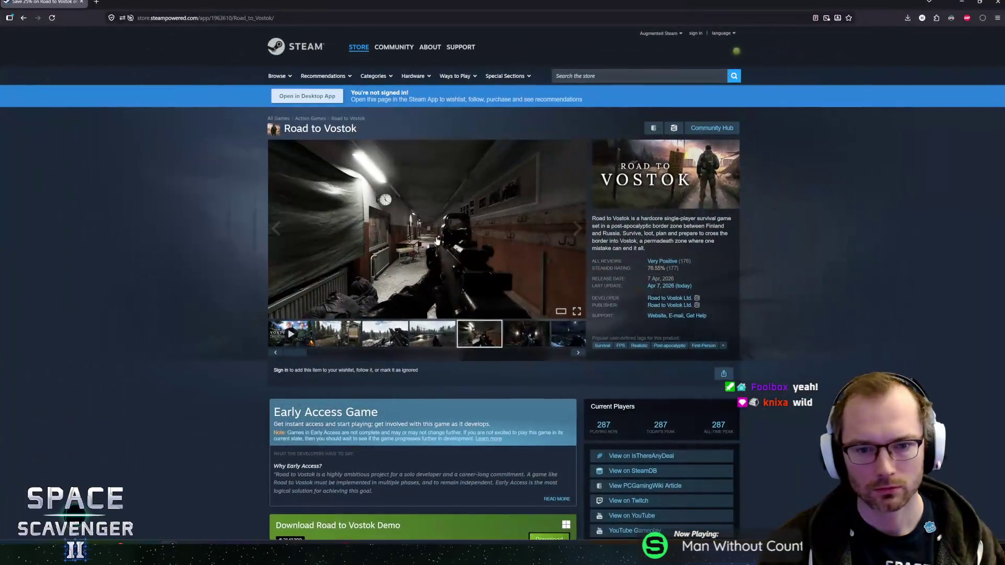
# Step: View the Road to Vostok screenshots full size, paging through all of them to the trailer
pyautogui.click(434, 231)
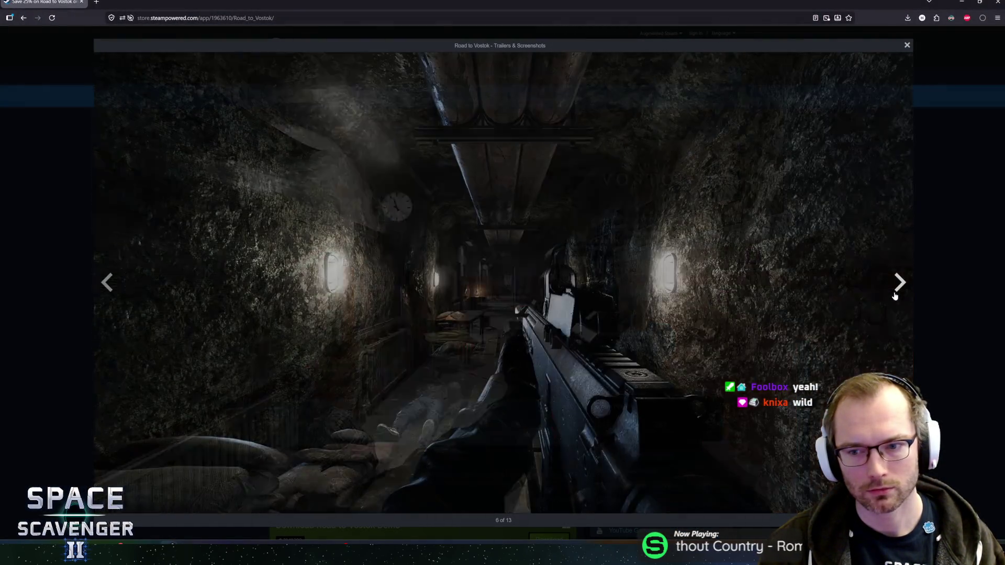
pyautogui.click(894, 296)
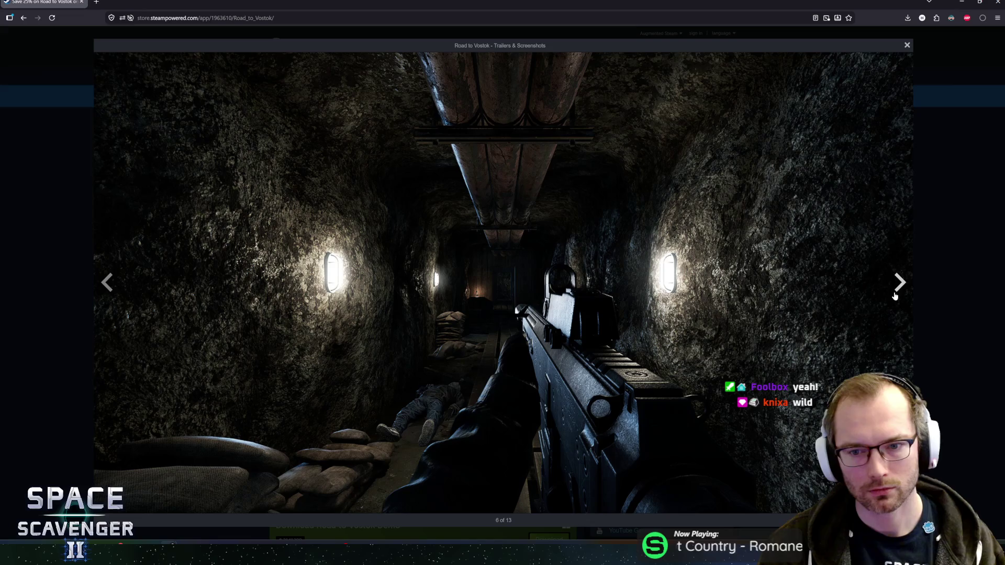
pyautogui.click(894, 295)
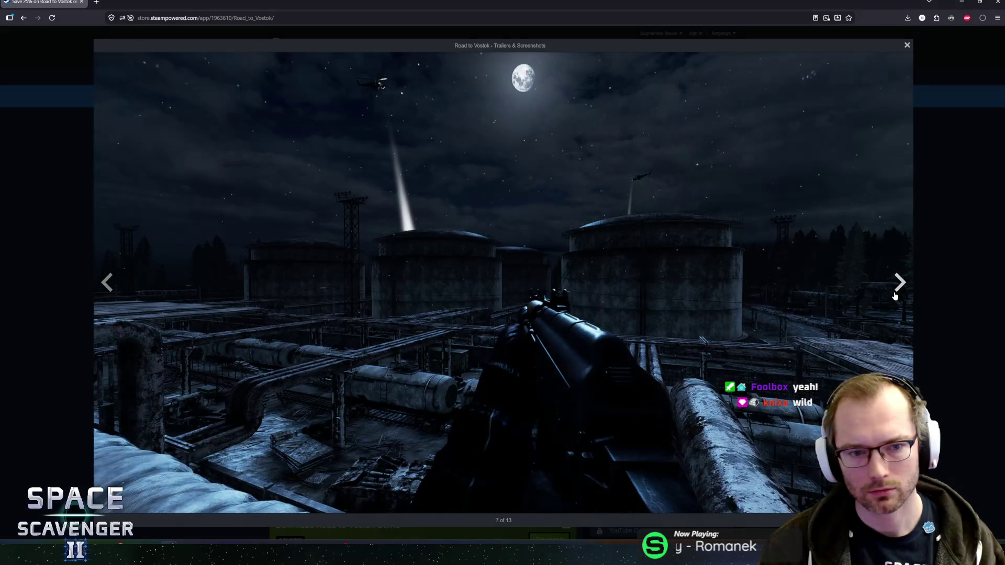
pyautogui.click(894, 295)
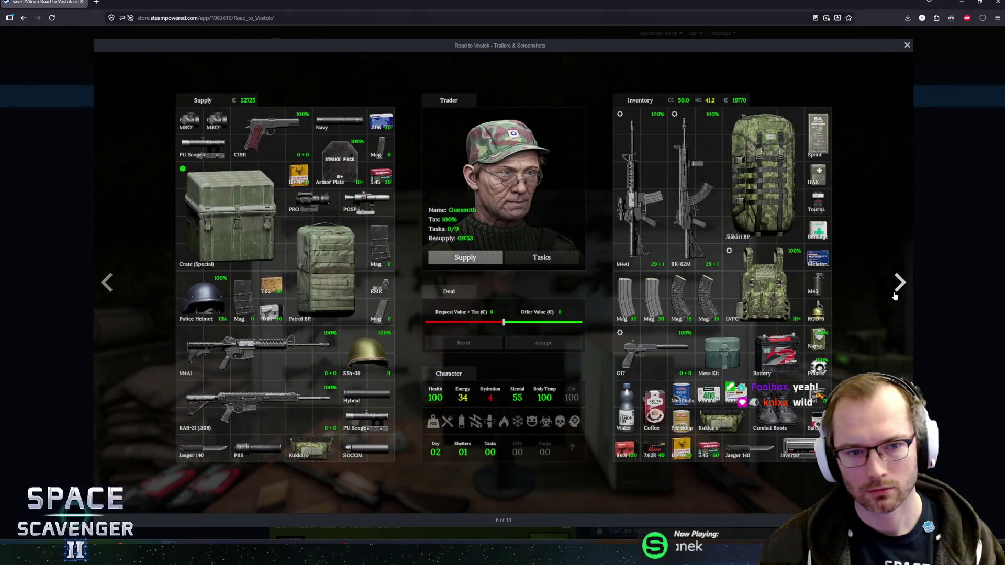
pyautogui.click(894, 295)
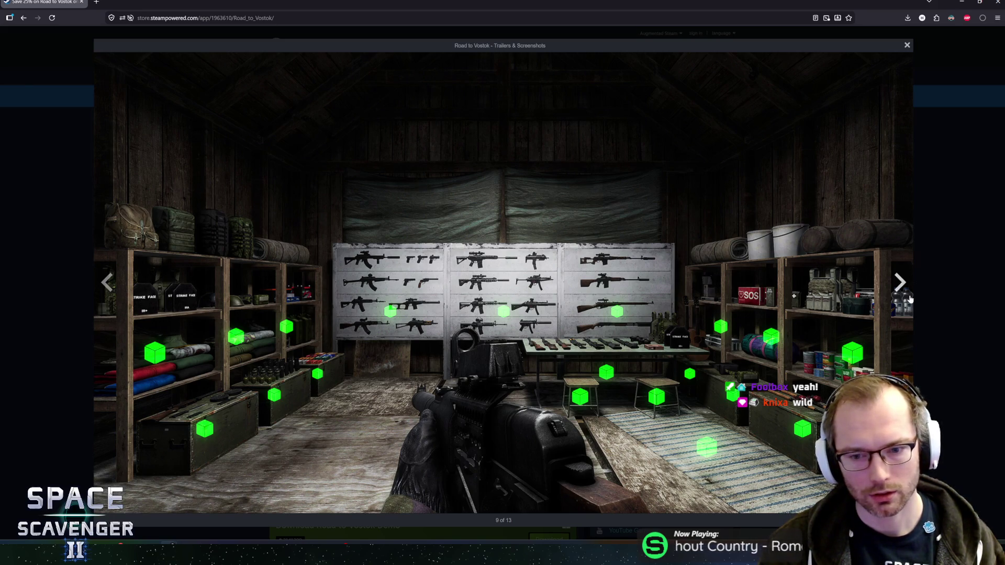
pyautogui.click(899, 283)
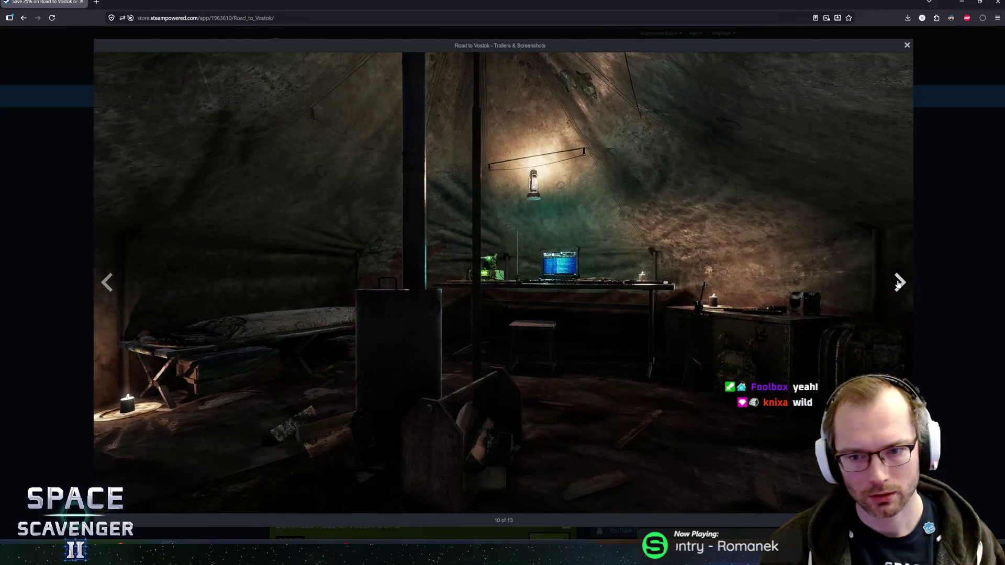
pyautogui.click(107, 282)
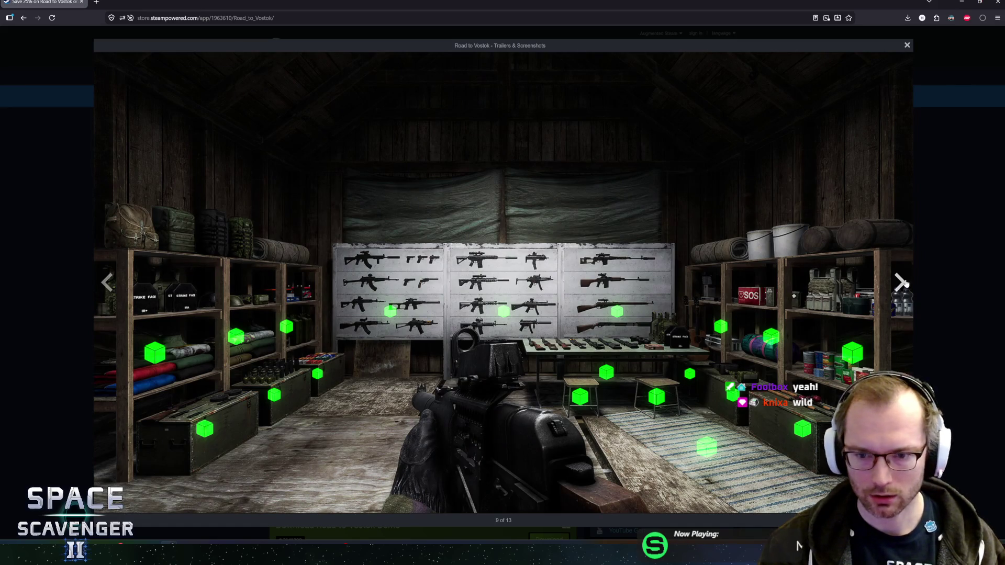
pyautogui.click(904, 283)
pyautogui.click(904, 283)
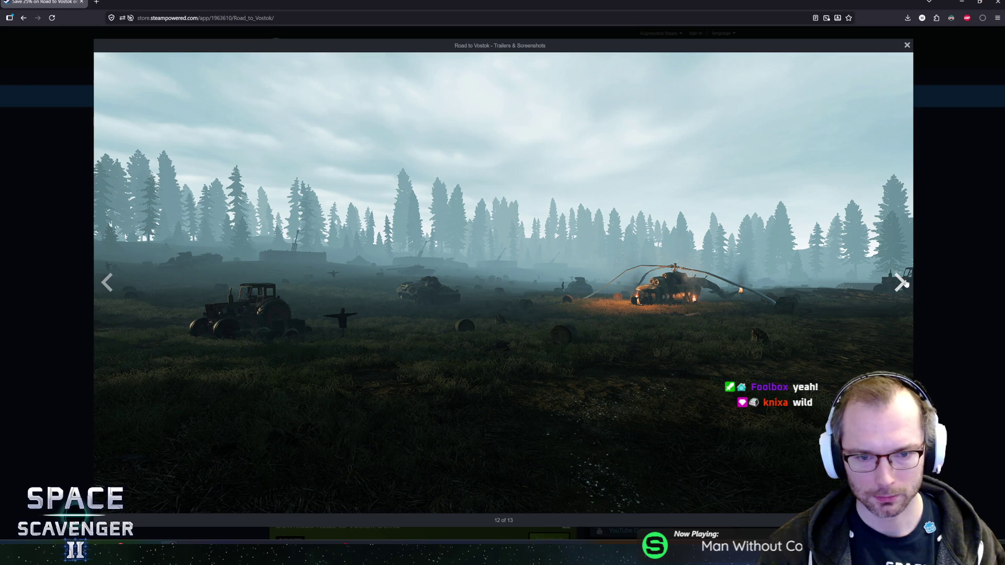
pyautogui.click(904, 283)
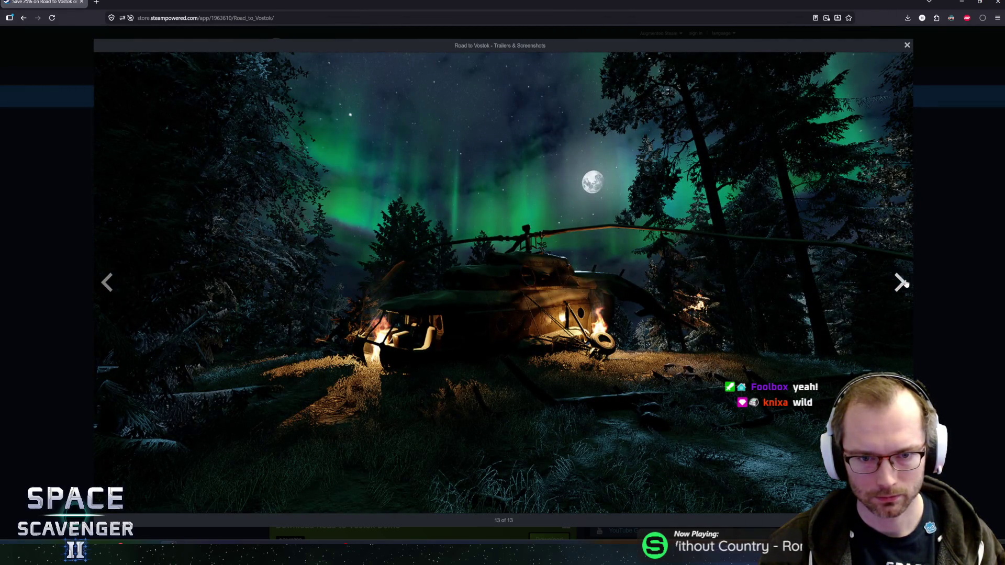
pyautogui.click(904, 283)
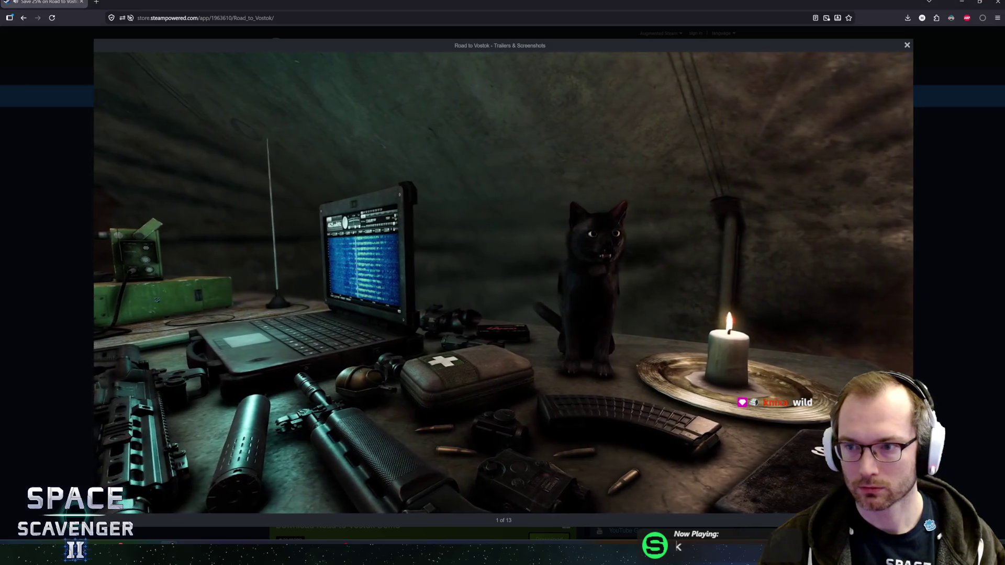
pyautogui.moveTo(674, 282)
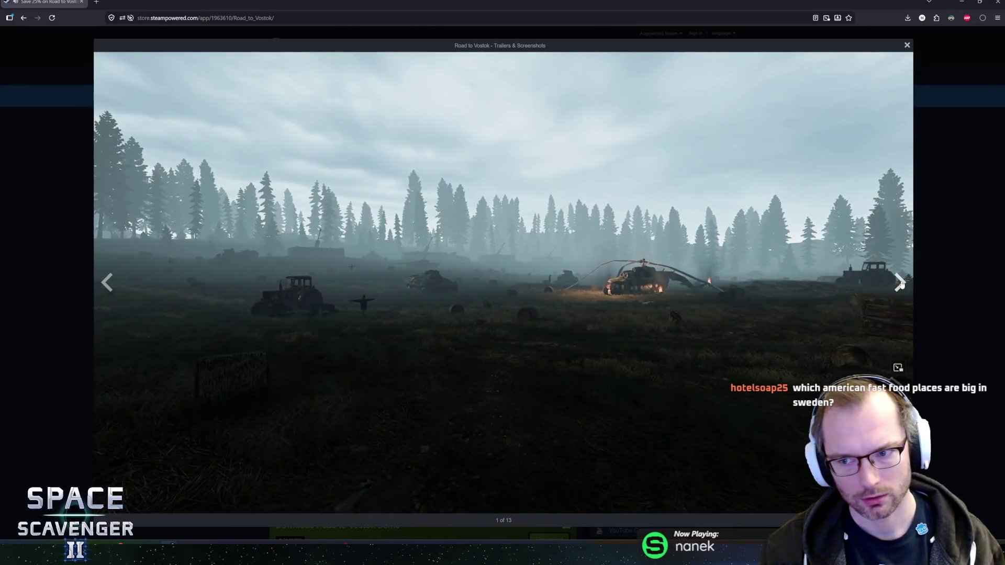
# Step: Advance to the Tervetuloa road sign screenshot (2 of 13) and close the viewer
pyautogui.click(900, 282)
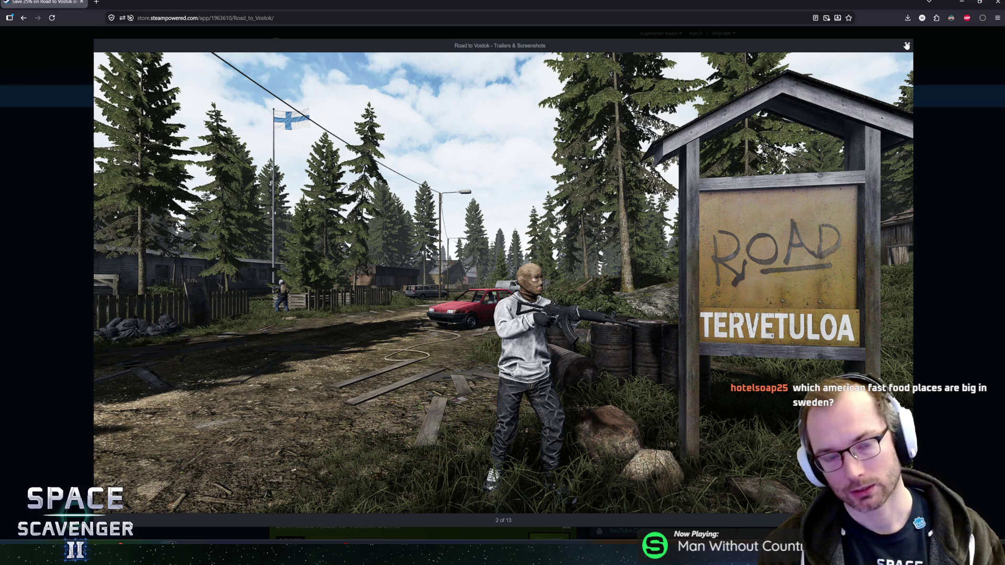
pyautogui.click(906, 46)
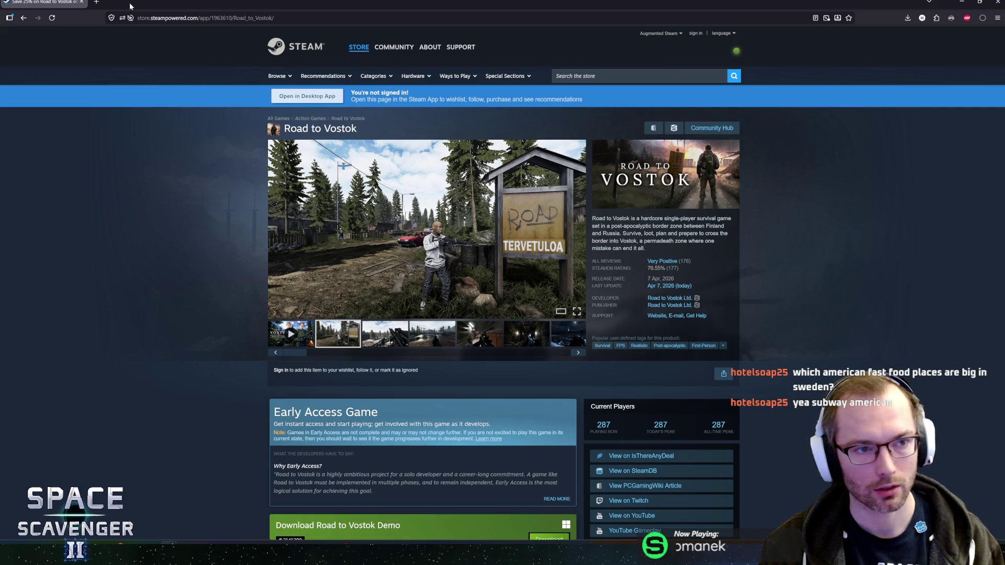
# Step: Un-maximize and resize the browser window, then close the Road to Vostok store tab
pyautogui.moveTo(149, 7)
pyautogui.mouseDown()
pyautogui.moveTo(212, 19)
pyautogui.moveTo(270, 130)
pyautogui.moveTo(344, 33)
pyautogui.moveTo(319, 56)
pyautogui.mouseUp()
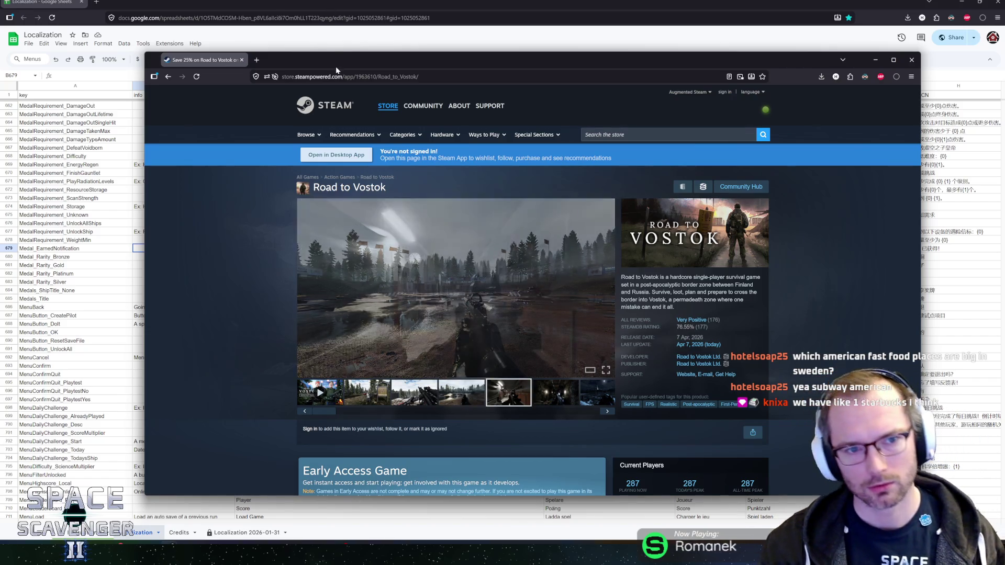
pyautogui.moveTo(338, 66)
pyautogui.mouseDown()
pyautogui.moveTo(338, 42)
pyautogui.moveTo(352, 26)
pyautogui.mouseUp()
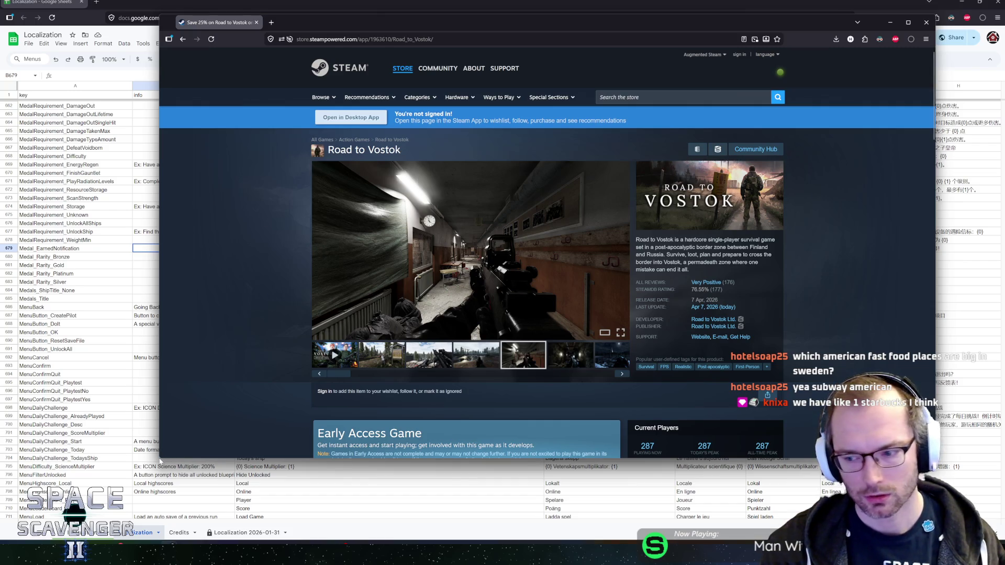
pyautogui.moveTo(157, 458); pyautogui.dragTo(120, 510)
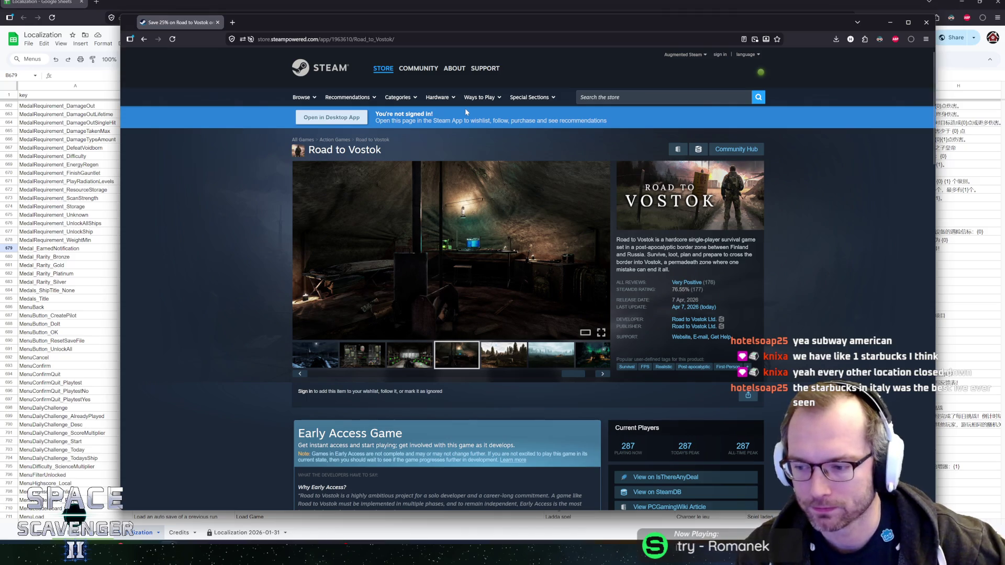
pyautogui.moveTo(362, 192)
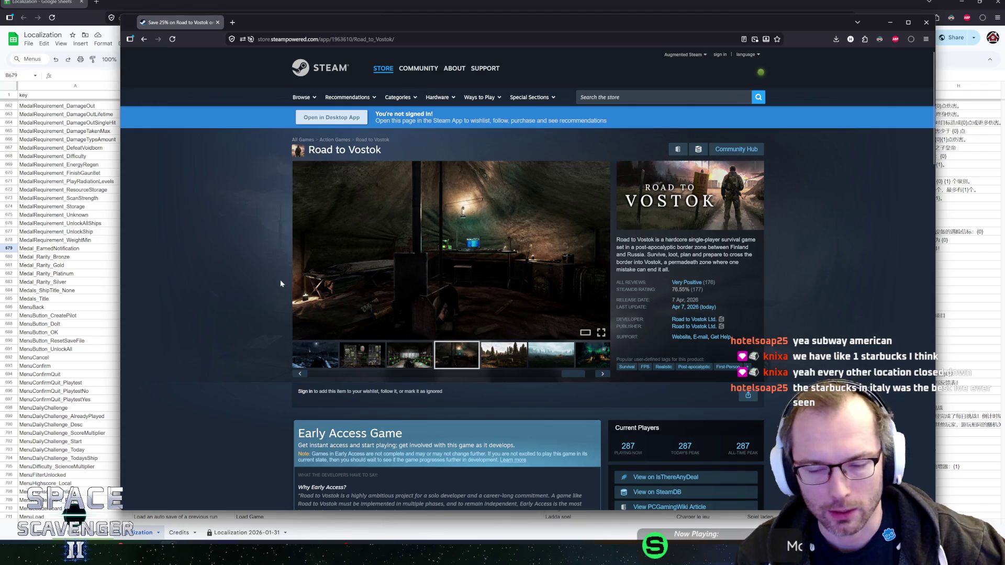
pyautogui.scroll(-3, 282, 274)
pyautogui.scroll(3, 281, 274)
pyautogui.moveTo(683, 290)
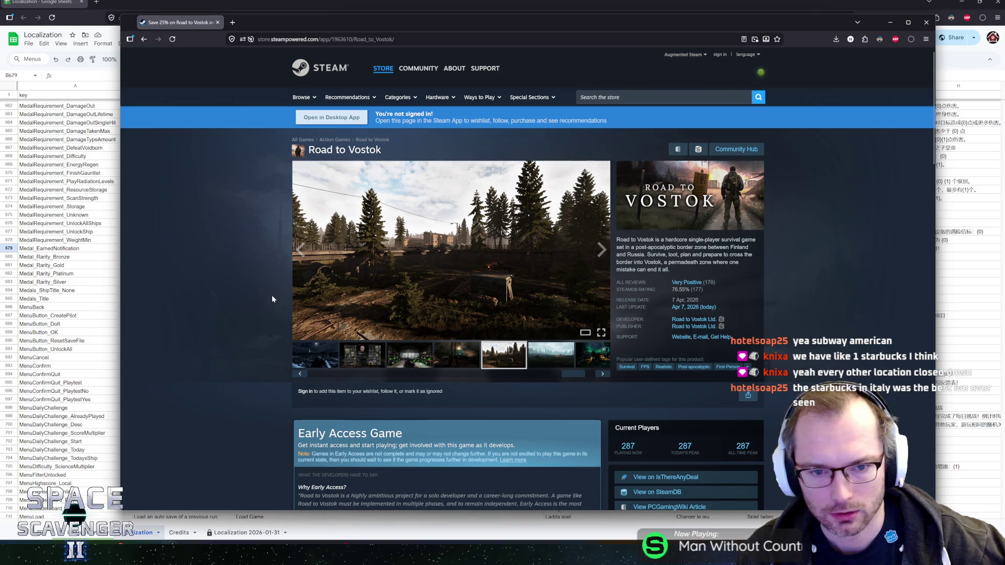
pyautogui.middleClick(191, 26)
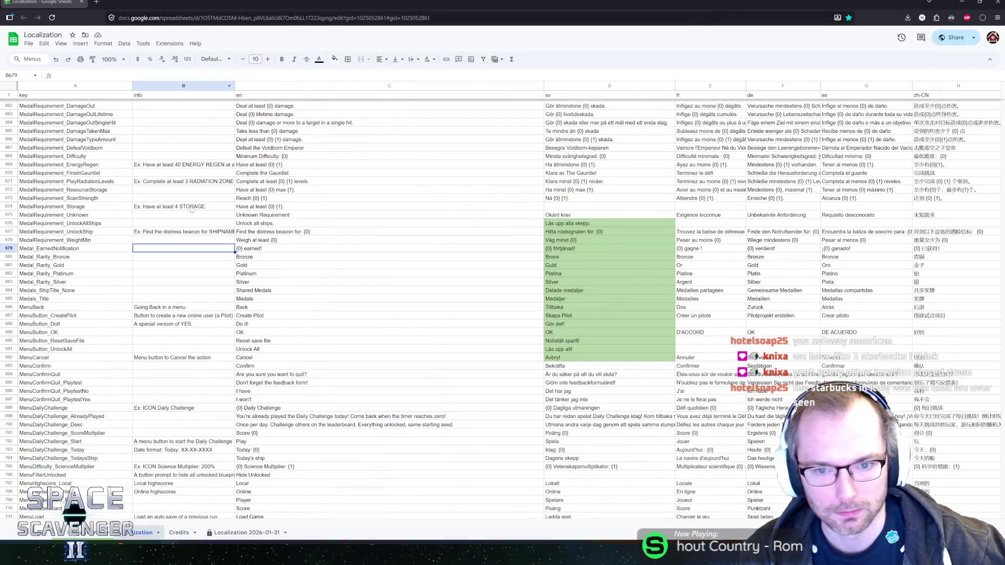
pyautogui.click(141, 257)
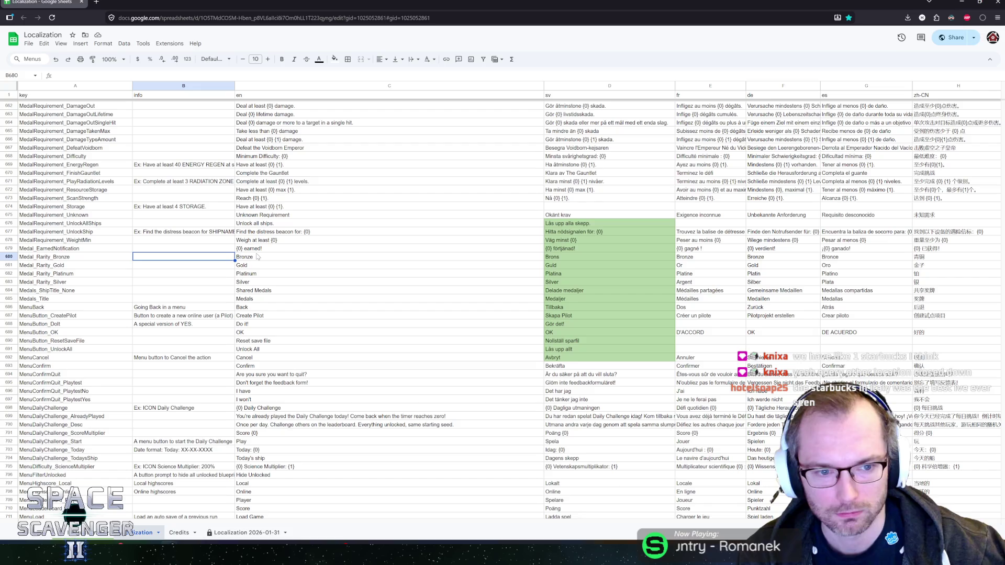
pyautogui.press('Down')
pyautogui.press('Down')
pyautogui.press('Down')
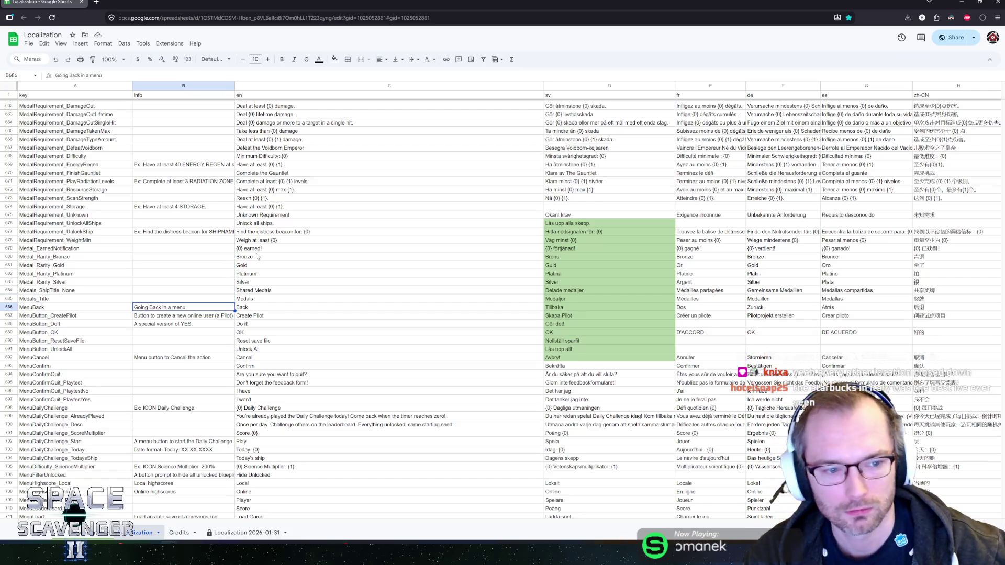
pyautogui.press('Down')
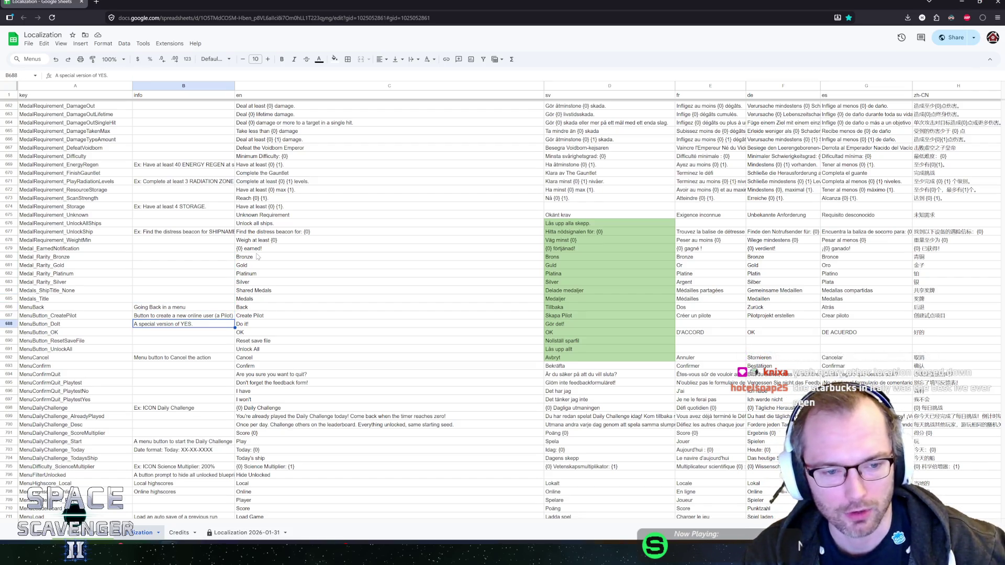
pyautogui.press('Down')
pyautogui.press('Up')
pyautogui.press('Up')
pyautogui.press('Up')
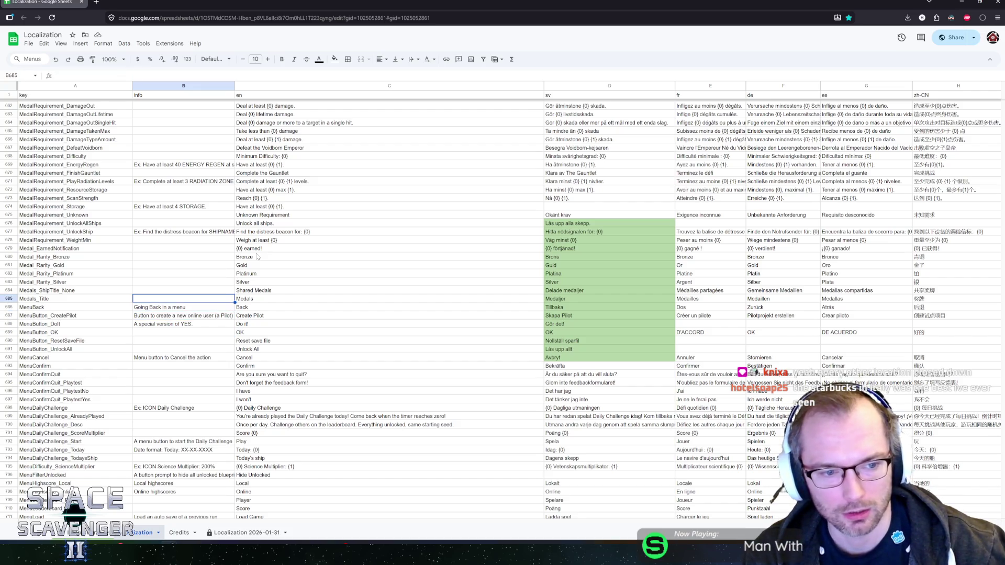
pyautogui.press('Down')
pyautogui.press('Down')
pyautogui.press('Down')
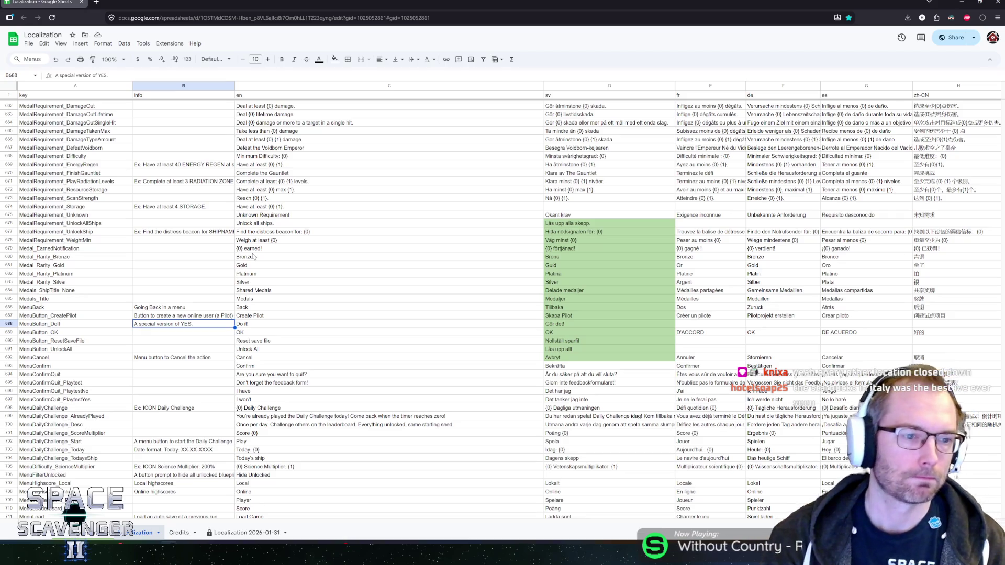
# Step: Check the MenuDailyChallenge_Today English string in C703, then start the game in Unity
pyautogui.press('Return')
pyautogui.scroll(-1, 337, 270)
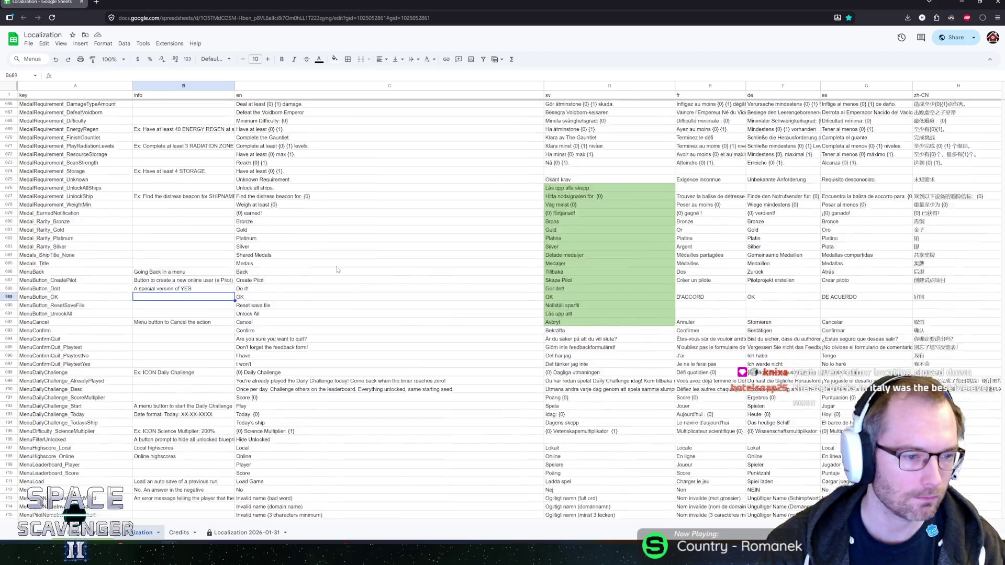
pyautogui.scroll(-4, 338, 270)
pyautogui.click(180, 256)
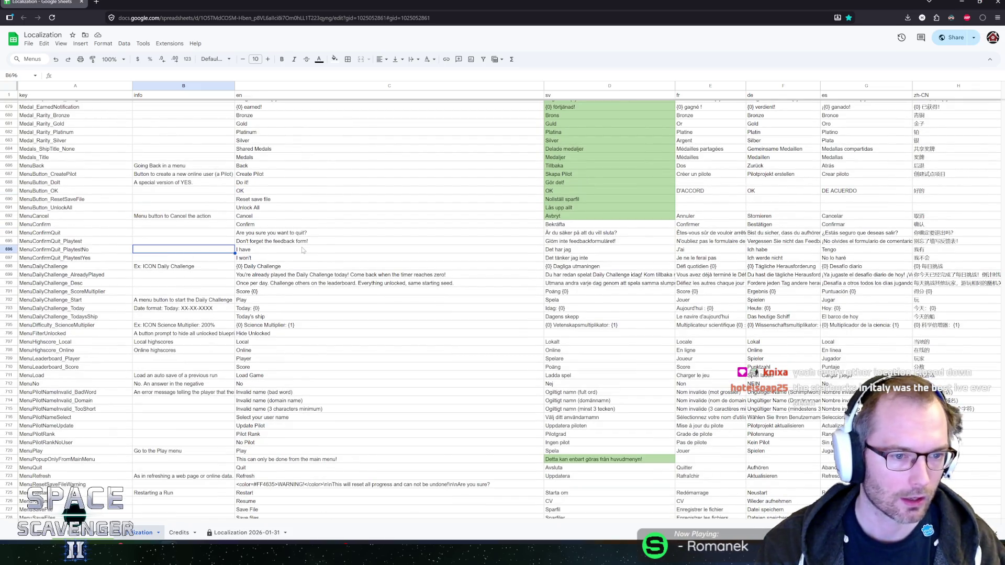
pyautogui.press('Down')
pyautogui.press('Down')
pyautogui.press('Down')
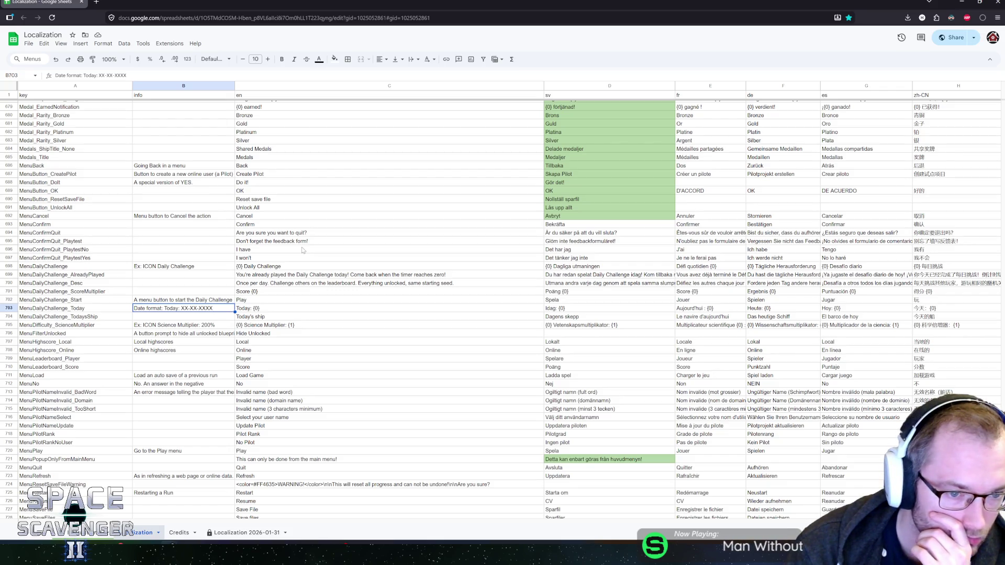
pyautogui.click(257, 309)
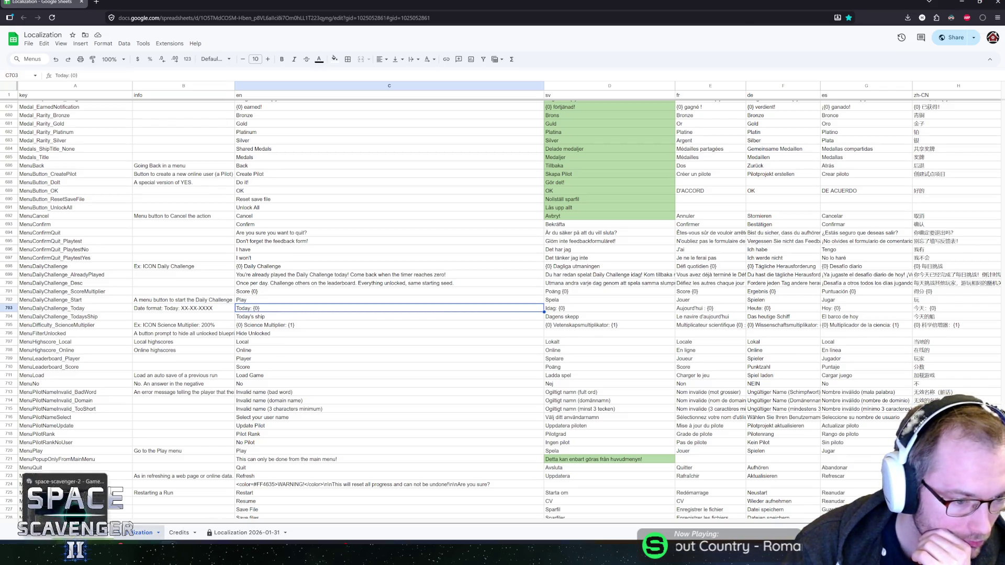
pyautogui.hotkey('alt', 'Tab')
pyautogui.click(503, 16)
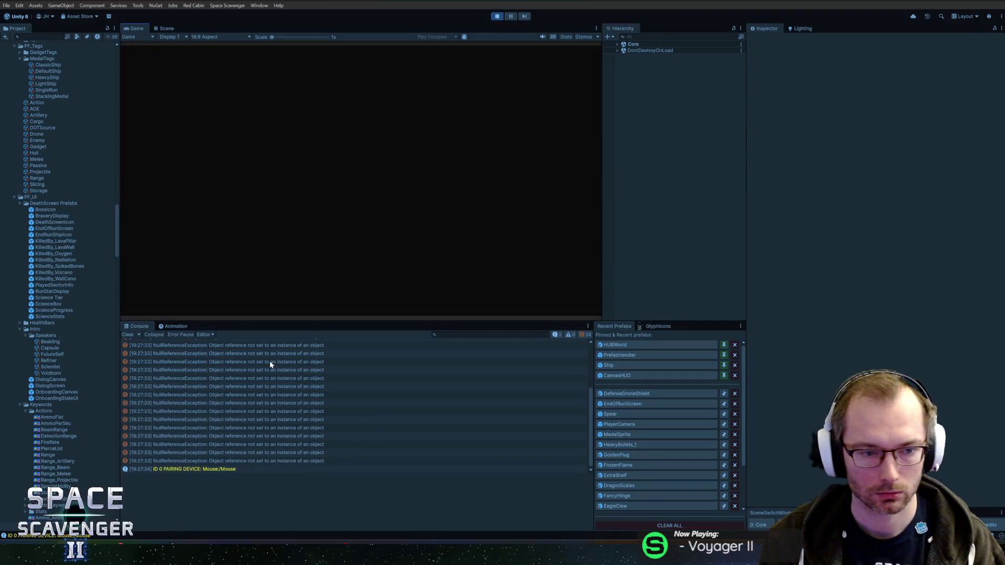
# Step: Inspect the NullReferenceException in the failing script and stop play mode
pyautogui.click(258, 361)
pyautogui.doubleClick(253, 361)
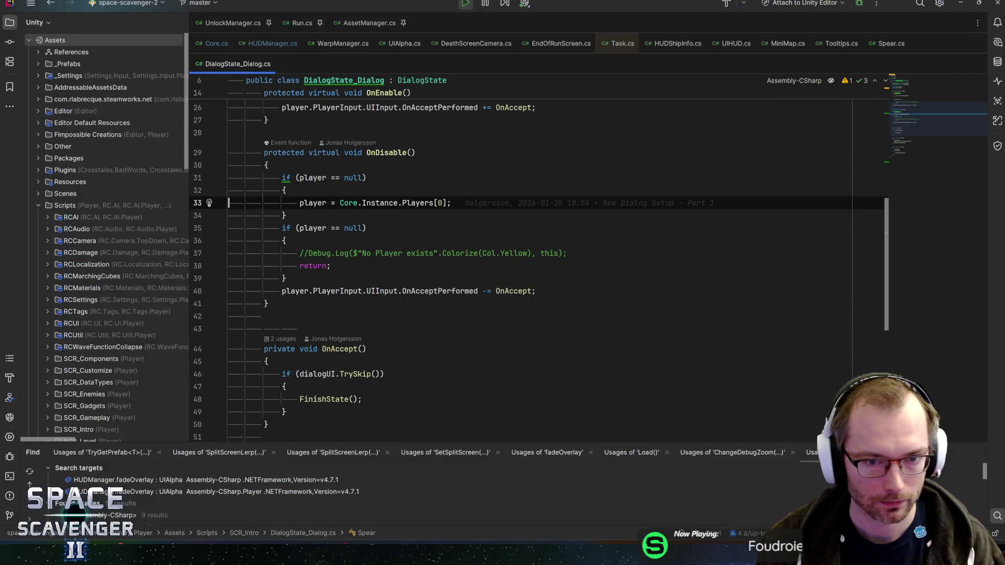
pyautogui.hotkey('alt', 'Tab')
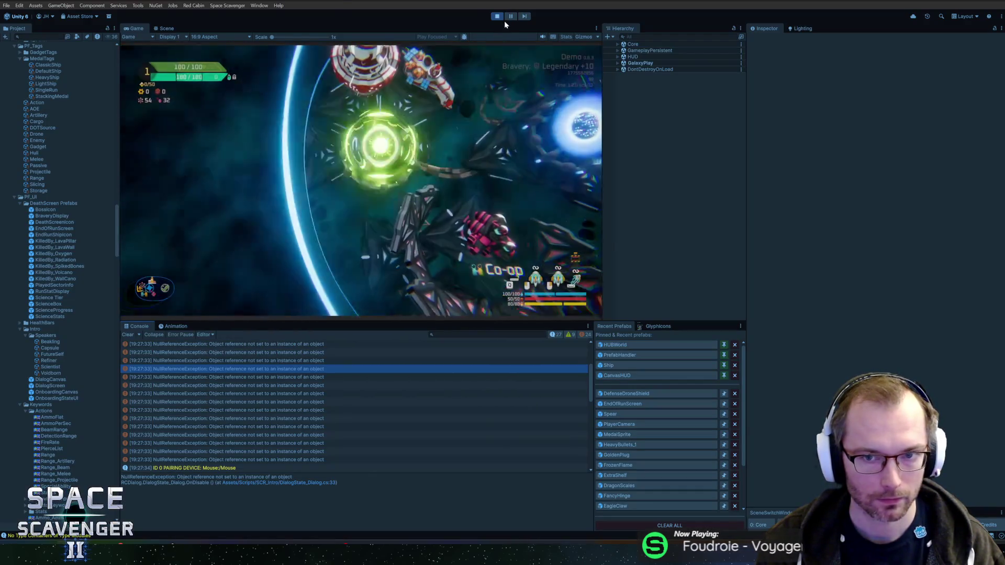
pyautogui.click(498, 17)
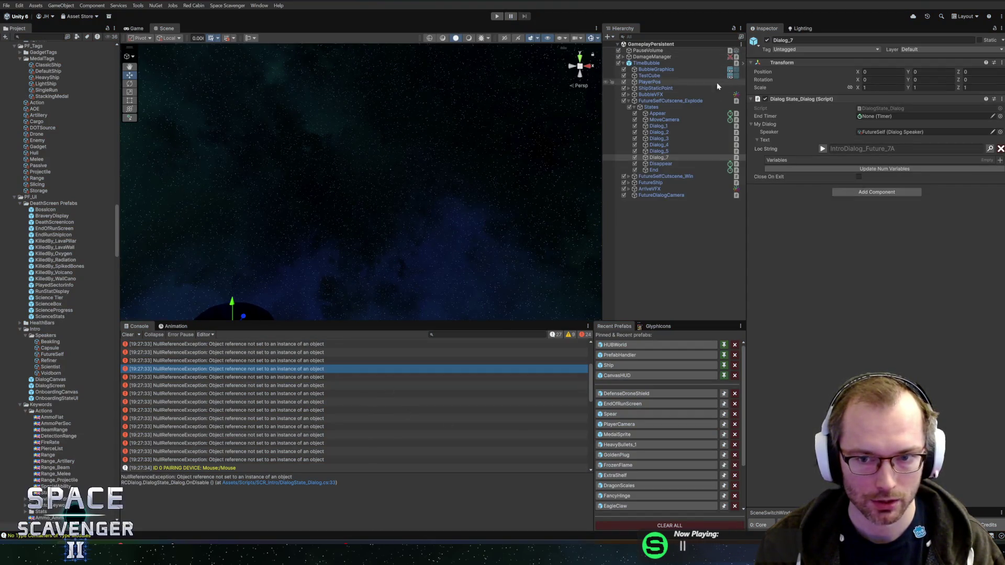
# Step: Check the TimeBubble prefab's overrides, clear the console errors, and restart play mode
pyautogui.click(629, 100)
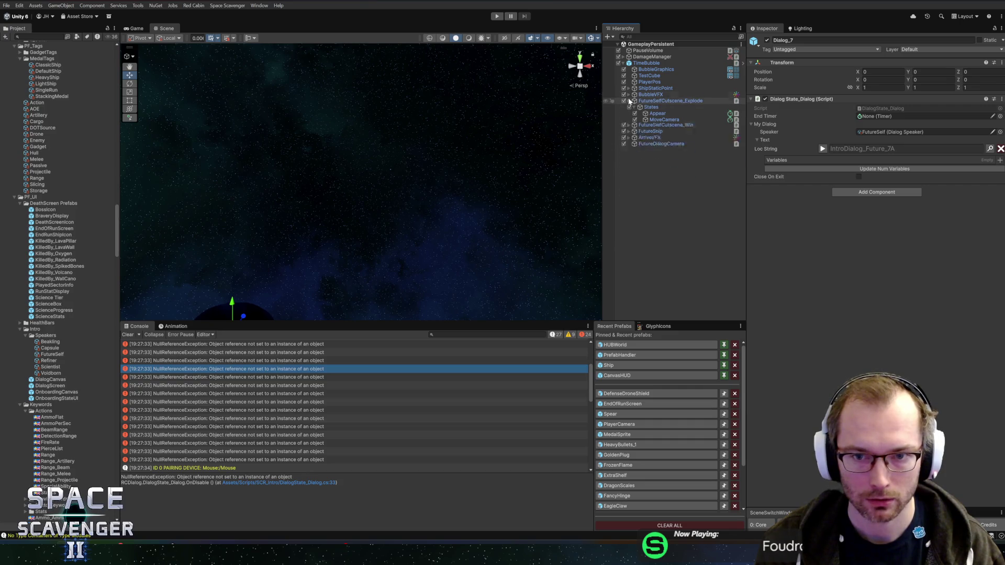
pyautogui.click(642, 63)
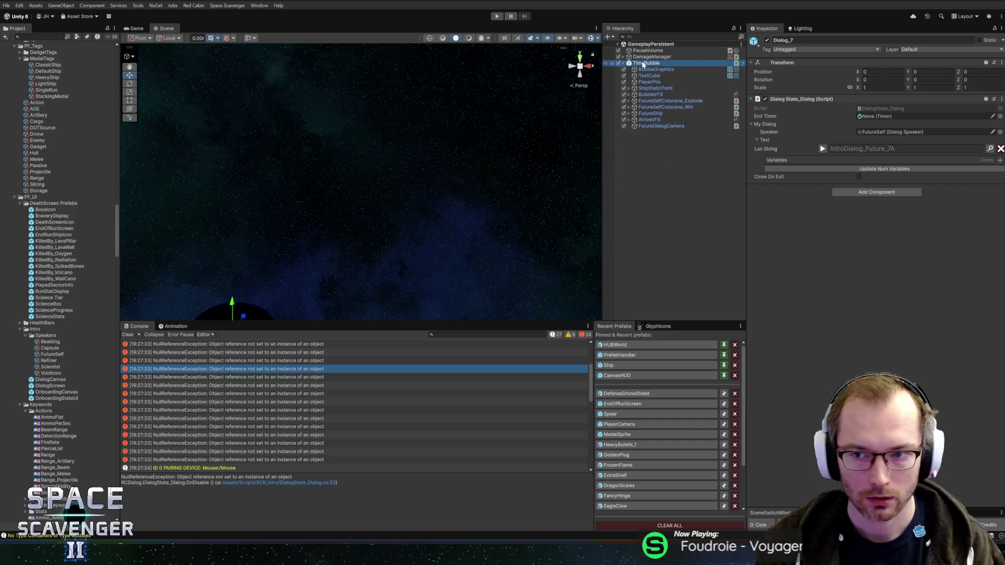
pyautogui.click(825, 71)
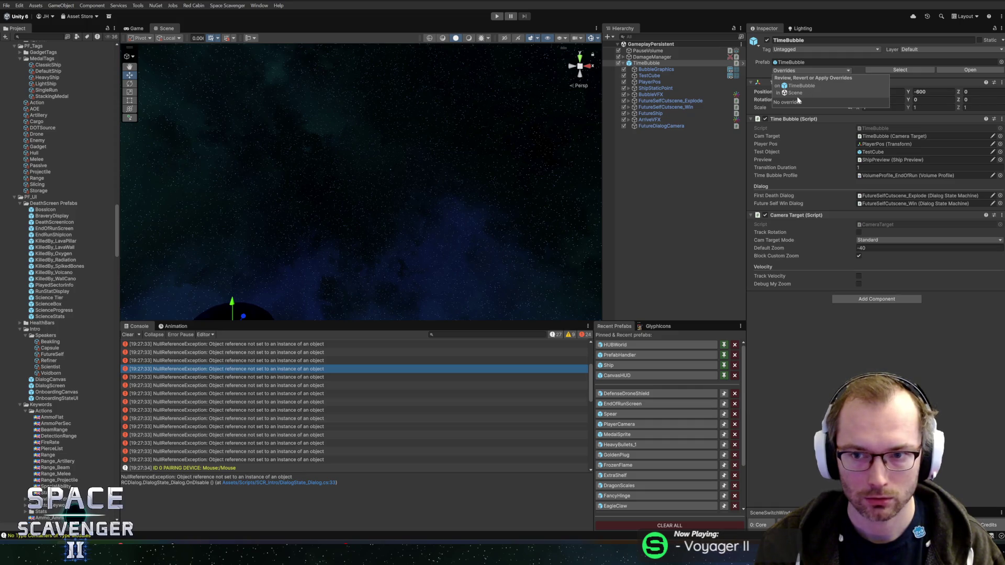
pyautogui.click(792, 145)
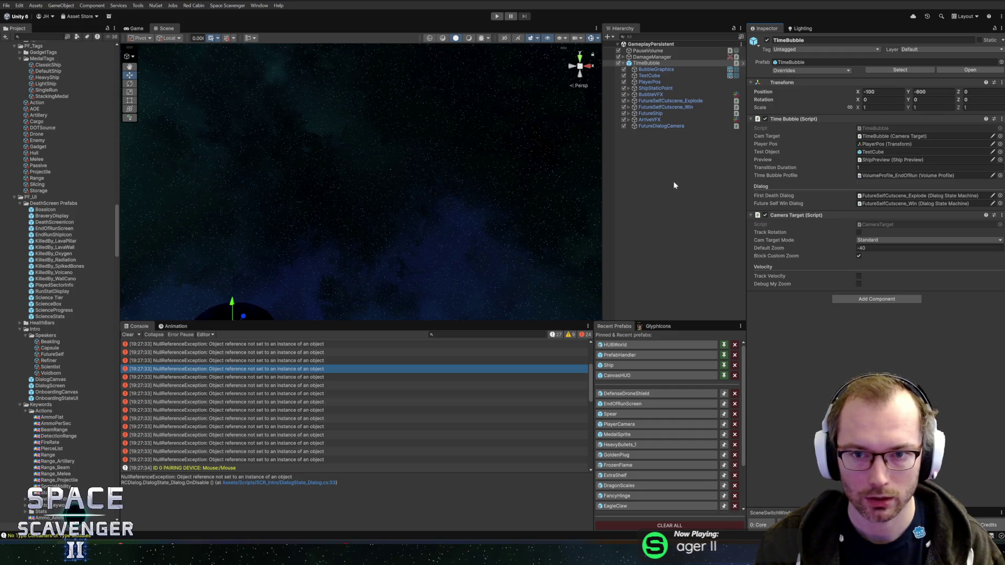
pyautogui.click(278, 411)
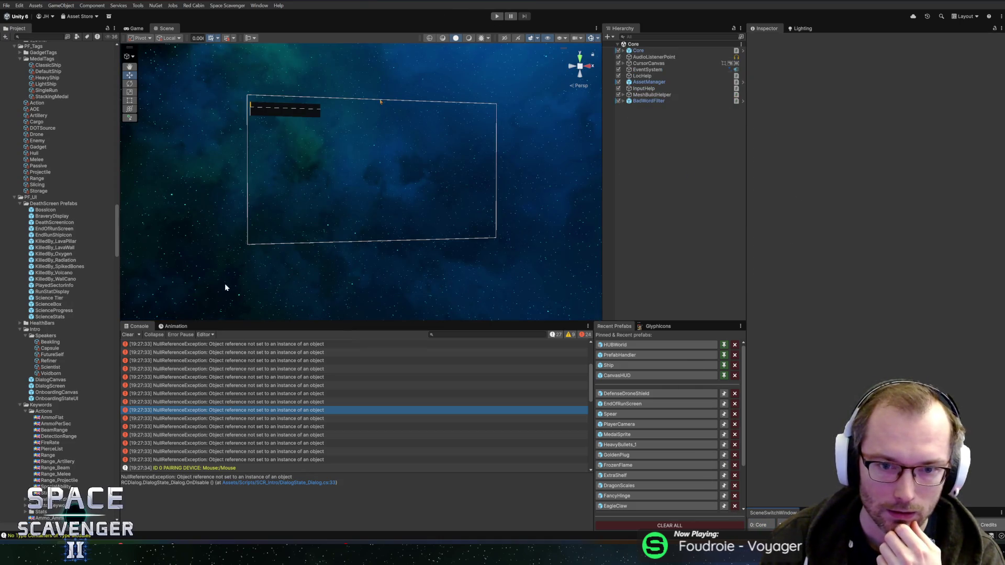
pyautogui.click(128, 335)
pyautogui.click(497, 17)
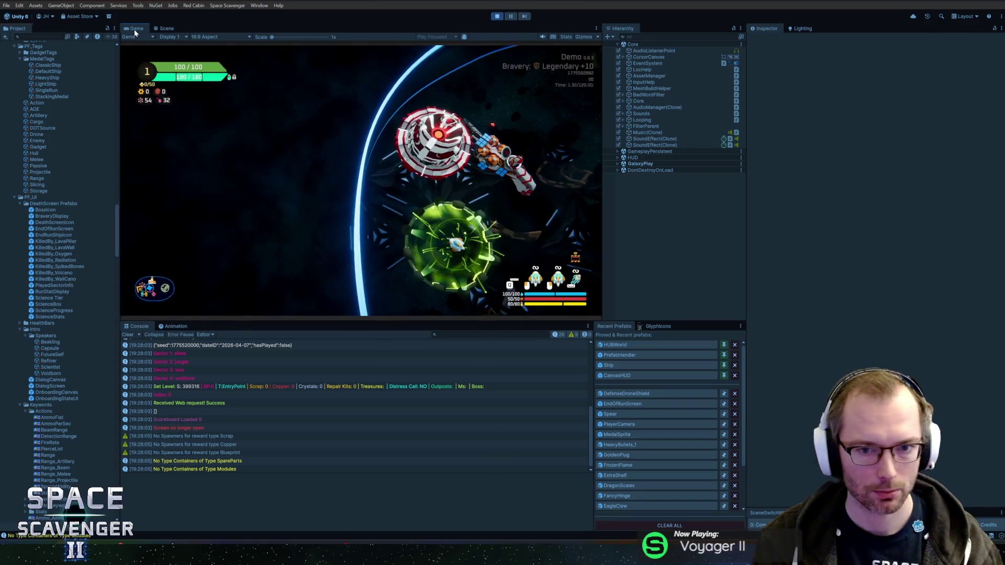
# Step: Maximize the Game view, open the Daily Challenge menu, and step the date back to Apr 05 2026
pyautogui.doubleClick(134, 30)
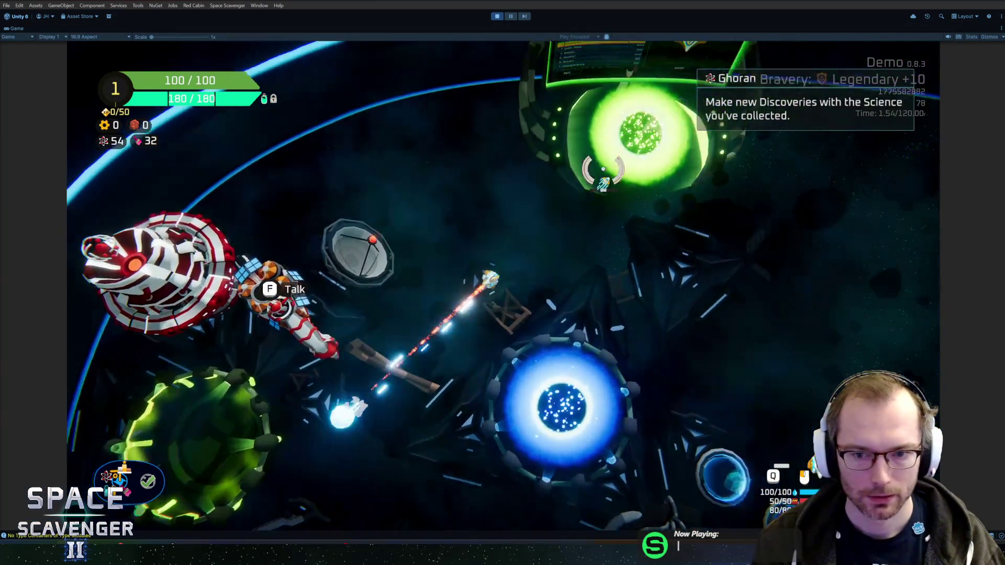
pyautogui.press('e')
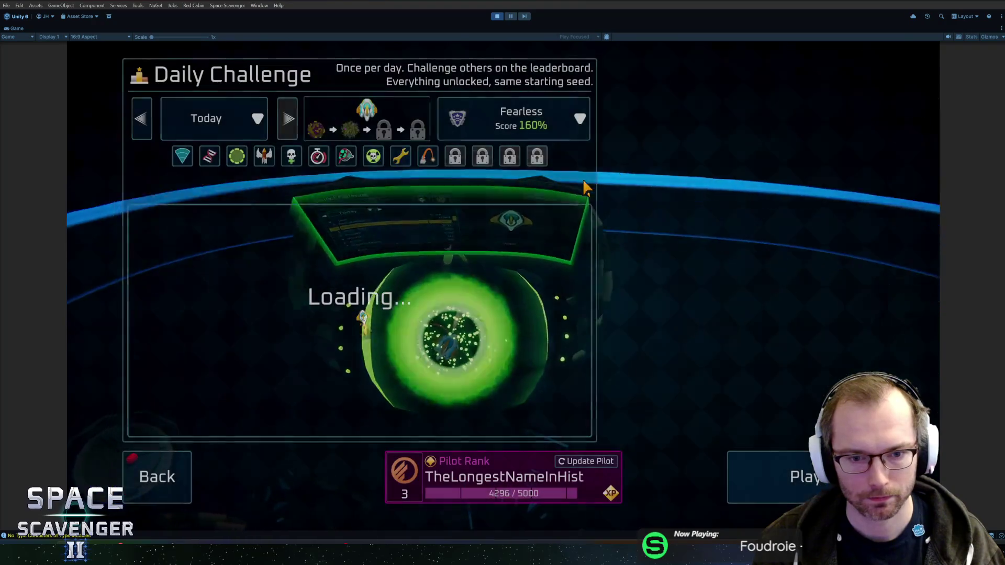
pyautogui.click(217, 119)
pyautogui.click(221, 105)
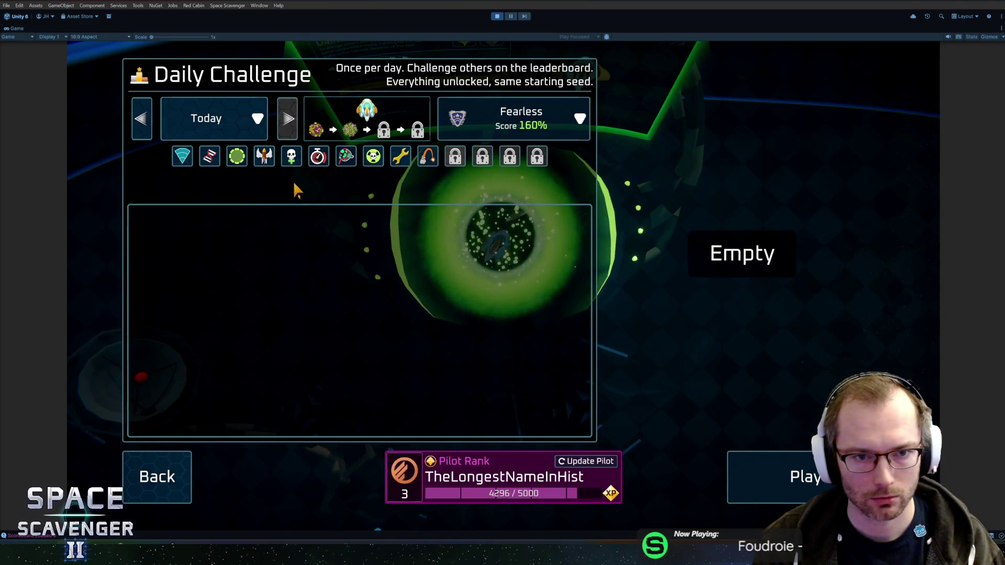
pyautogui.click(148, 136)
pyautogui.click(149, 137)
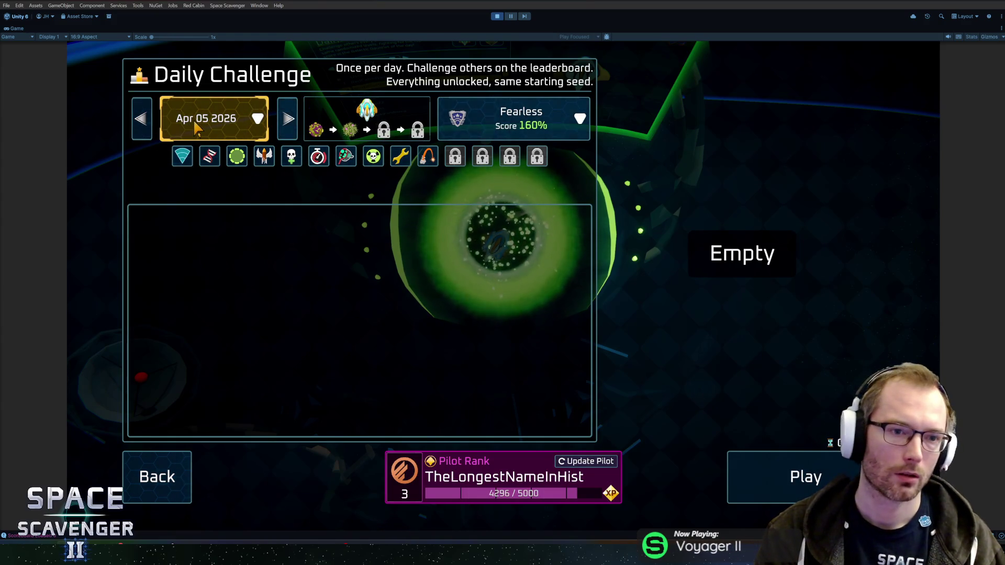
pyautogui.hotkey('alt', 'Tab')
pyautogui.hotkey('alt', 'Tab')
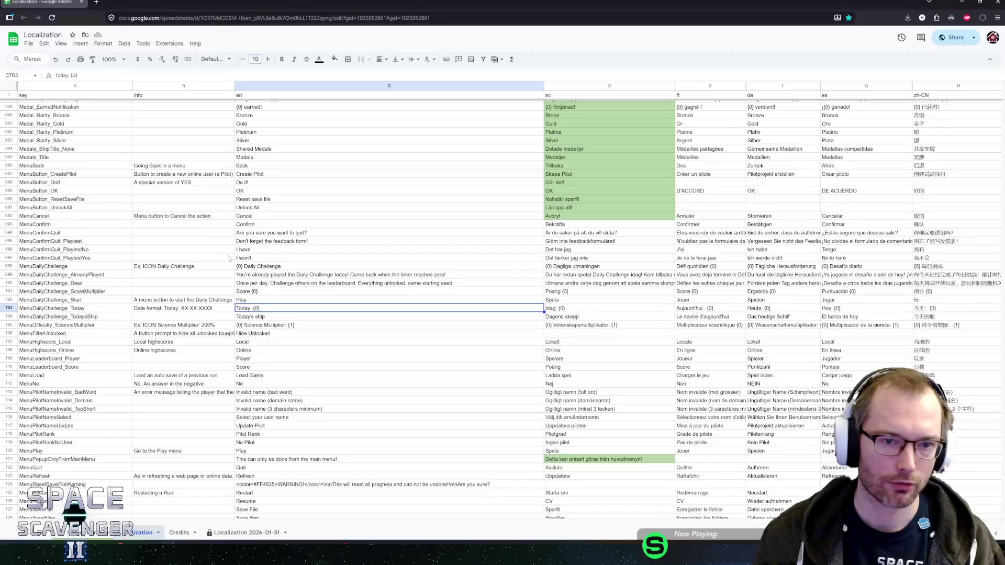
# Step: Check B703's date-format note, then review the player null check in OnDisable
pyautogui.click(189, 309)
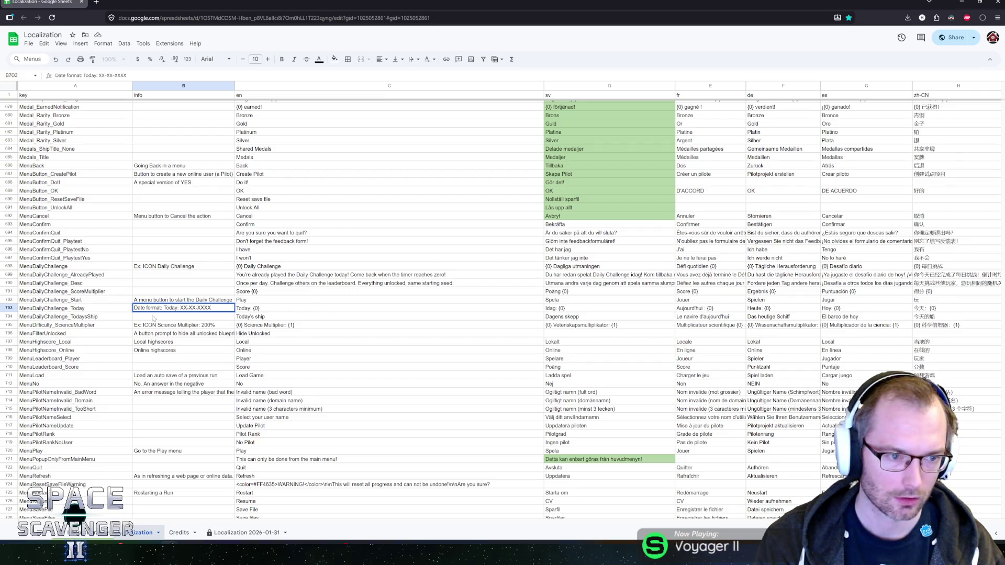
pyautogui.click(153, 318)
pyautogui.hotkey('alt', 'Tab')
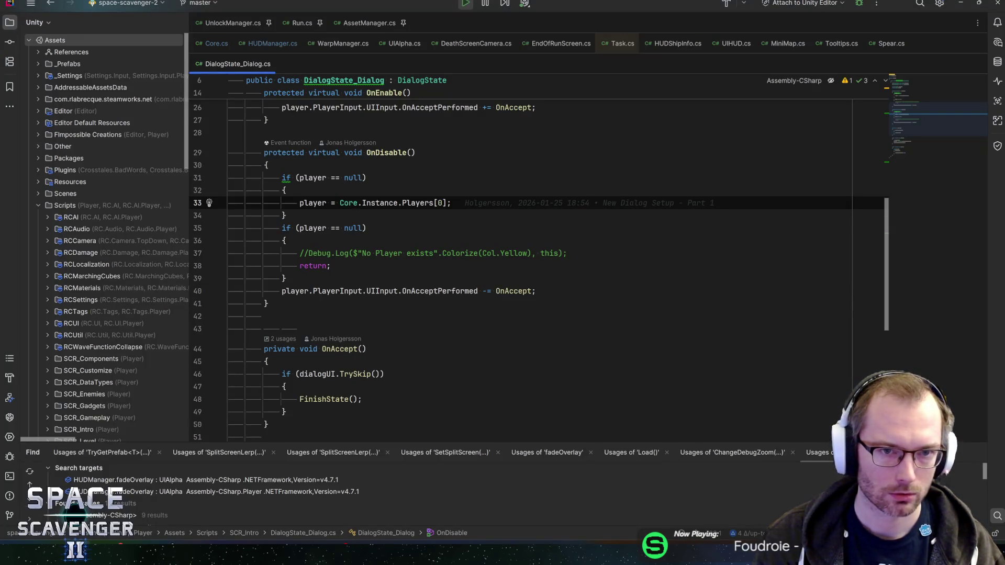
pyautogui.press('Up')
pyautogui.press('Up')
pyautogui.press('Up')
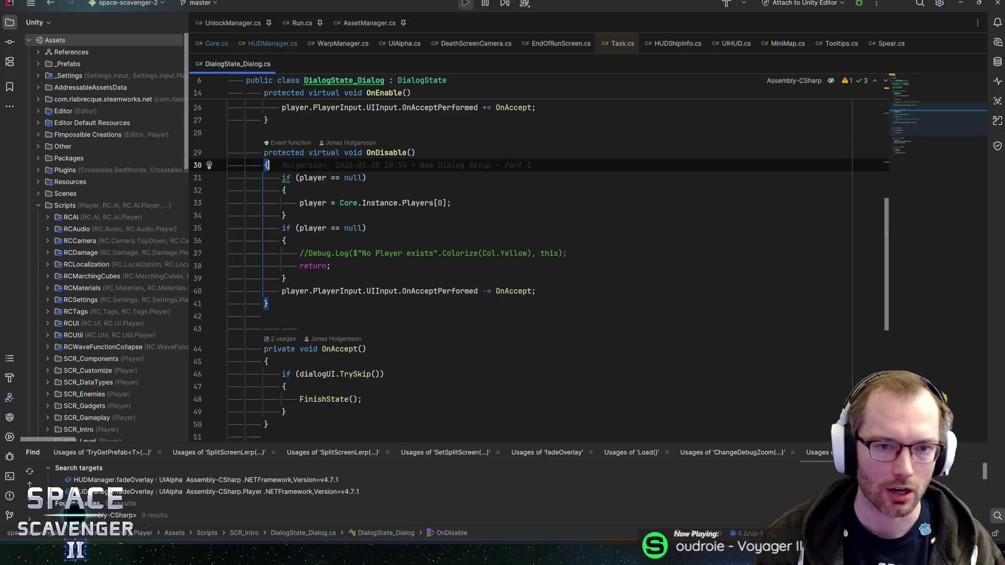
pyautogui.press('Down')
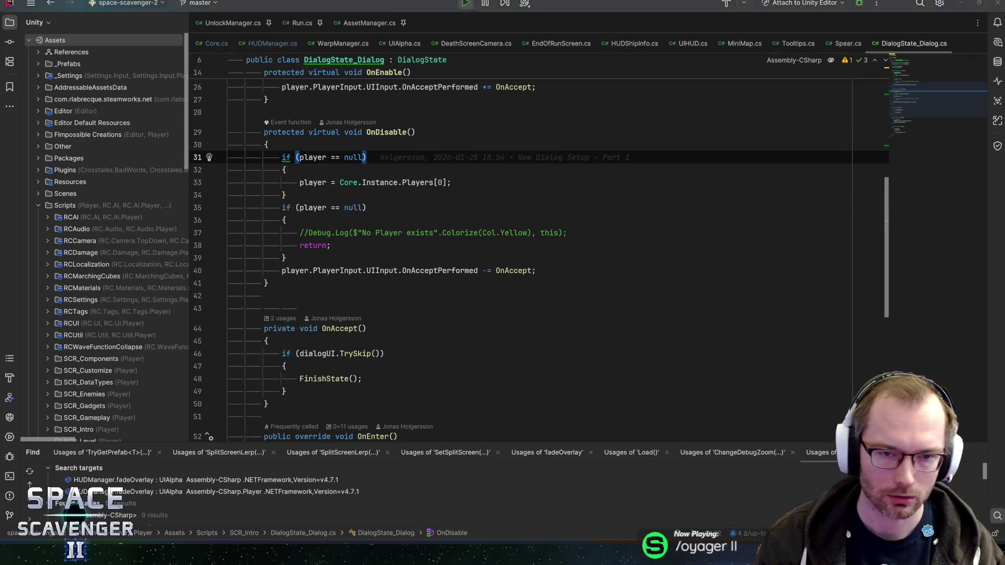
pyautogui.hotkey('alt', 'Tab')
pyautogui.hotkey('alt', 'Tab')
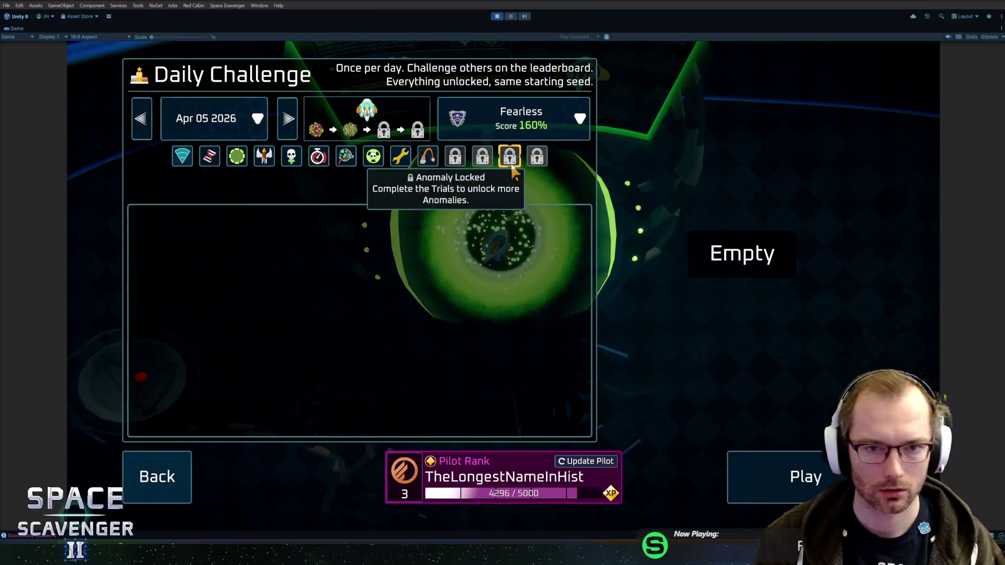
# Step: Switch the game language to Español in the pause menu settings
pyautogui.press('Escape')
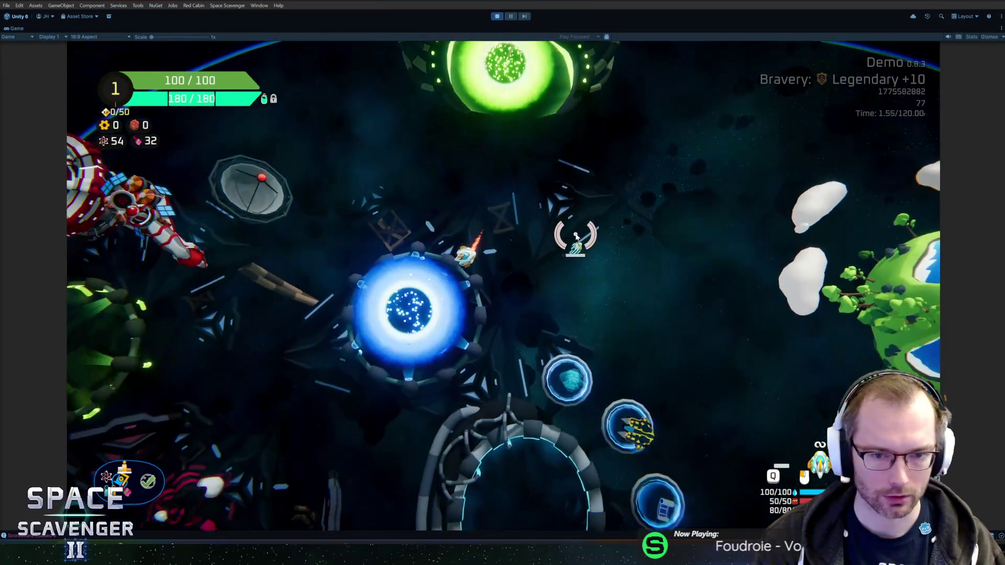
pyautogui.press('Escape')
pyautogui.click(198, 359)
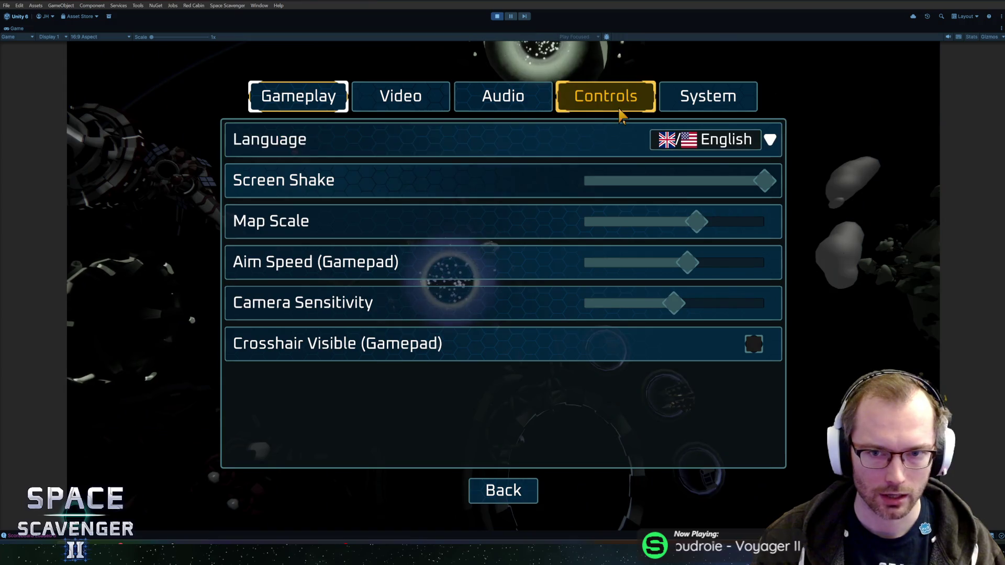
pyautogui.click(732, 139)
pyautogui.click(729, 242)
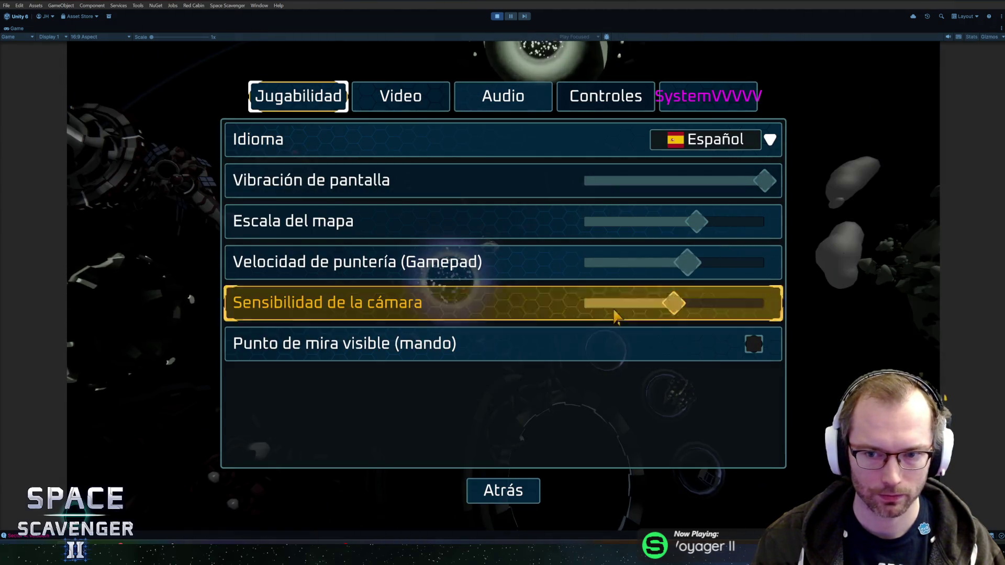
pyautogui.click(502, 496)
pyautogui.press('Escape')
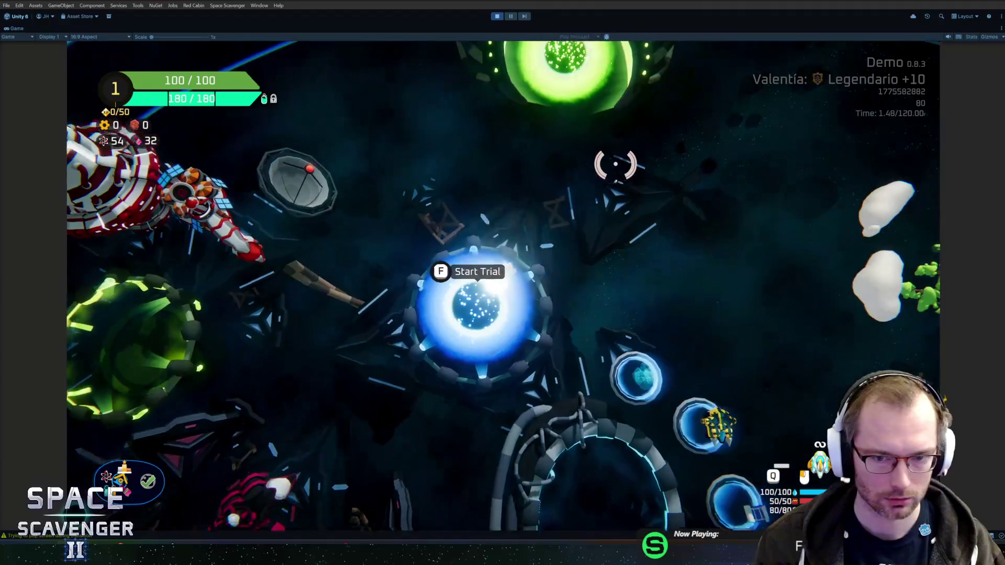
# Step: Check the Desafío diario panel with dates Apr 04 2026 and Apr 05 2026
pyautogui.press('f')
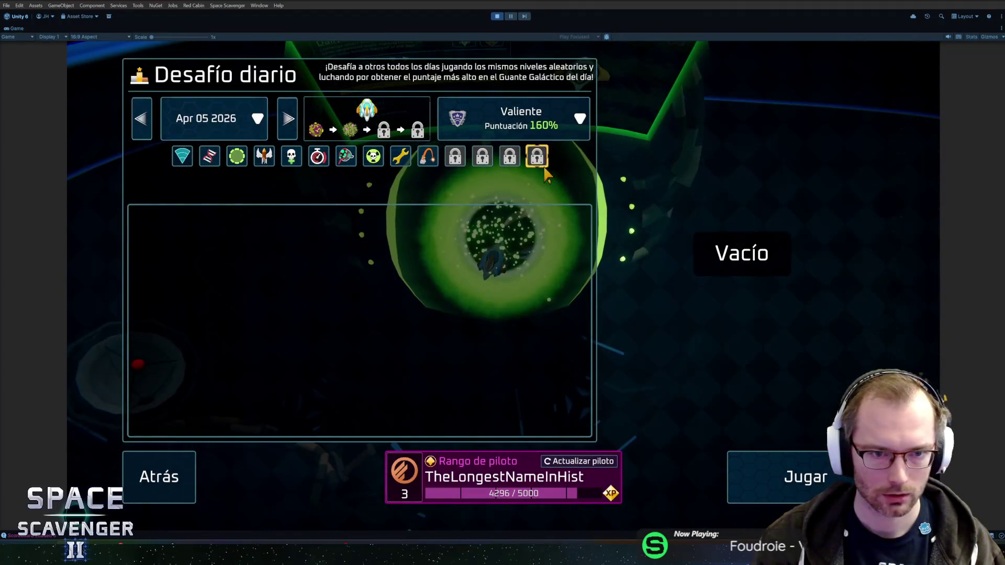
pyautogui.click(217, 123)
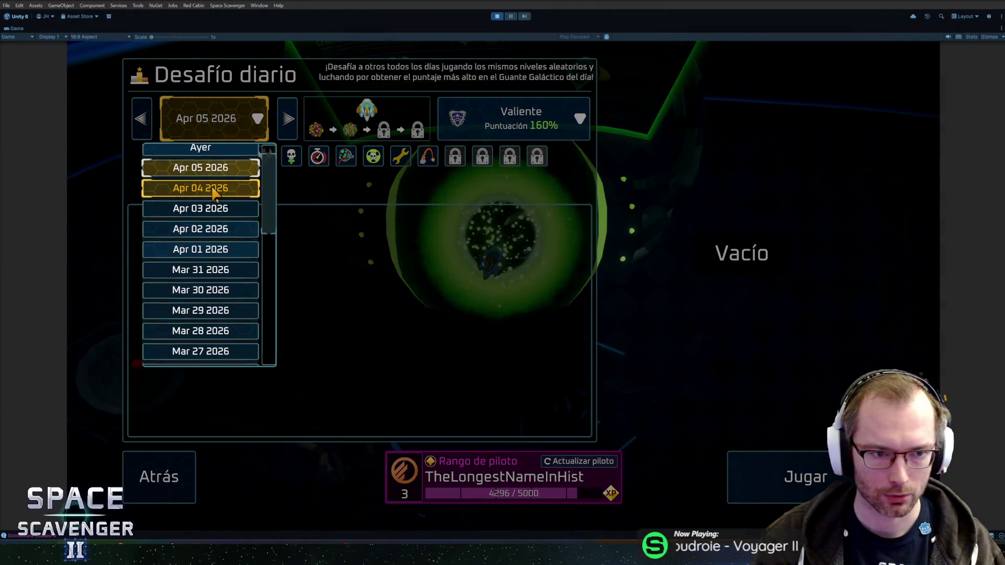
pyautogui.click(200, 181)
pyautogui.click(219, 135)
pyautogui.click(198, 161)
pyautogui.press('Escape')
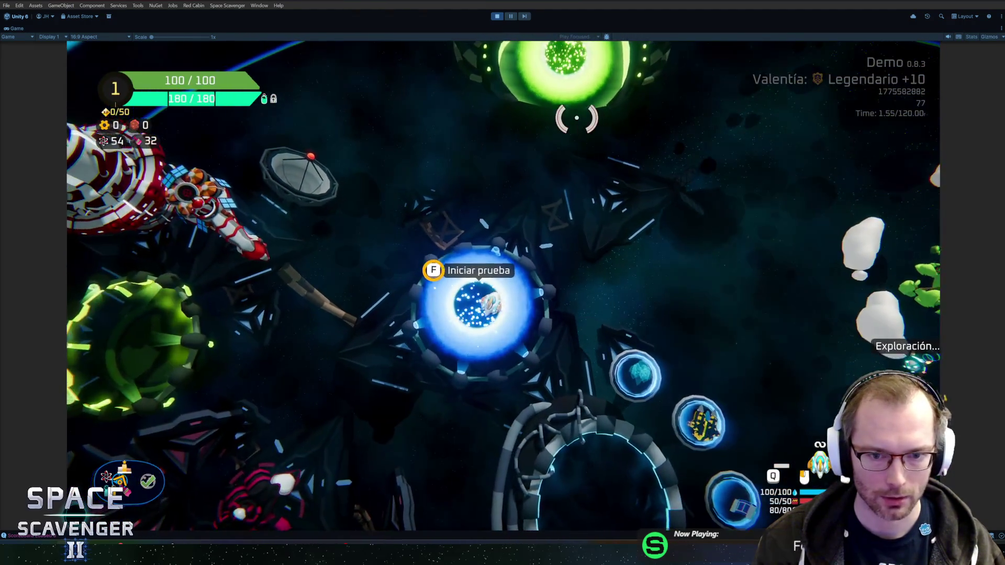
# Step: Switch the game language to Chinese
pyautogui.press('f')
pyautogui.press('Escape')
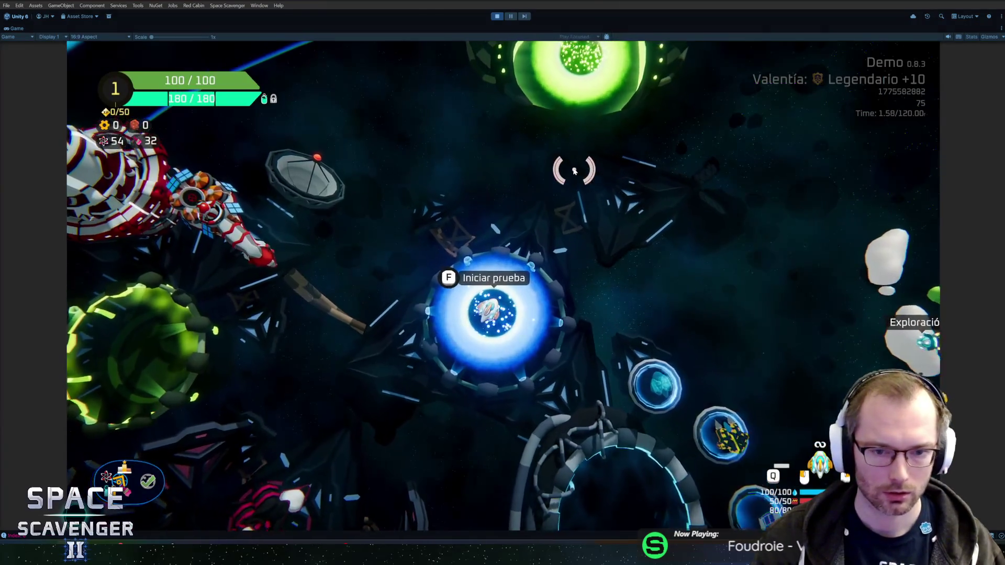
pyautogui.press('Escape')
pyautogui.click(209, 374)
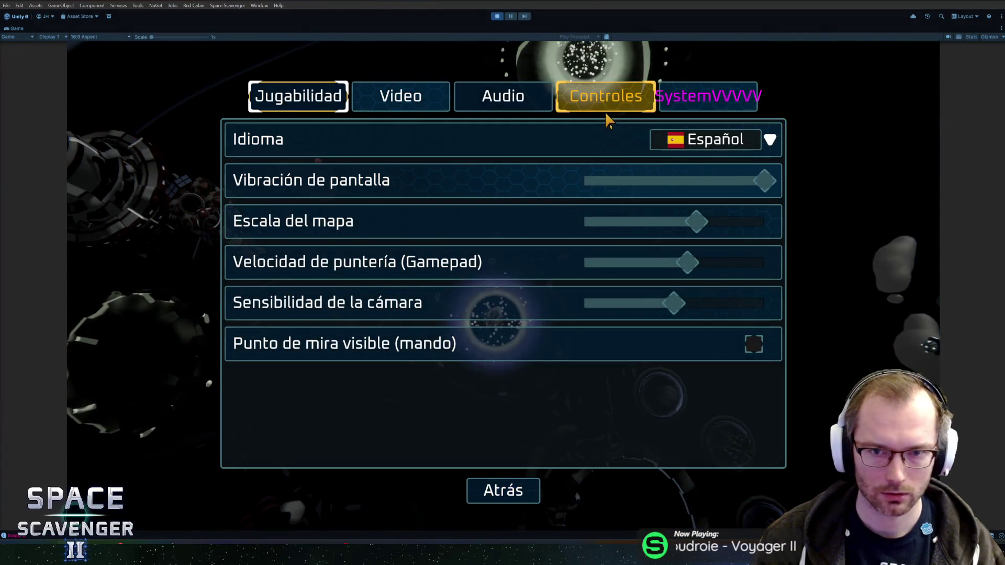
pyautogui.press('Return')
pyautogui.press('Down')
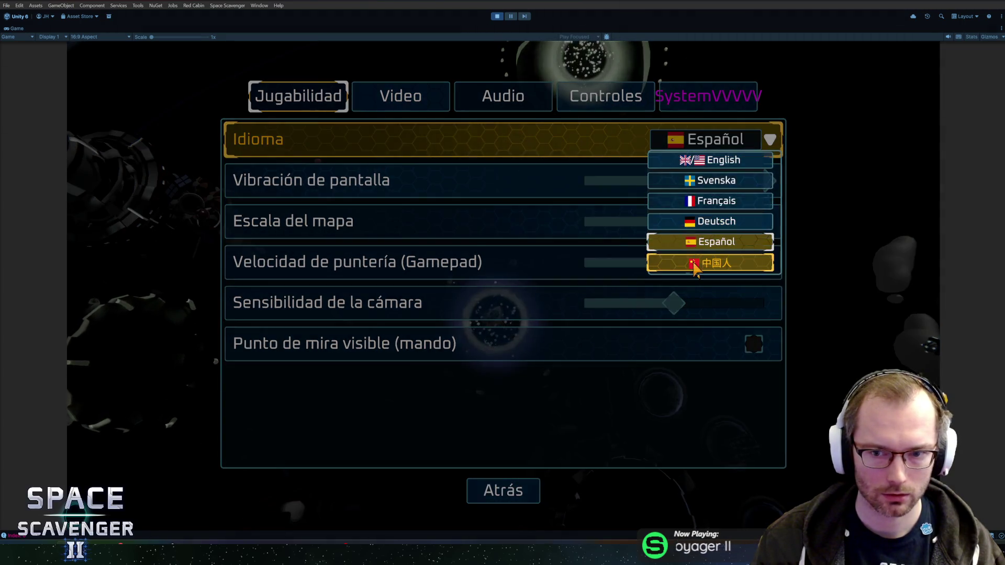
pyautogui.press('Return')
pyautogui.press('Escape')
pyautogui.press('Escape')
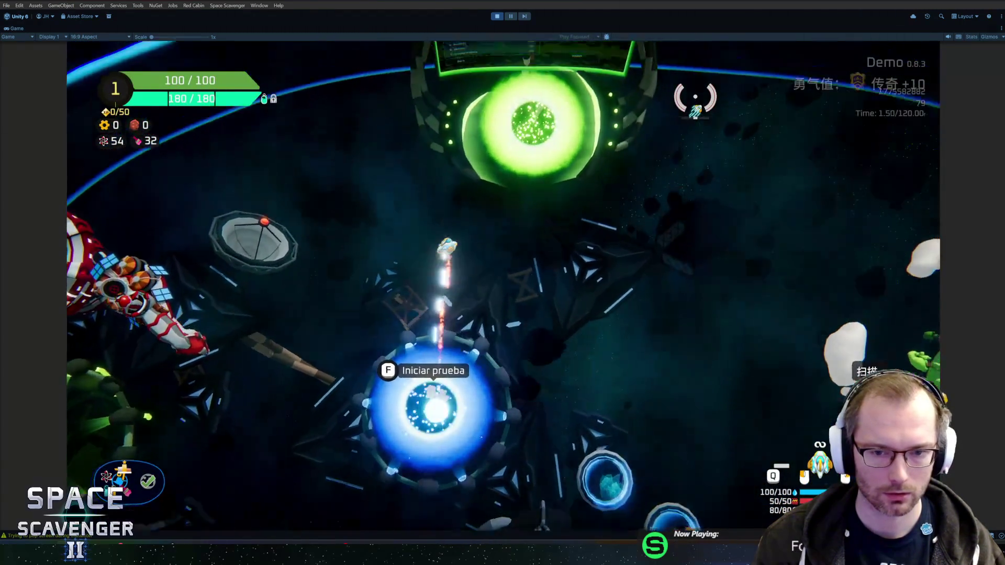
# Step: View the Chinese Daily Challenge leaderboard for Apr 01, today, yesterday, then Apr 05 2026
pyautogui.press('f')
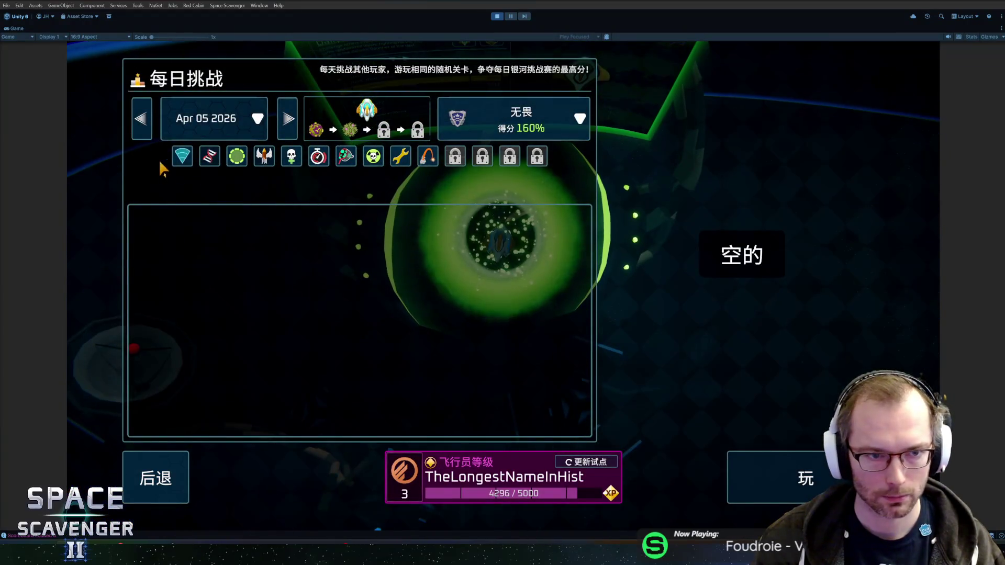
pyautogui.click(210, 119)
pyautogui.click(209, 250)
pyautogui.click(209, 119)
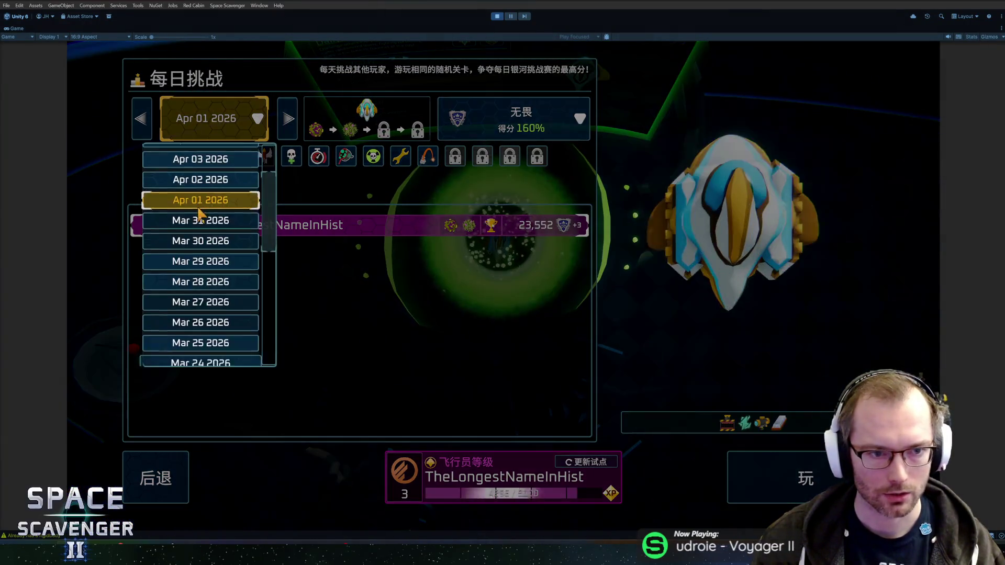
pyautogui.scroll(3, 197, 197)
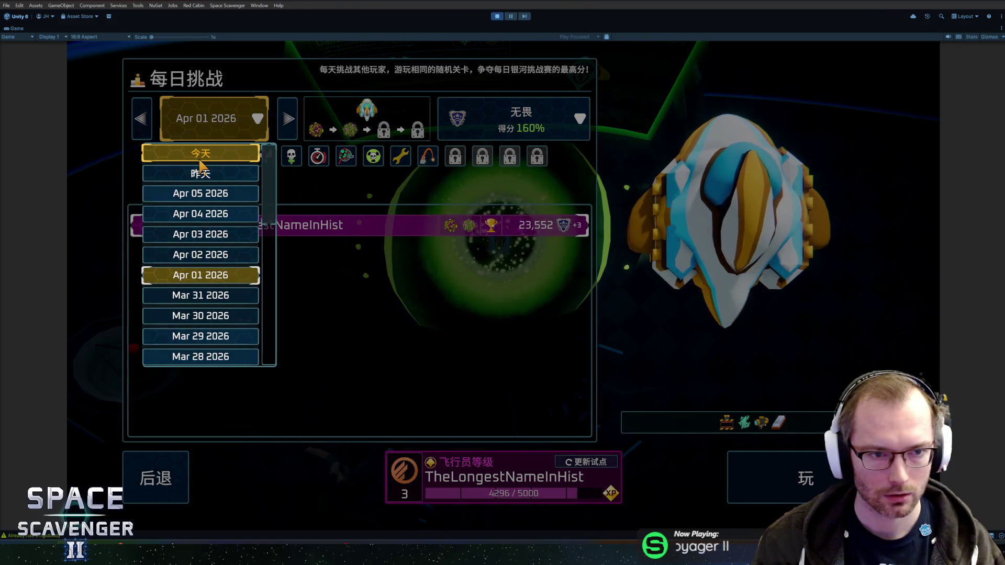
pyautogui.click(204, 155)
pyautogui.click(212, 170)
pyautogui.click(209, 119)
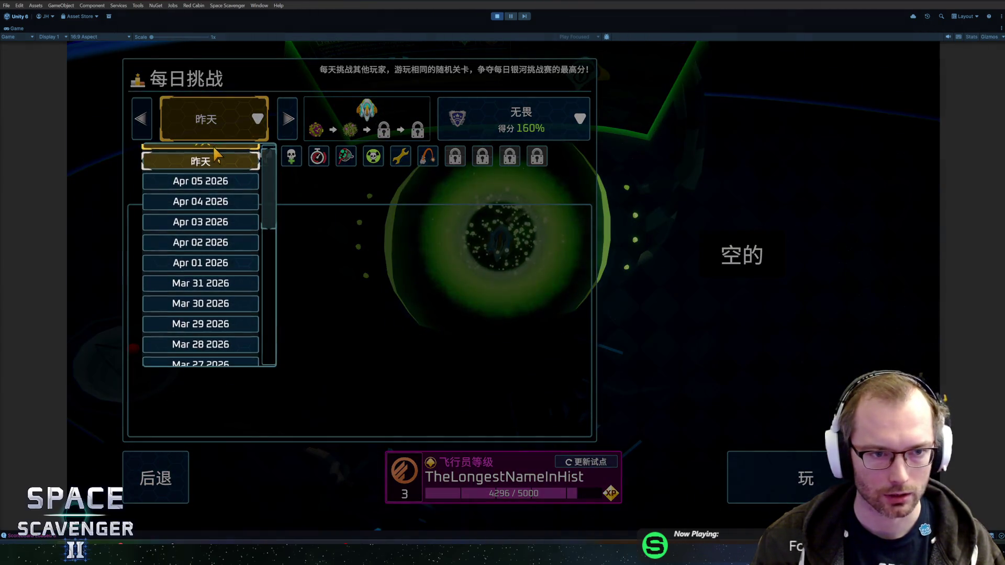
pyautogui.click(196, 184)
pyautogui.hotkey('alt', 'Tab')
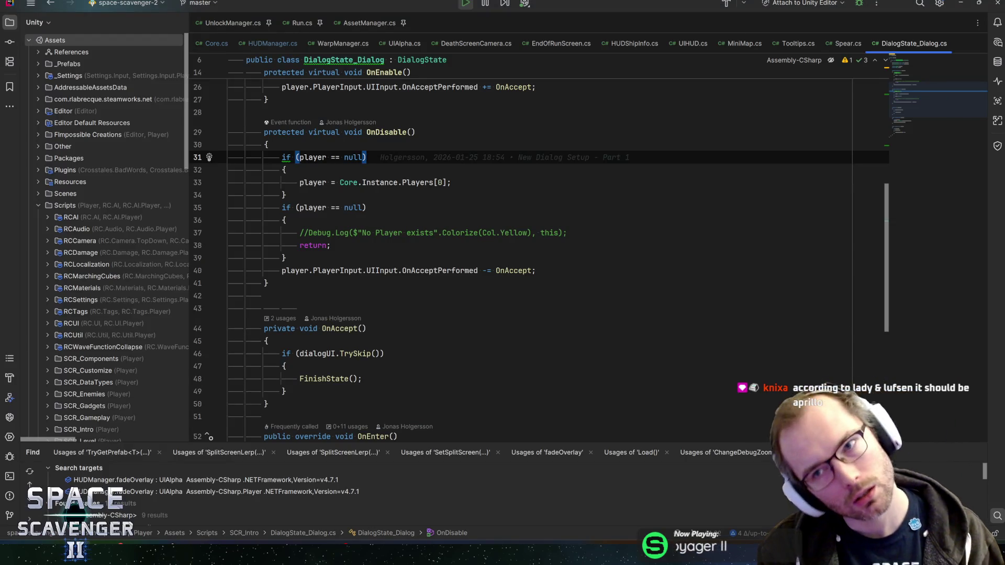
# Step: Open RCUtil's Util.cs by searching classes for 'util' with Ctrl+N
pyautogui.hotkey('ctrl', 'n')
pyautogui.write('camerac')
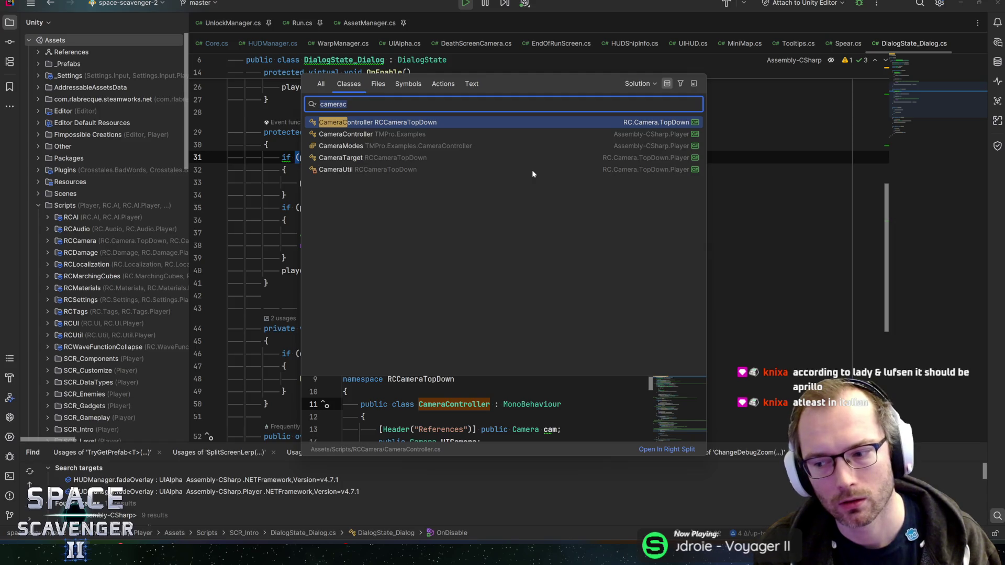
pyautogui.hotkey('ctrl', 'a')
pyautogui.write('util')
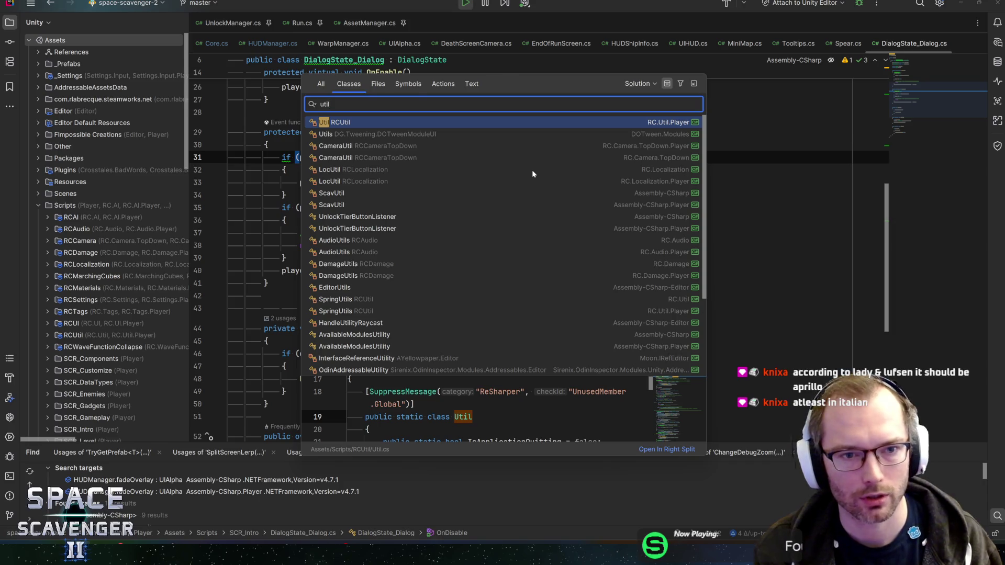
pyautogui.press('Return')
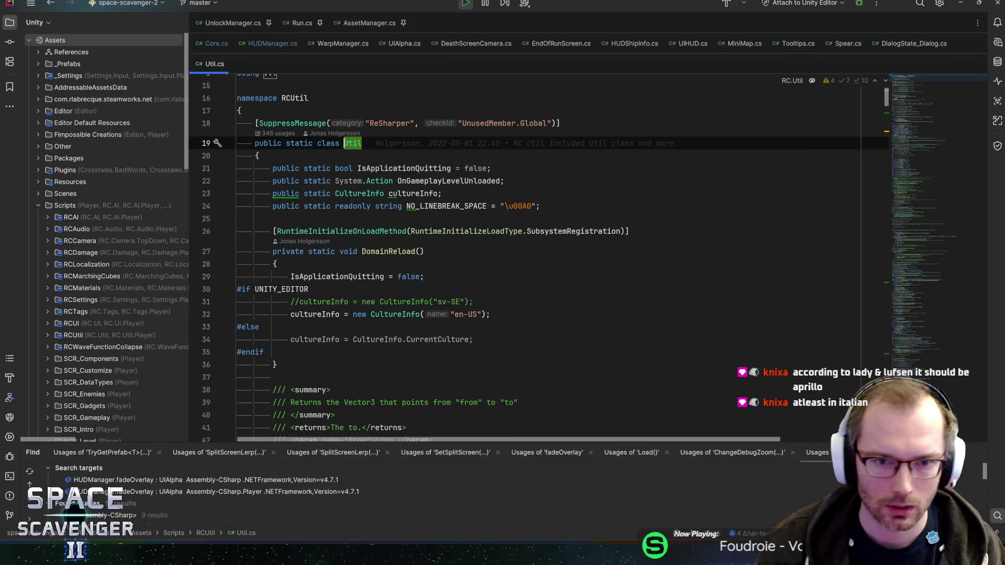
# Step: Review the UNITY_EDITOR en-US culture and the CultureInfo.CurrentCulture assignment on line 34
pyautogui.click(443, 193)
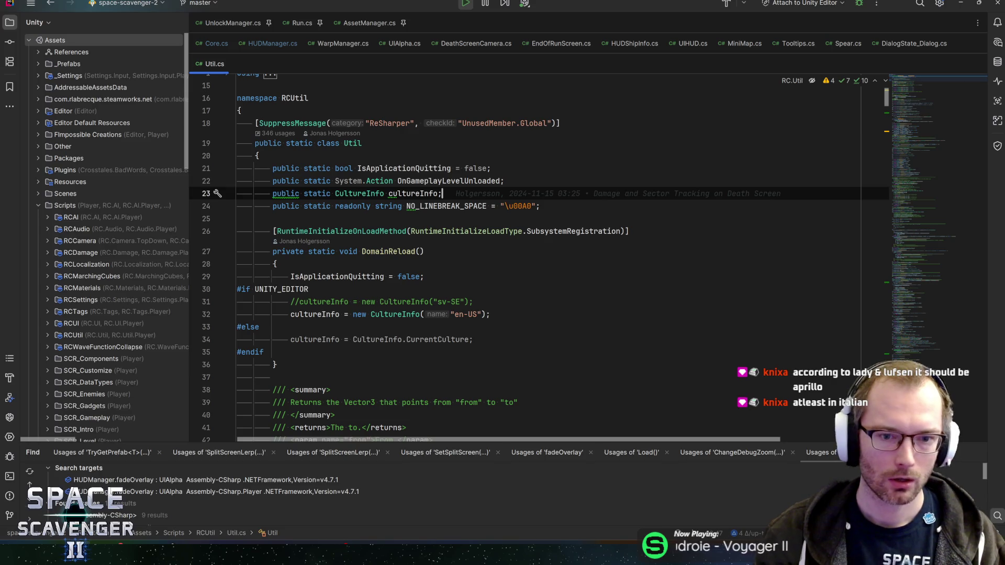
pyautogui.click(282, 289)
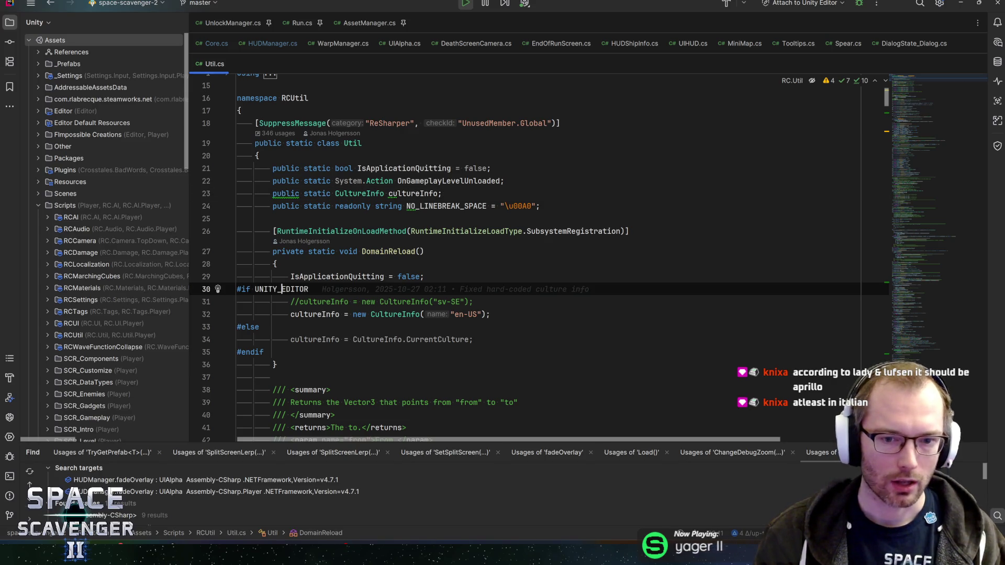
pyautogui.doubleClick(473, 314)
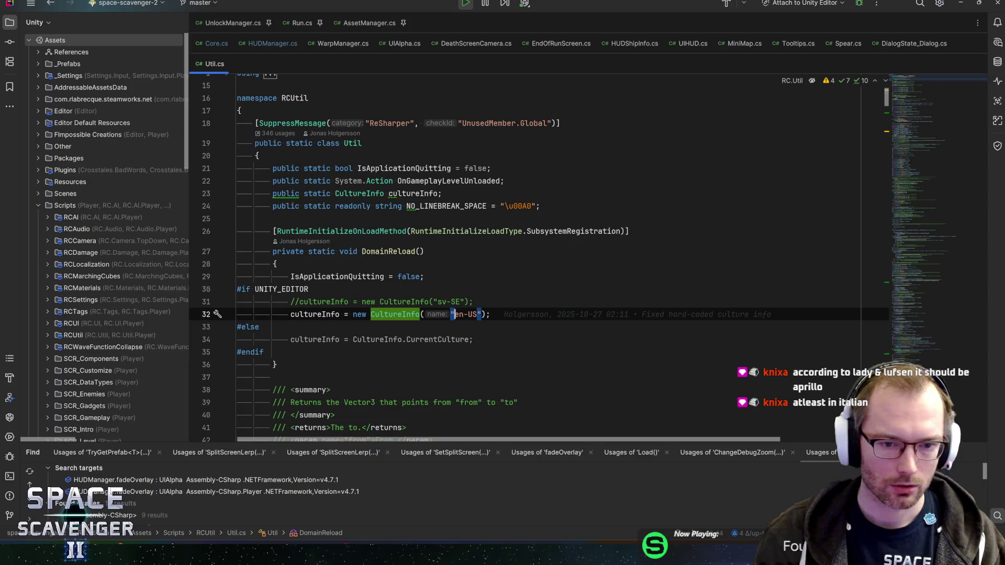
pyautogui.press('End')
pyautogui.scroll(-3, 523, 262)
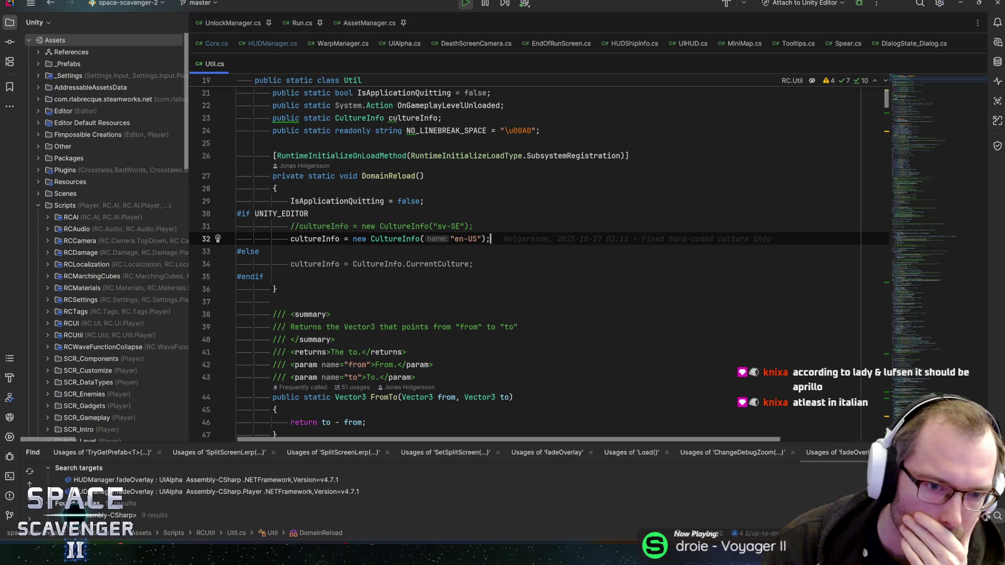
pyautogui.click(264, 276)
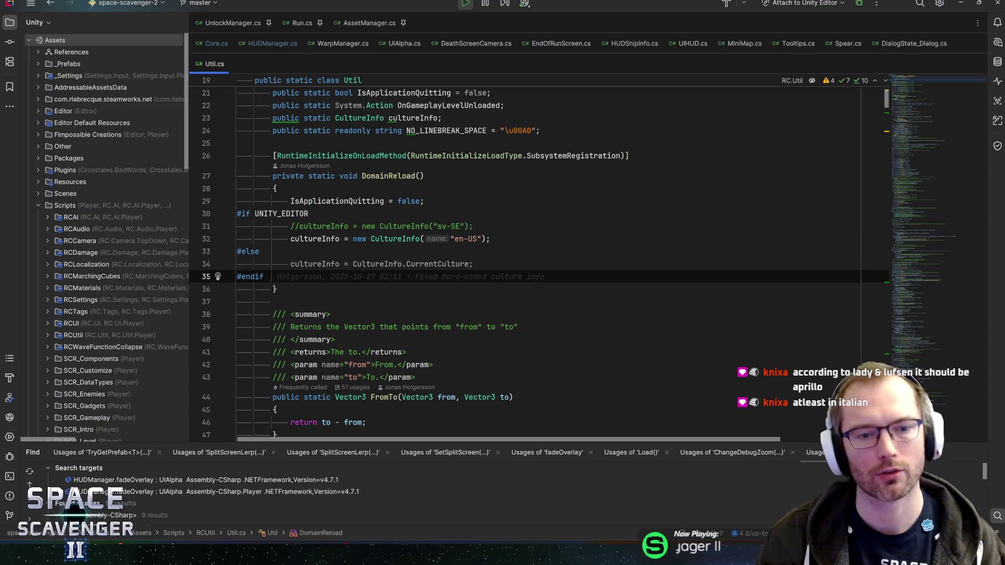
pyautogui.click(353, 264)
pyautogui.moveTo(352, 263); pyautogui.dragTo(470, 263)
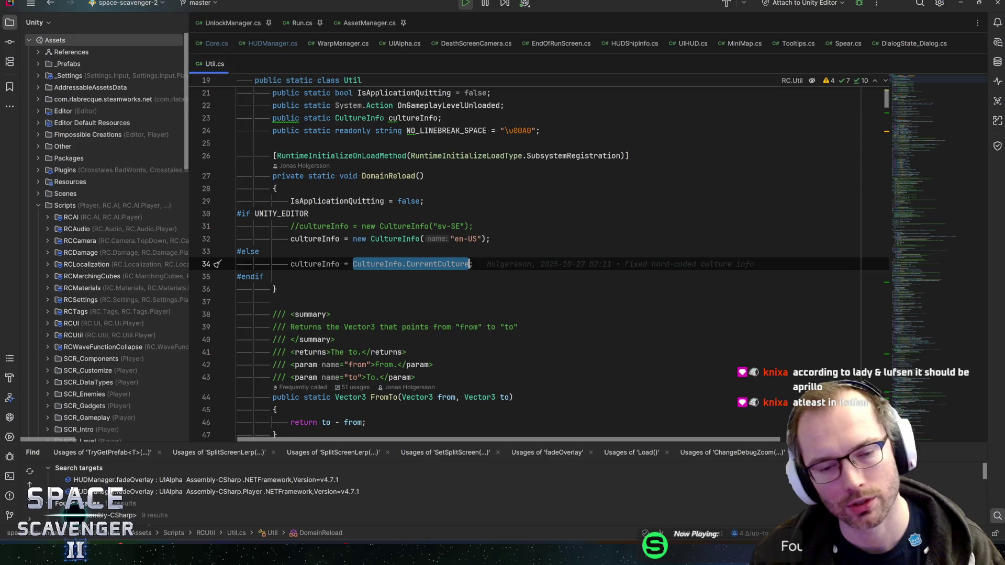
pyautogui.click(470, 264)
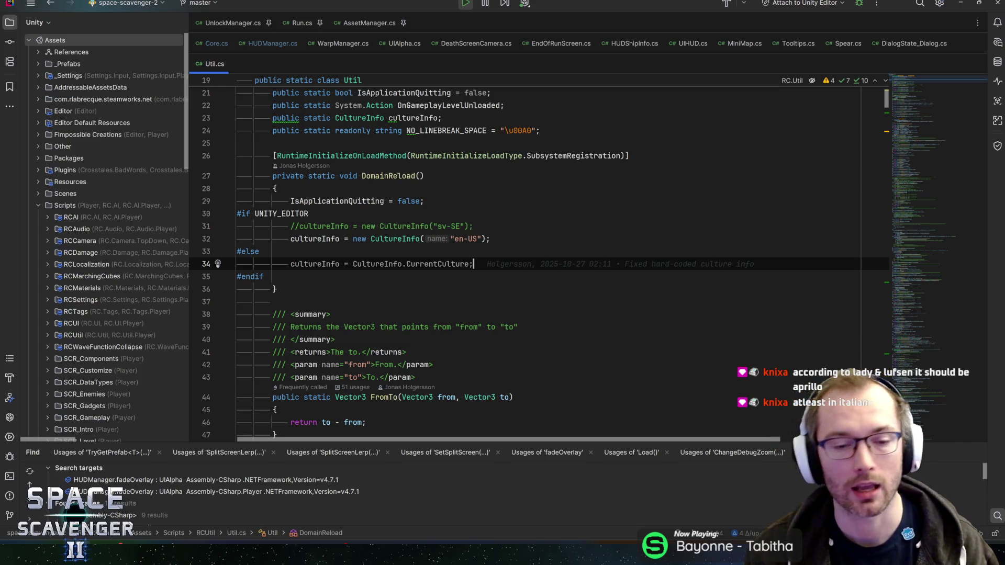
pyautogui.hotkey('ctrl', 'shift', 'Left')
pyautogui.hotkey('ctrl', 'shift', 'Left')
pyautogui.press('End')
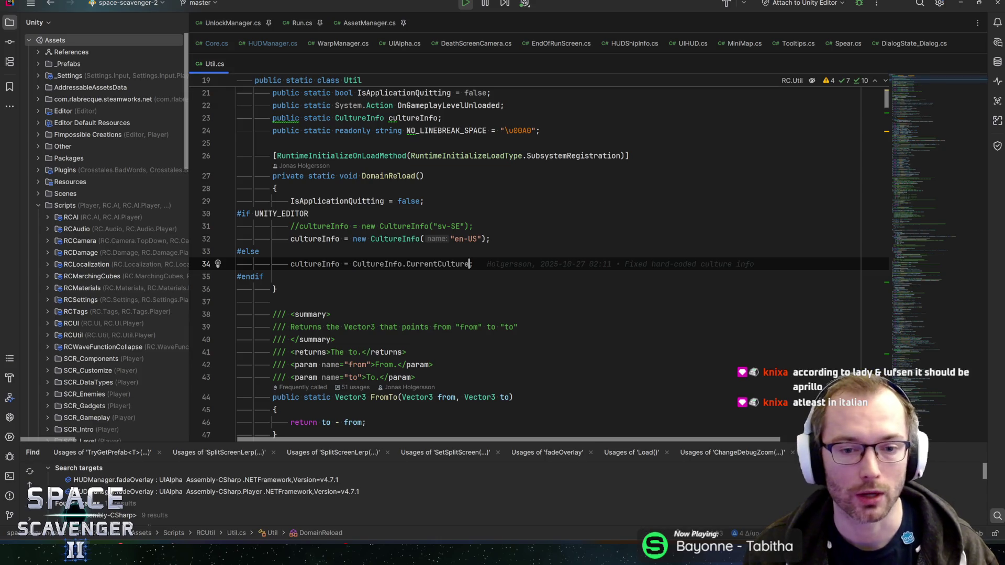
pyautogui.hotkey('ctrl', 'shift', 'Left')
pyautogui.hotkey('ctrl', 'shift', 'Left')
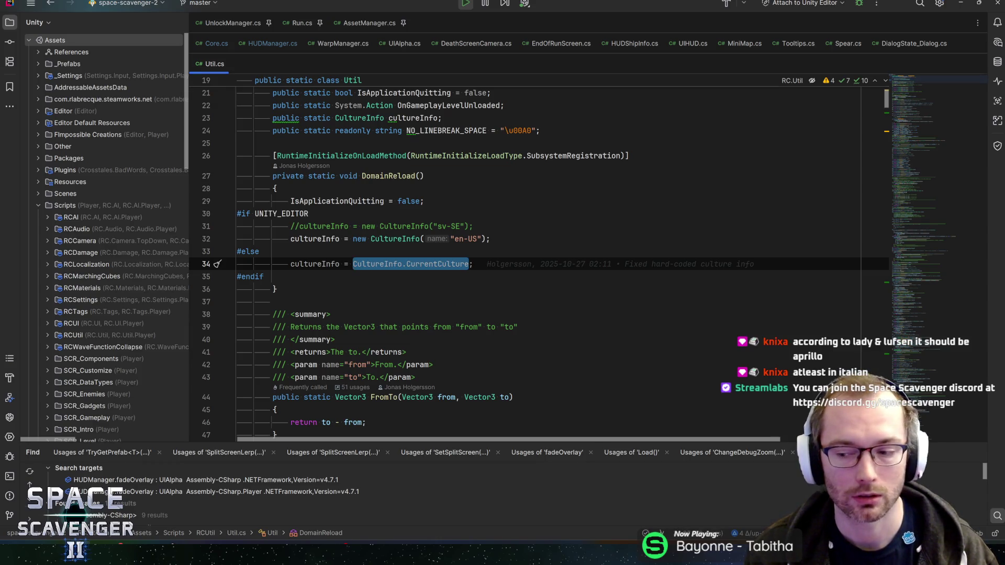
pyautogui.press('End')
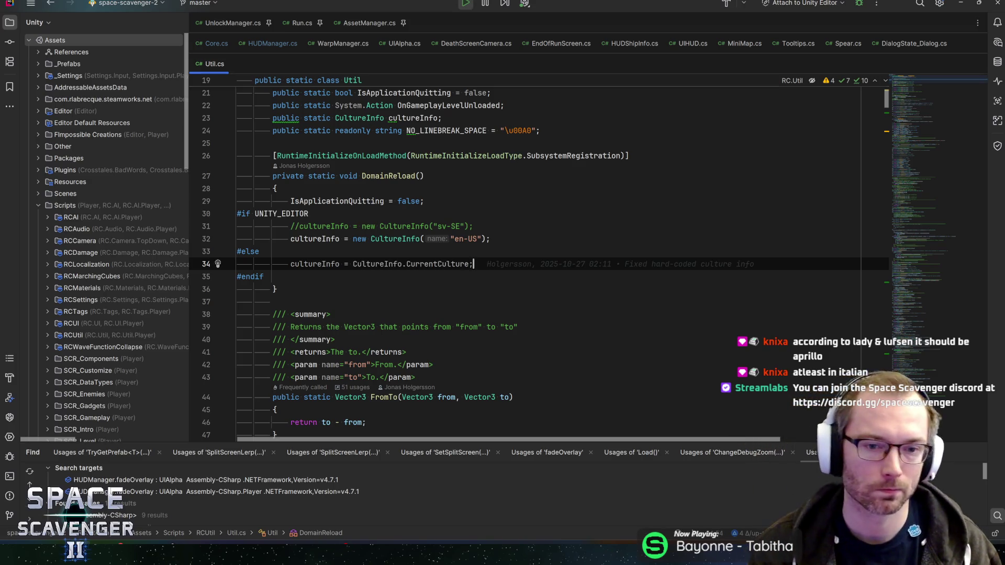
# Step: Write a temporary CultureInfo.CurrentCulture line and browse its members' documentation, such as LCID
pyautogui.press('Up')
pyautogui.press('Up')
pyautogui.press('End')
pyautogui.press('Return')
pyautogui.write('Cu')
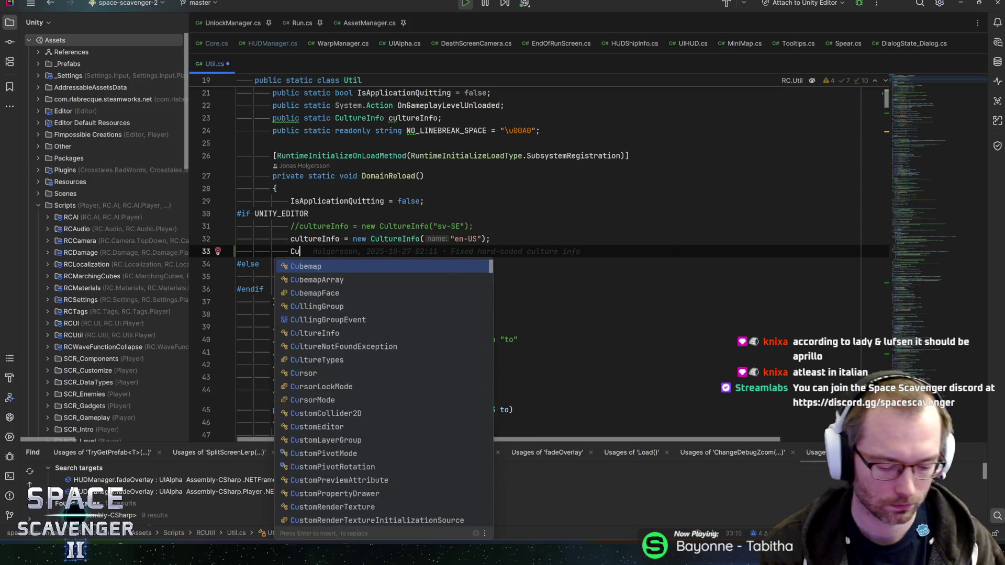
pyautogui.write('ltureInfo.')
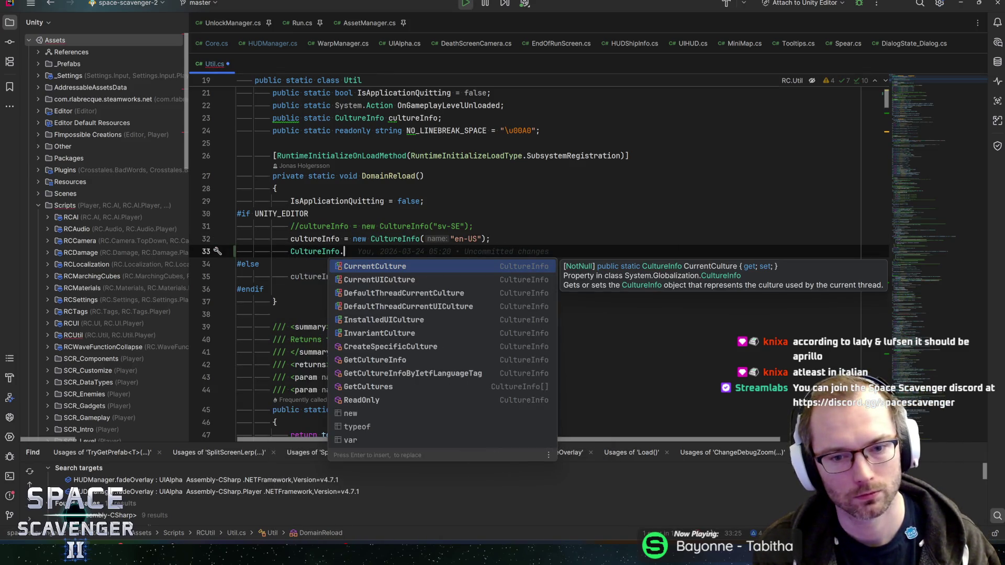
pyautogui.press('Return')
pyautogui.write('.id')
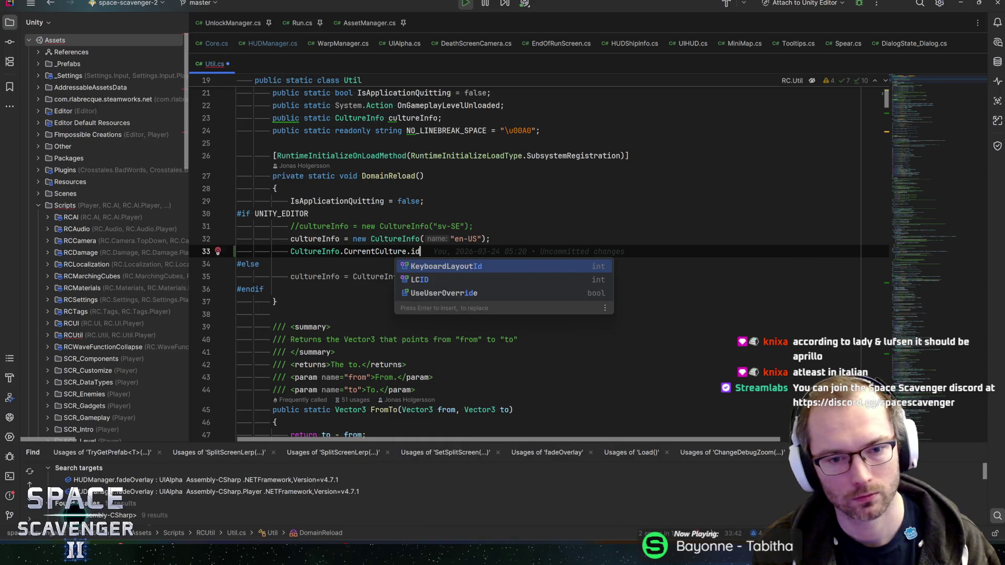
pyautogui.press('Down')
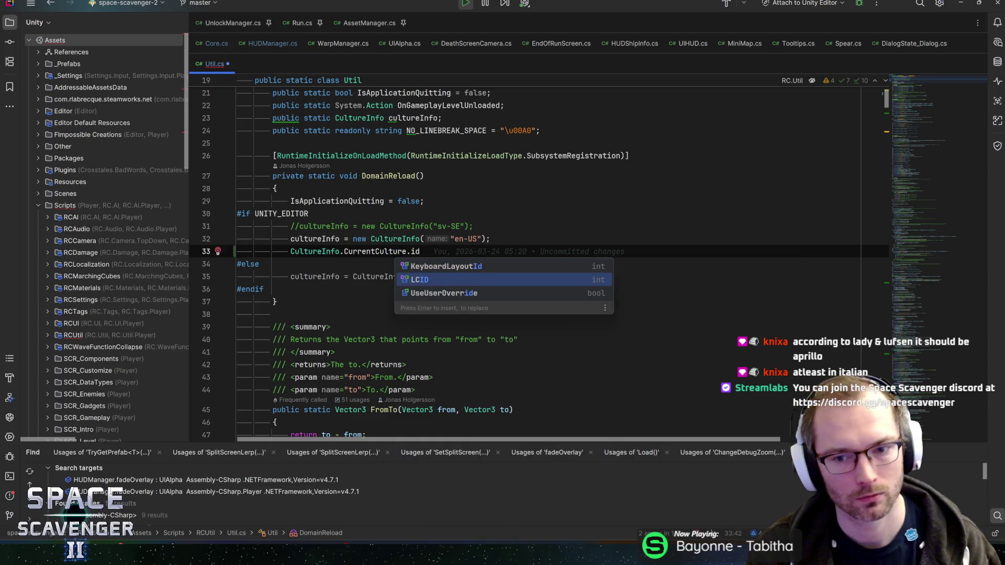
pyautogui.press('Up')
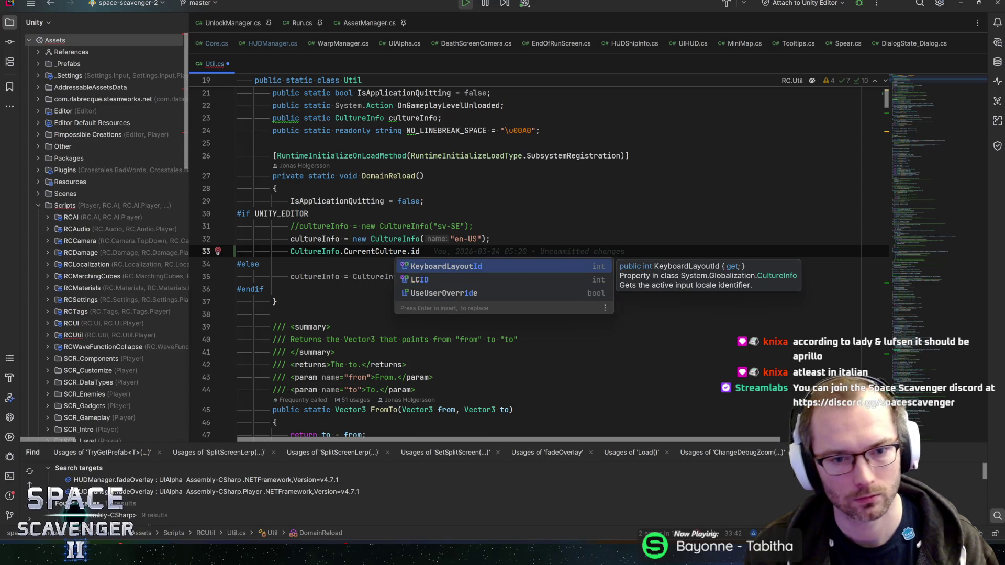
pyautogui.press('BackSpace')
pyautogui.press('BackSpace')
pyautogui.write('str')
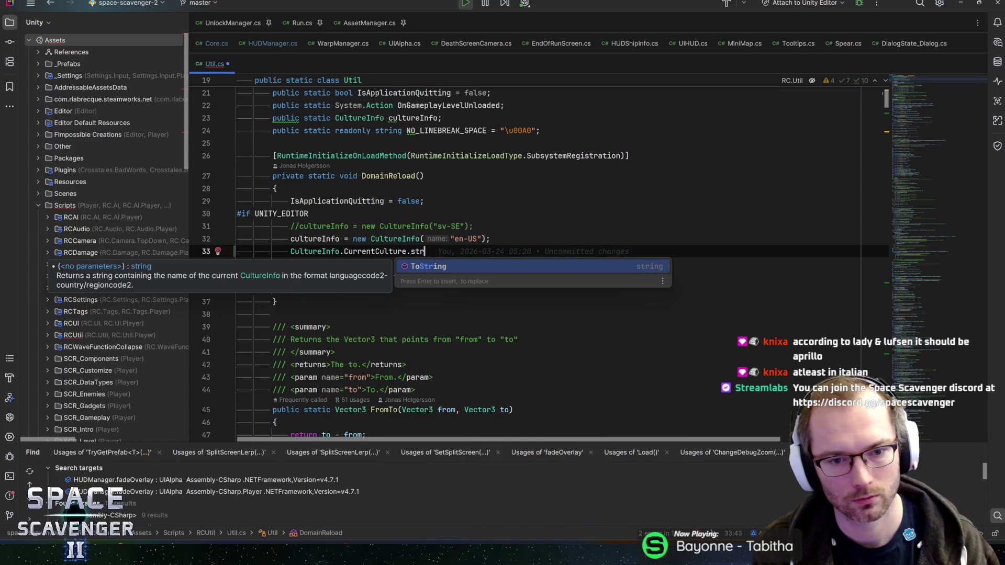
pyautogui.press('BackSpace')
pyautogui.press('BackSpace')
pyautogui.press('BackSpace')
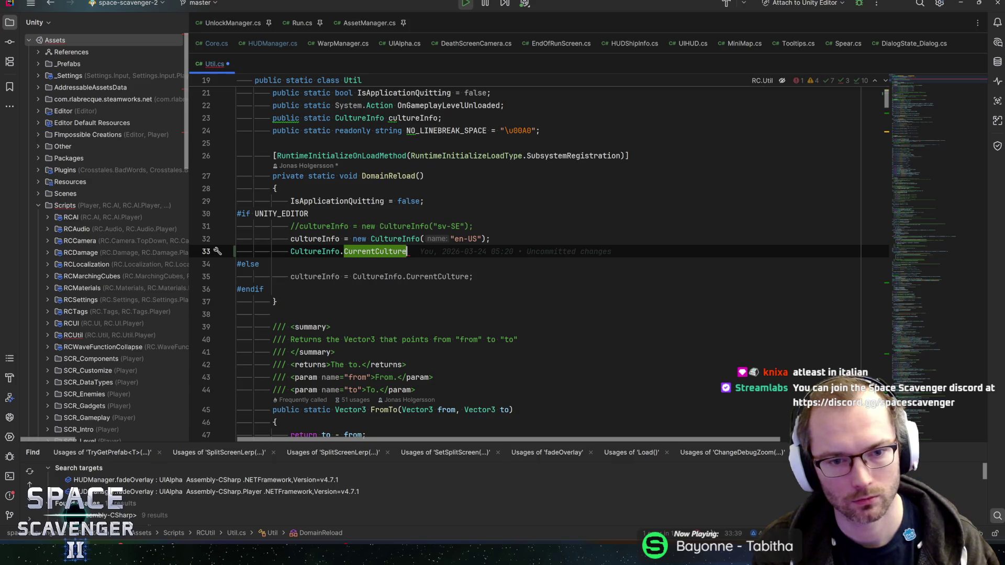
# Step: View the CurrentCulture declaration, then delete the temporary line to leave Util.cs unchanged
pyautogui.press('F12')
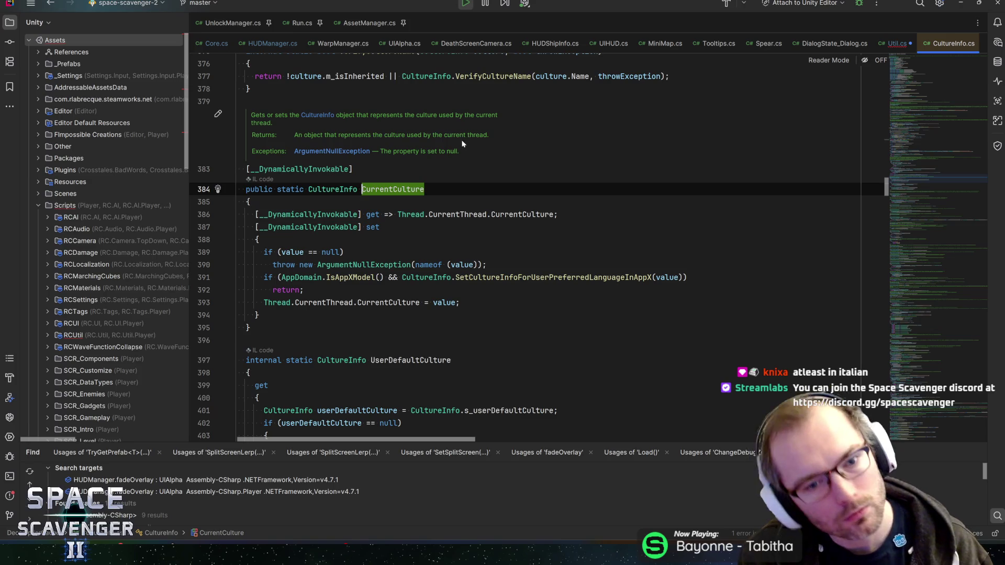
pyautogui.hotkey('ctrl', '-')
pyautogui.hotkey('shift', 'Home')
pyautogui.hotkey('shift', 'Home')
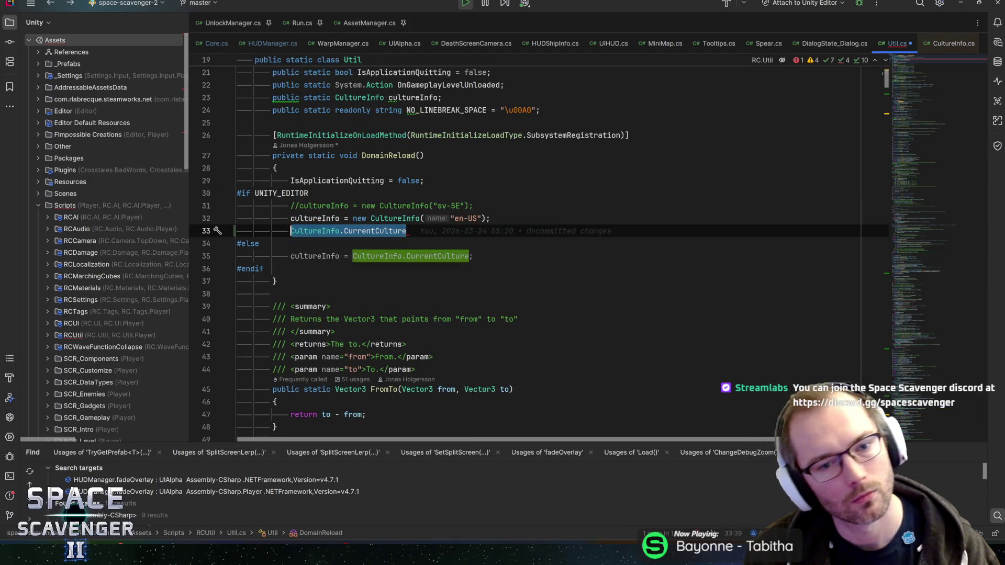
pyautogui.press('BackSpace')
pyautogui.press('BackSpace')
pyautogui.click(477, 219)
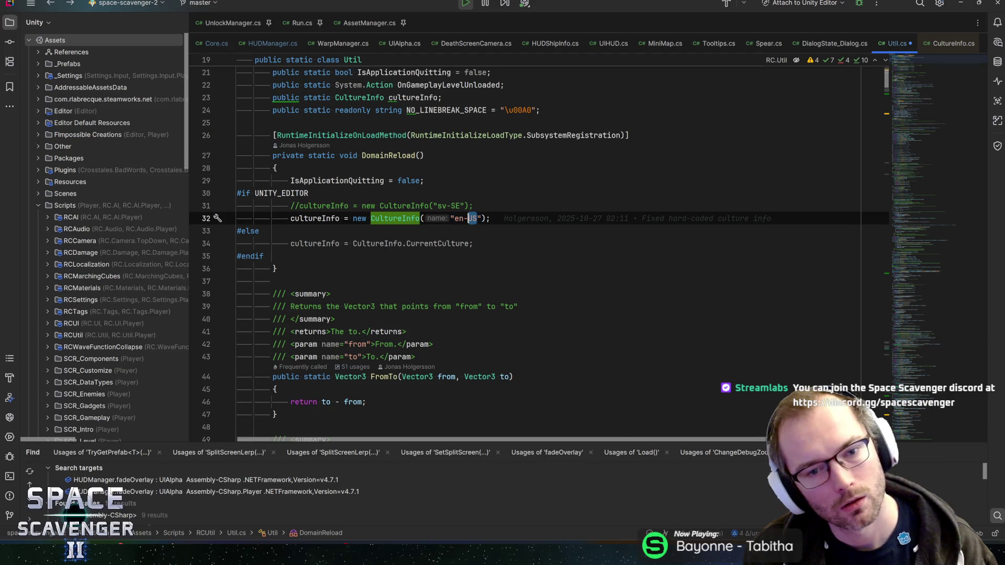
pyautogui.click(491, 218)
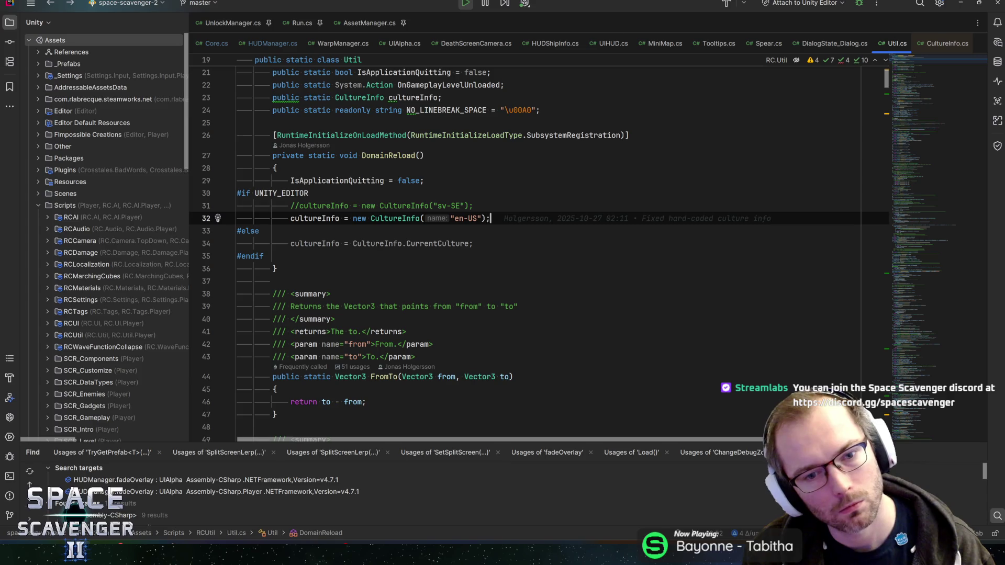
pyautogui.hotkey('alt', 'Tab')
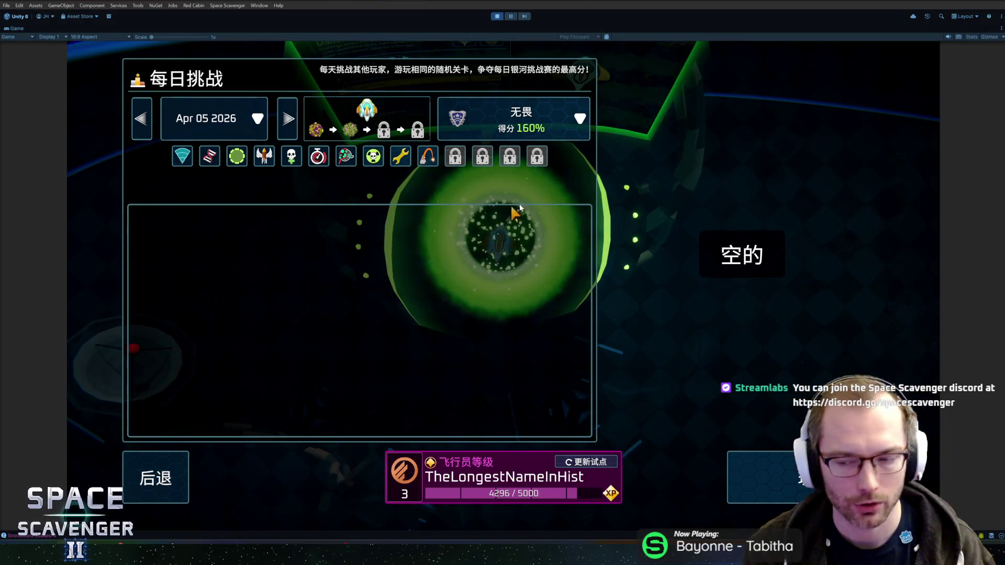
# Step: Leave the Daily Challenge screen and check the difficulty selection menu at the blue portal
pyautogui.click(173, 459)
pyautogui.hotkey('alt', 'Tab')
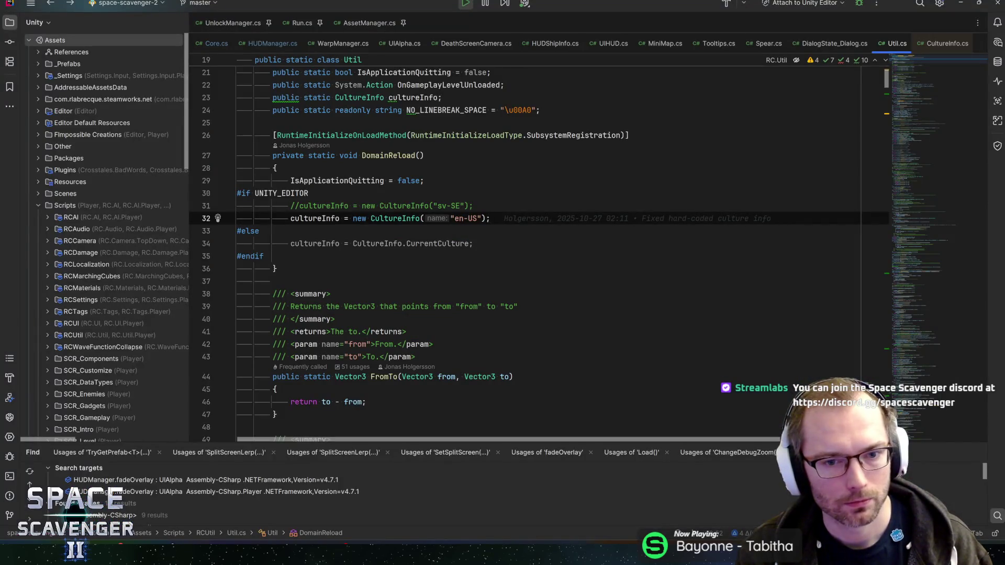
pyautogui.hotkey('alt', 'Tab')
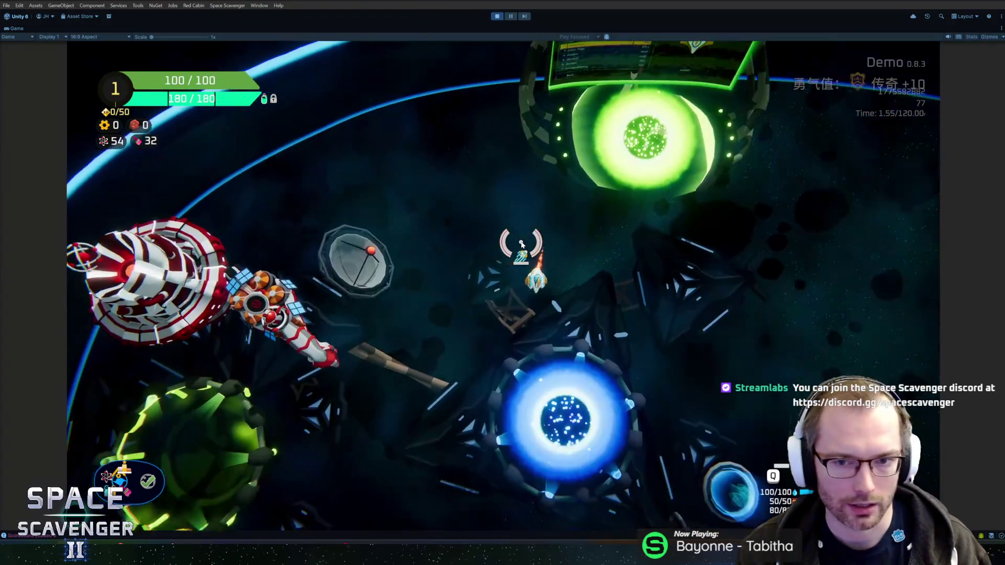
pyautogui.press('s')
pyautogui.press('f')
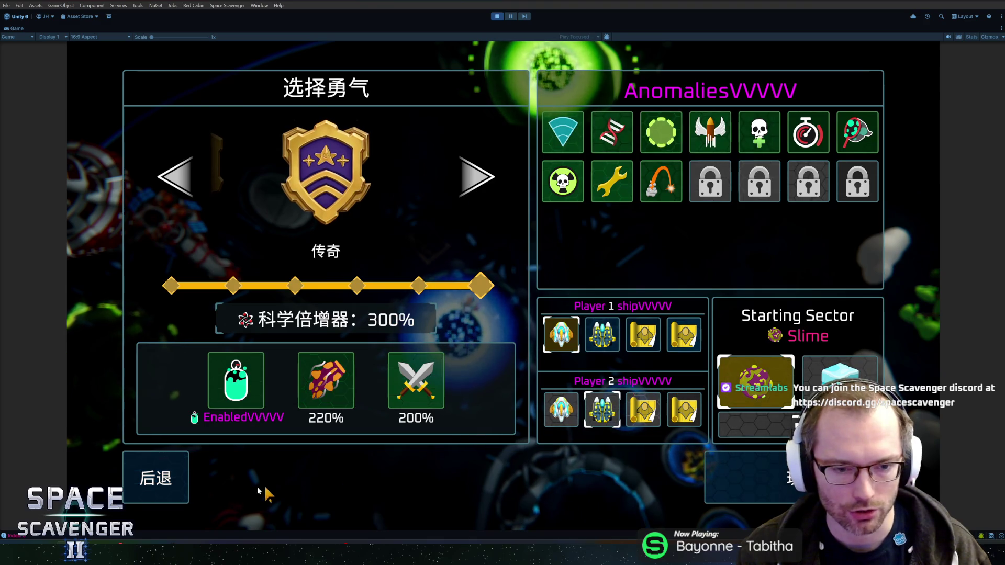
pyautogui.press('Escape')
# Step: Show the daily challenge leaderboard for Apr 03 2026, then today, and return to Rider
pyautogui.press('w')
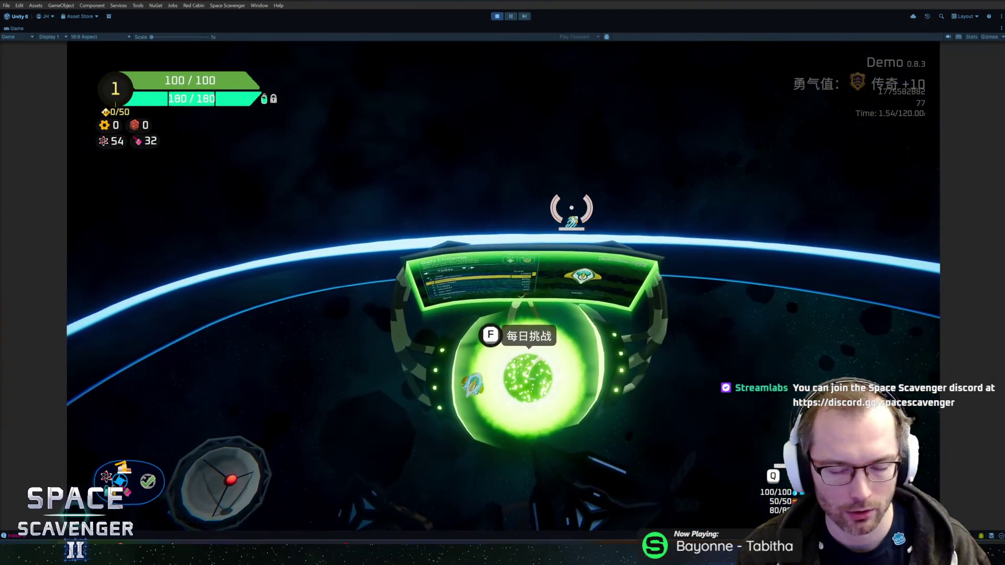
pyautogui.press('f')
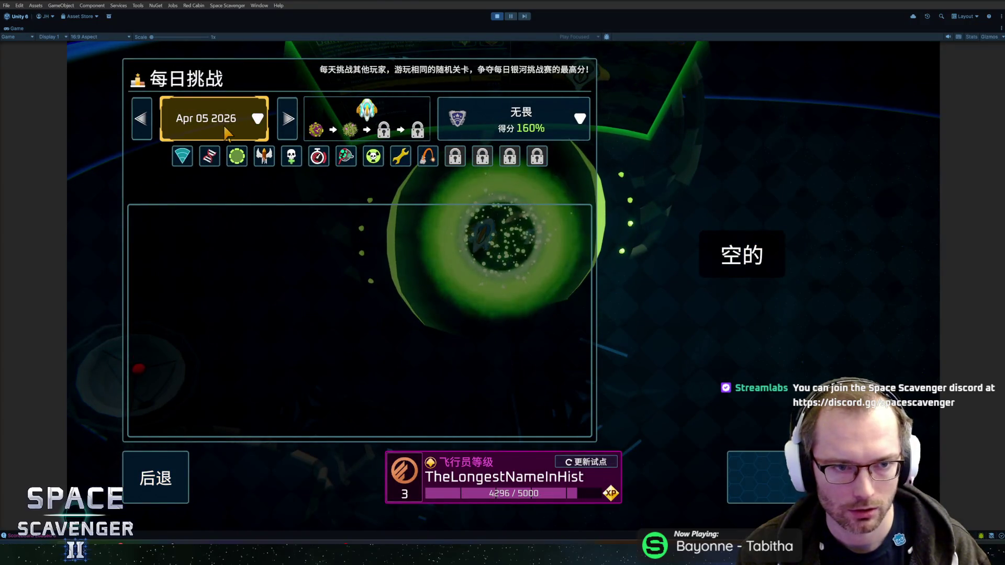
pyautogui.click(226, 134)
pyautogui.click(203, 204)
pyautogui.click(220, 124)
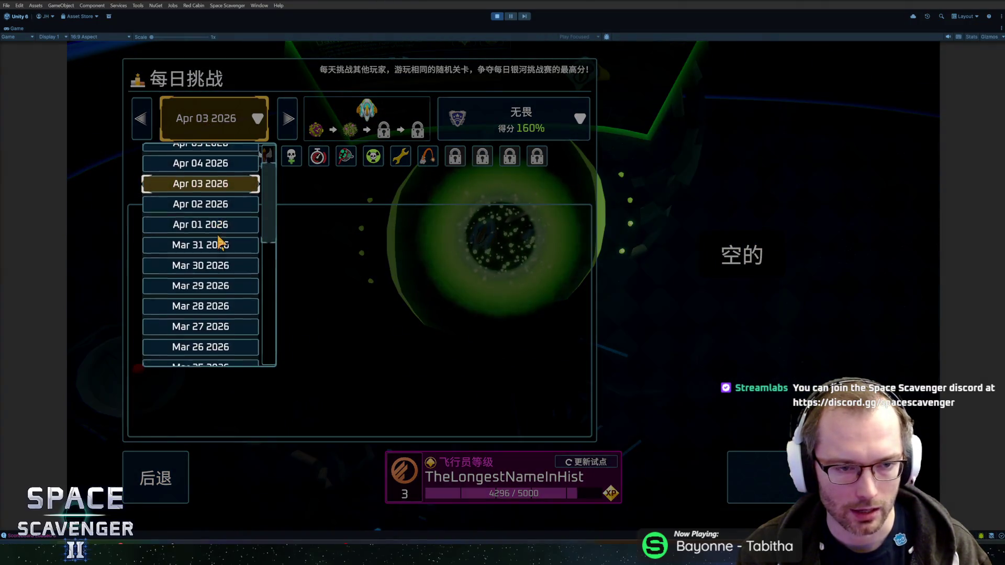
pyautogui.scroll(3, 219, 241)
pyautogui.click(202, 172)
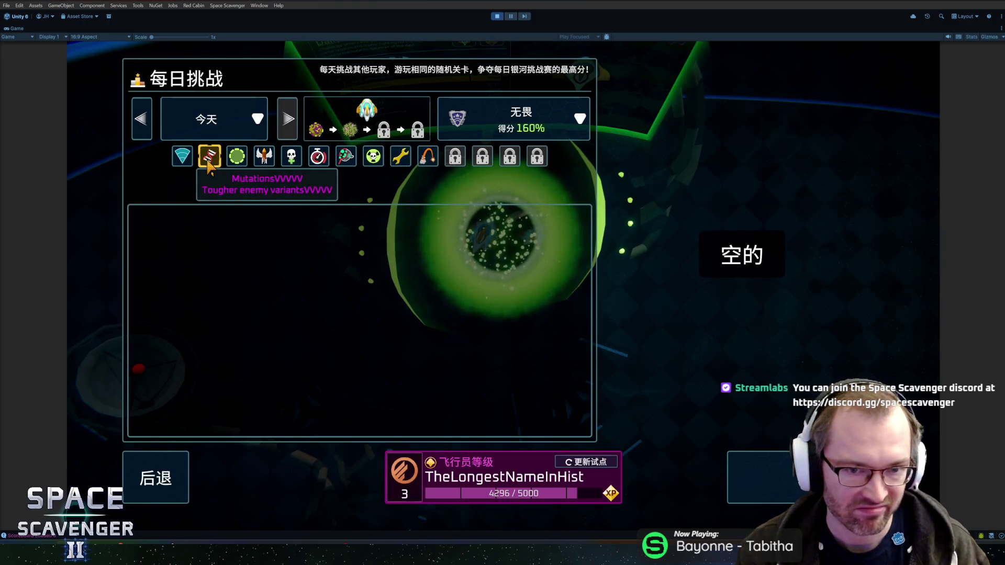
pyautogui.press('Escape')
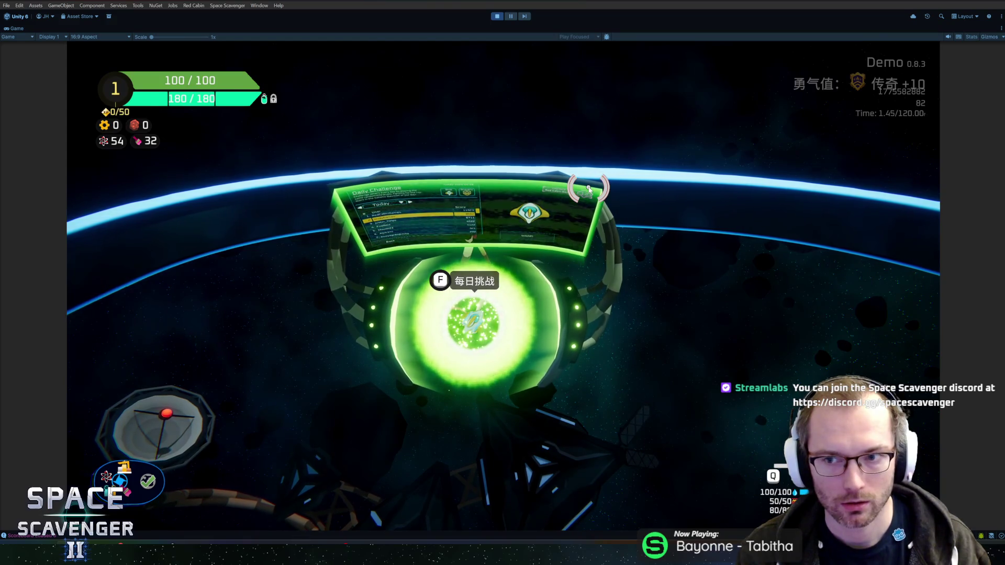
pyautogui.hotkey('alt', 'Tab')
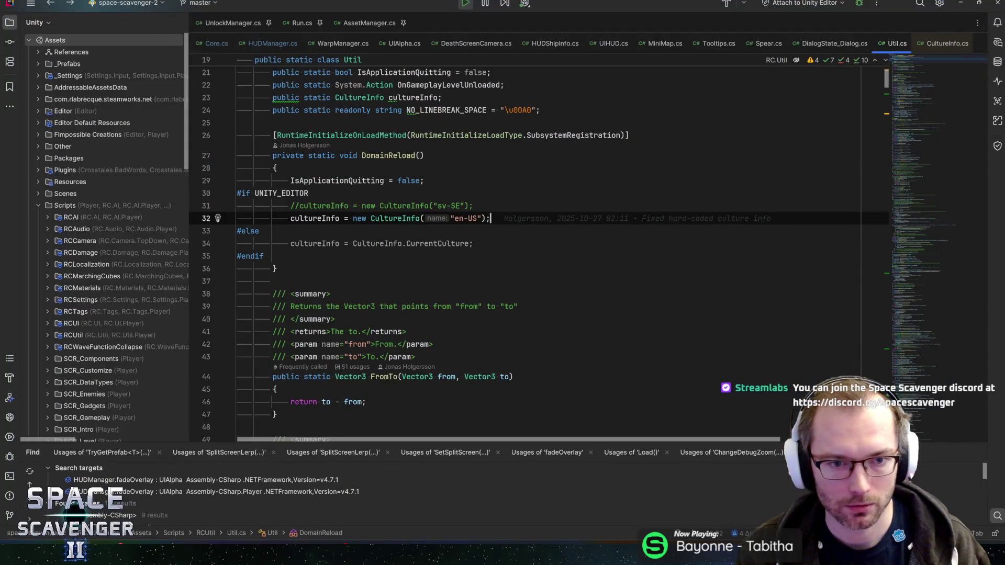
pyautogui.hotkey('alt', 'Tab')
# Step: Select the MenuDailyChallenge_Today key and move to its English text 'Today: {0}' in C703
pyautogui.click(589, 187)
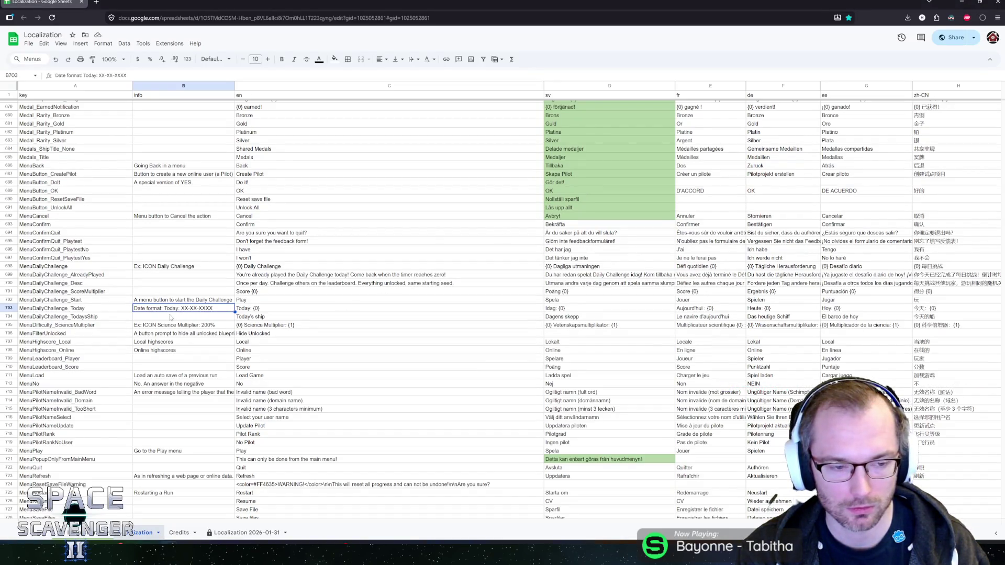
pyautogui.click(112, 308)
pyautogui.hotkey('alt', 'Tab')
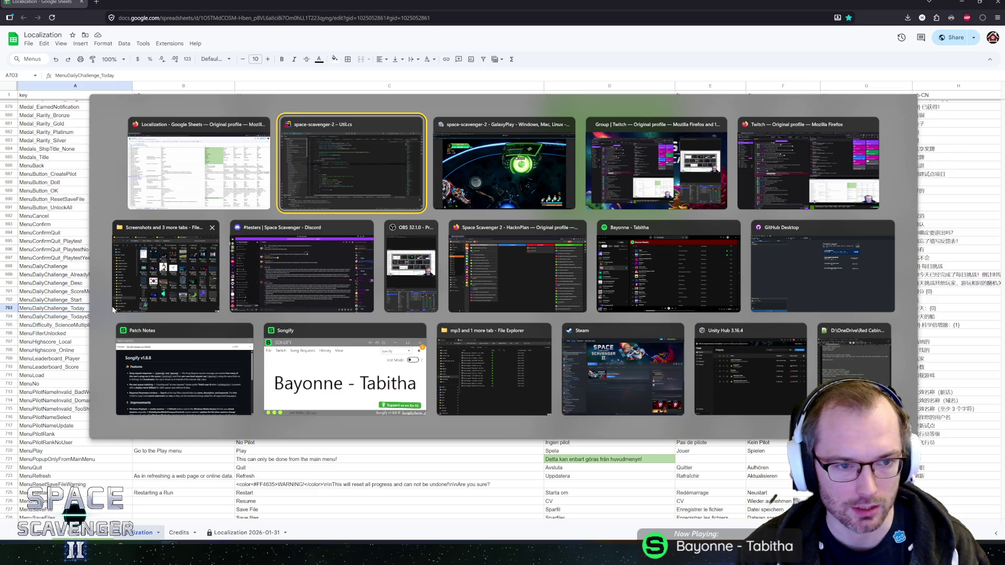
pyautogui.hotkey('alt', 'shift', 'Tab')
pyautogui.hotkey('alt', 'Tab')
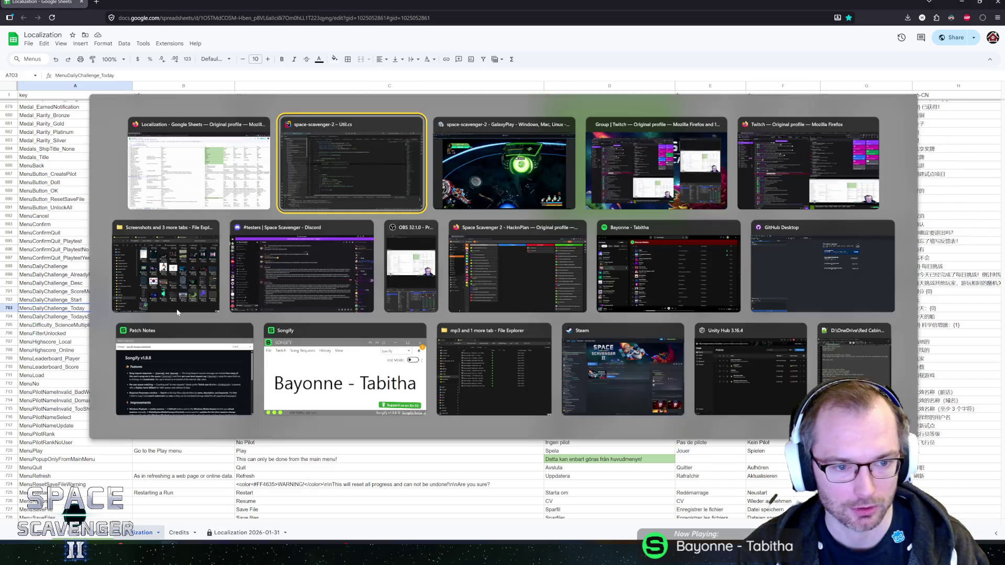
pyautogui.hotkey('alt', 'Tab')
pyautogui.hotkey('alt', 'Tab')
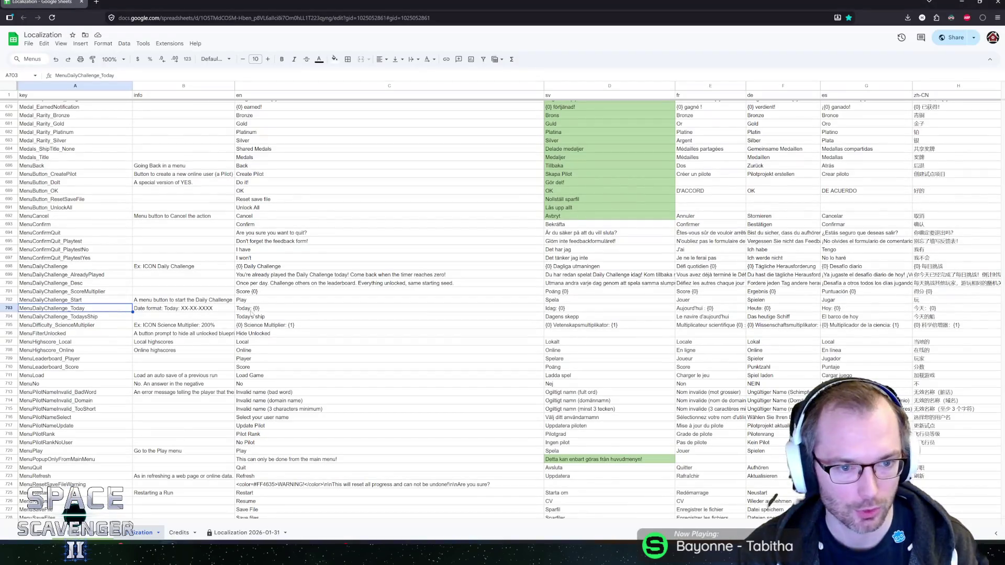
pyautogui.press('Up')
pyautogui.press('Right')
pyautogui.press('Right')
pyautogui.press('Down')
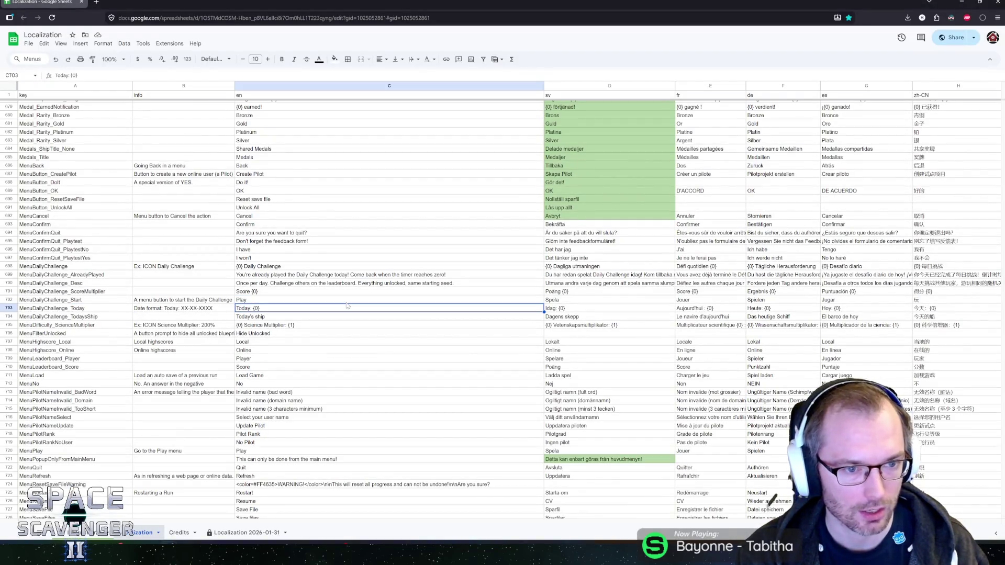
# Step: Search the sheet for 'Today' and step through matches to MenuDailyChallenge_Today
pyautogui.hotkey('ctrl', 'f')
pyautogui.write('Today')
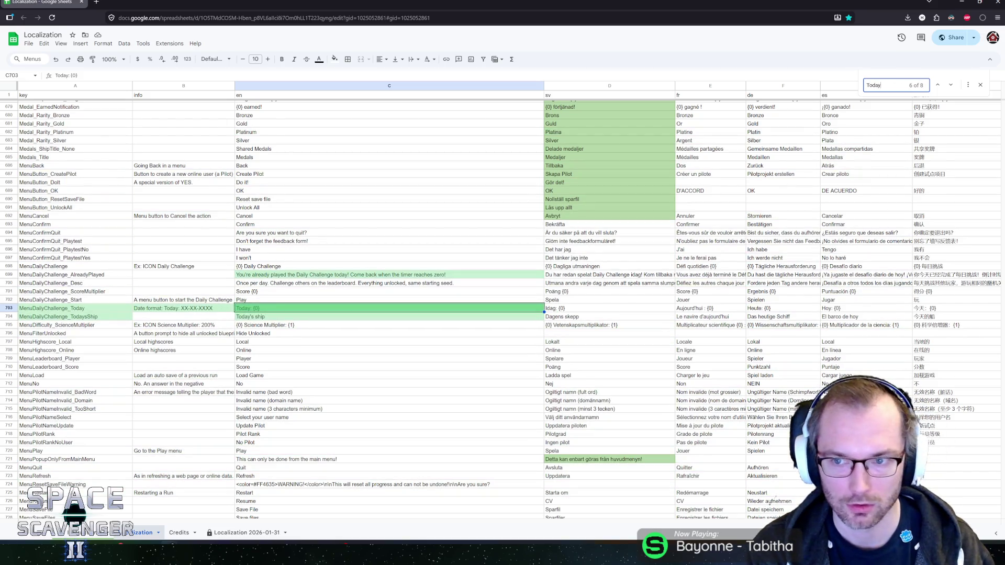
pyautogui.press('Return')
pyautogui.press('Return')
pyautogui.press('Return')
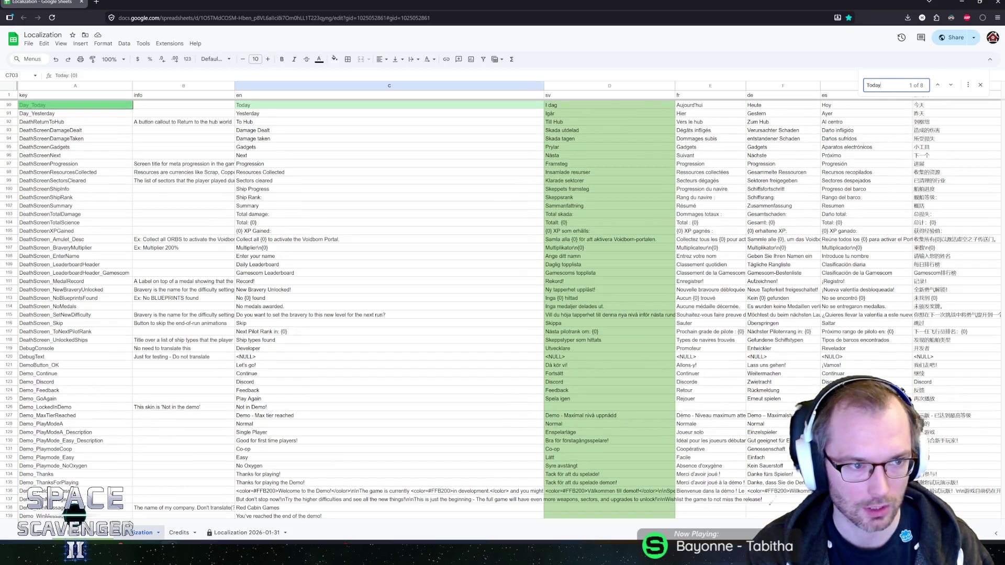
pyautogui.press('Return')
pyautogui.press('Return')
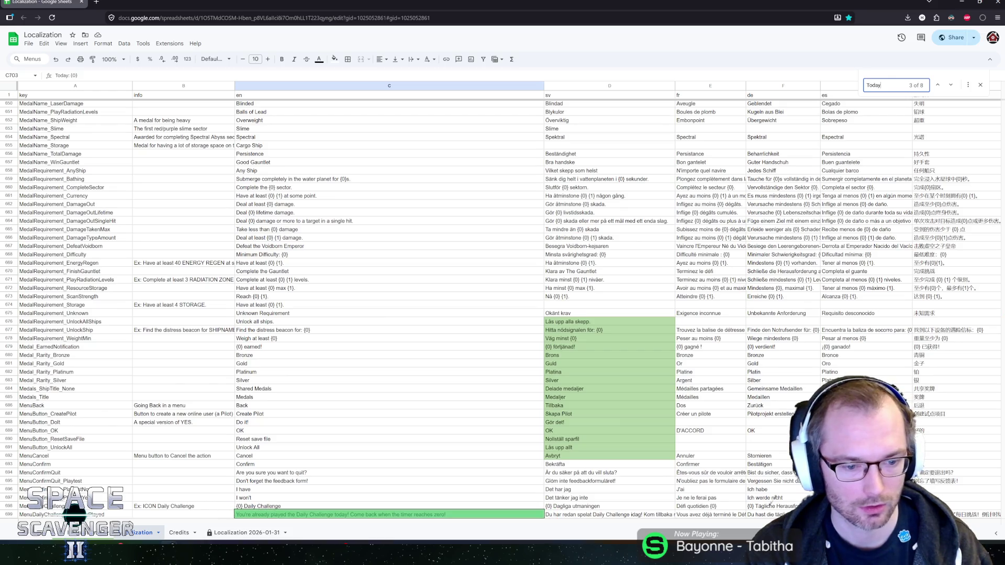
pyautogui.press('Return')
# Step: Select row 703 and compare with the game's Chinese daily challenge menu showing 今天
pyautogui.scroll(-4, 45, 425)
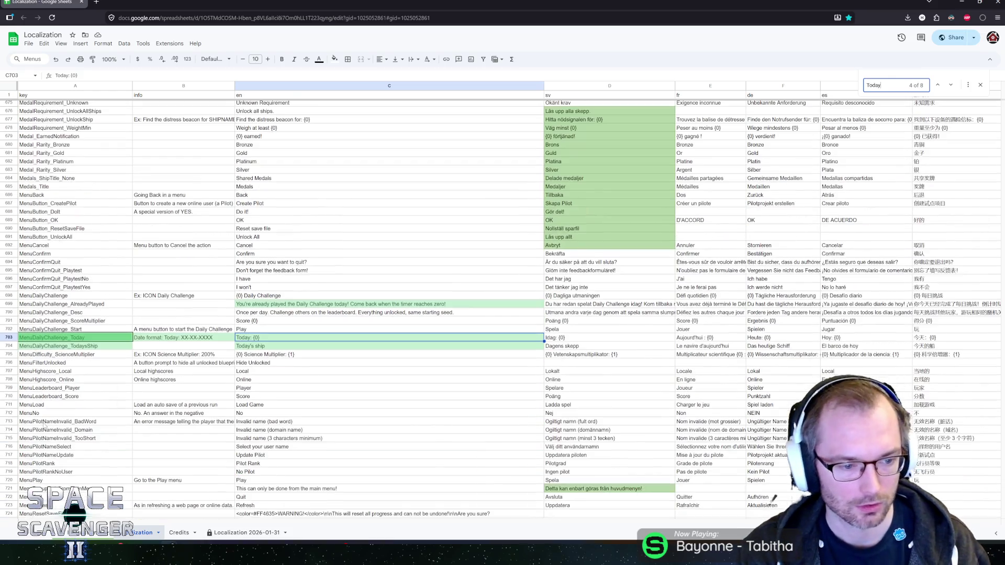
pyautogui.click(224, 338)
pyautogui.click(11, 338)
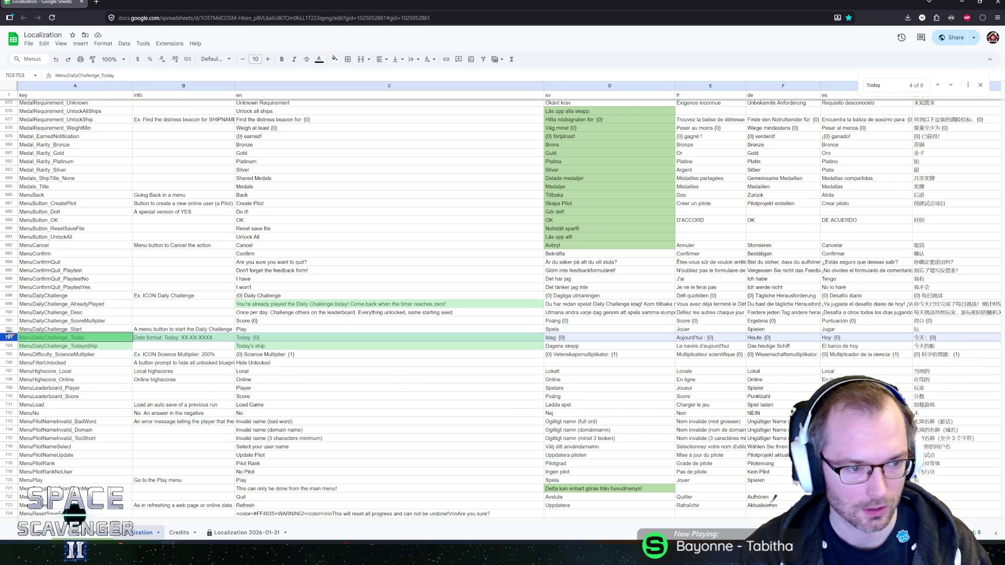
pyautogui.hotkey('alt', 'Tab')
pyautogui.press('f')
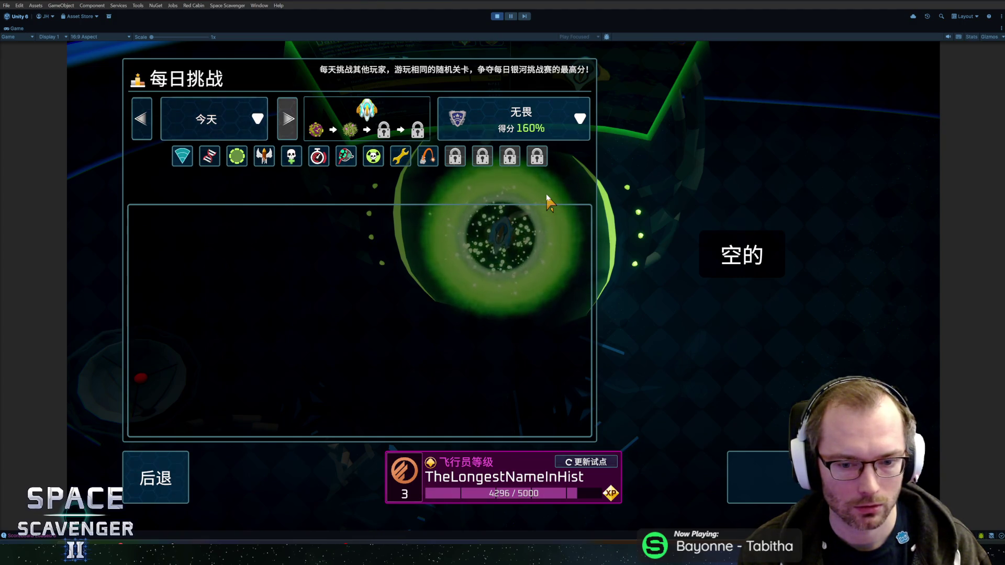
# Step: Delete row 703, MenuDailyChallenge_Today, so MenuDailyChallenge_TodaysShip follows MenuDailyChallenge_Start
pyautogui.hotkey('alt', 'Tab')
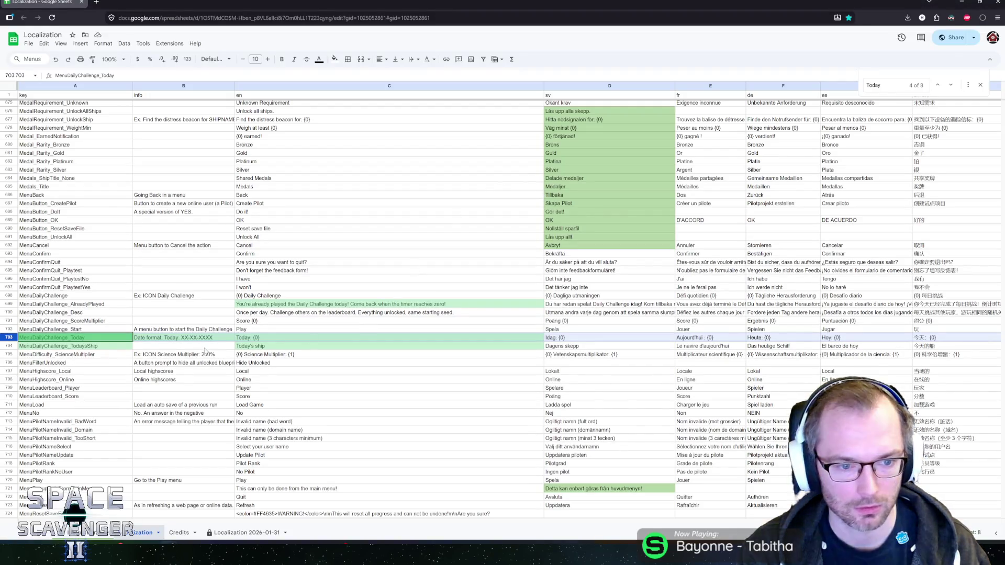
pyautogui.click(155, 331)
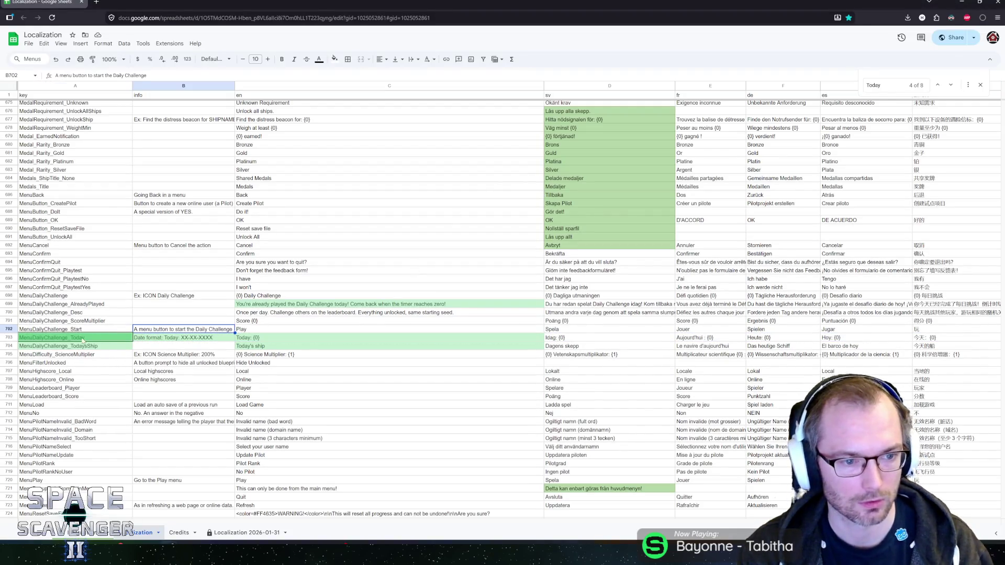
pyautogui.click(8, 339)
pyautogui.rightClick(7, 340)
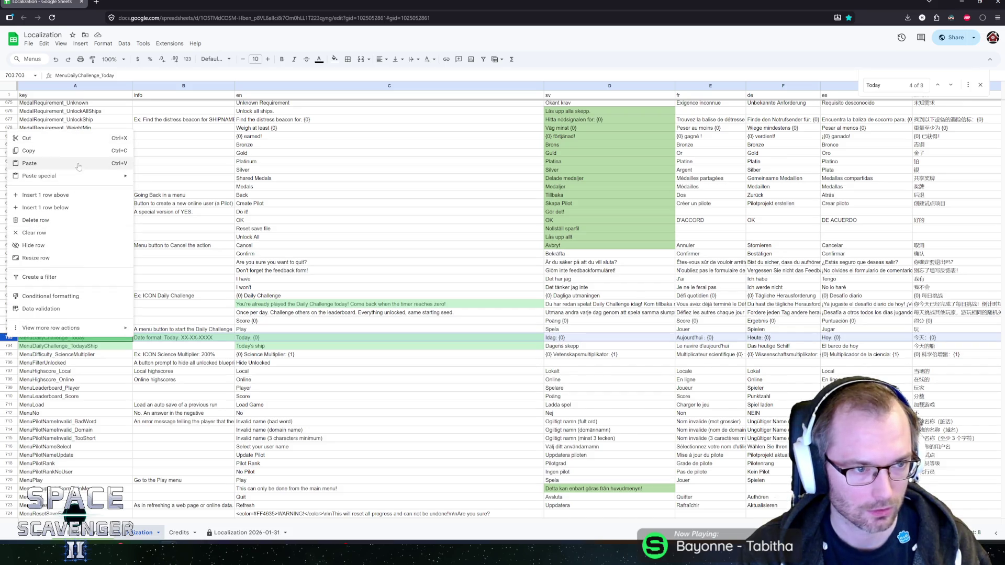
pyautogui.click(36, 220)
pyautogui.hotkey('alt', 'Tab')
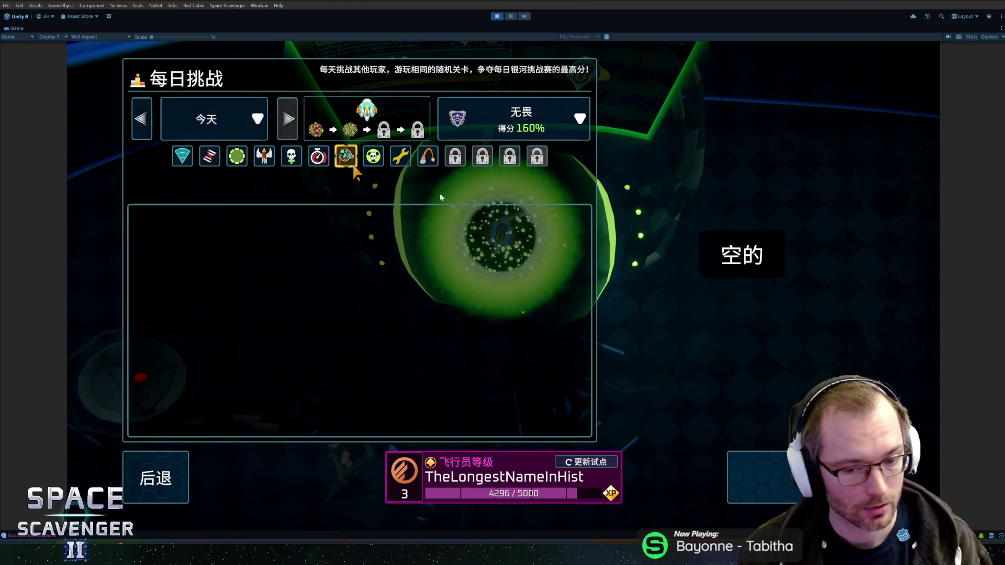
pyautogui.hotkey('alt', 'Tab')
pyautogui.click(314, 348)
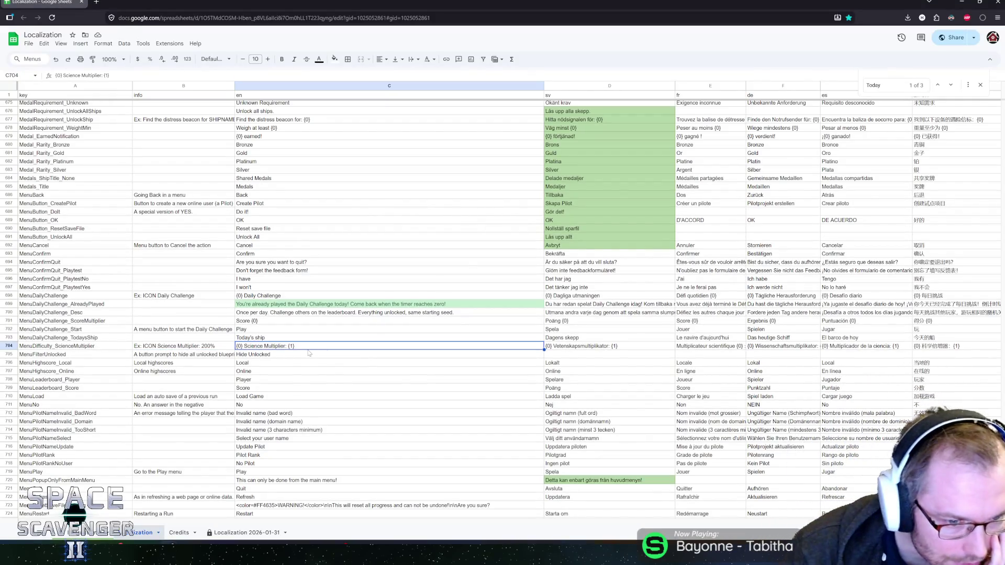
pyautogui.scroll(-2, 226, 378)
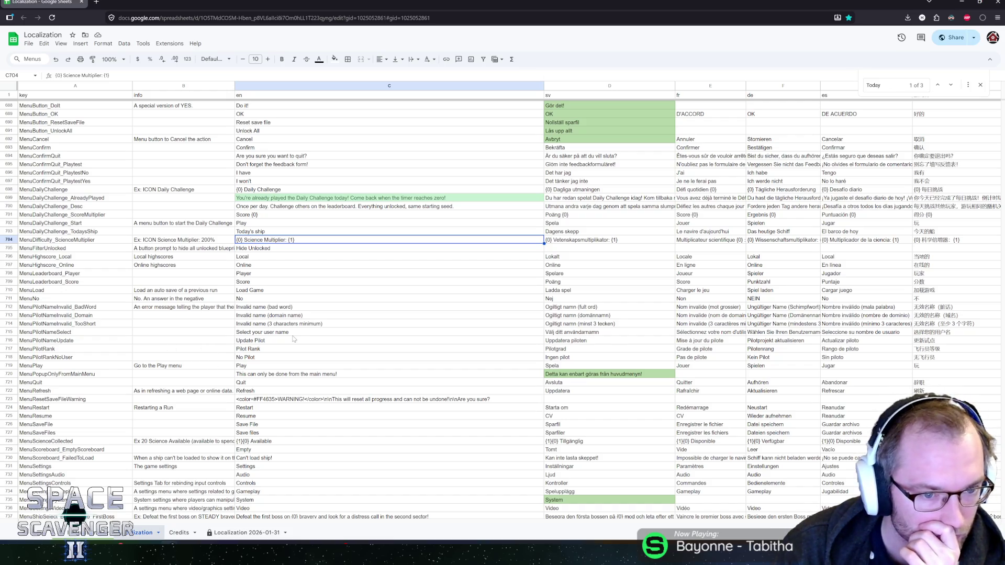
pyautogui.scroll(-2, 293, 339)
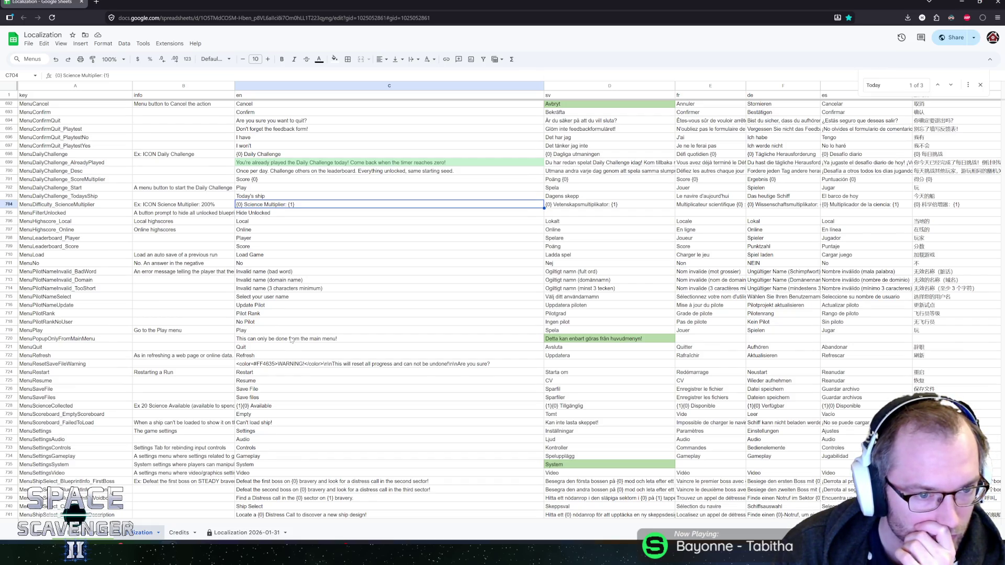
pyautogui.scroll(-4, 292, 339)
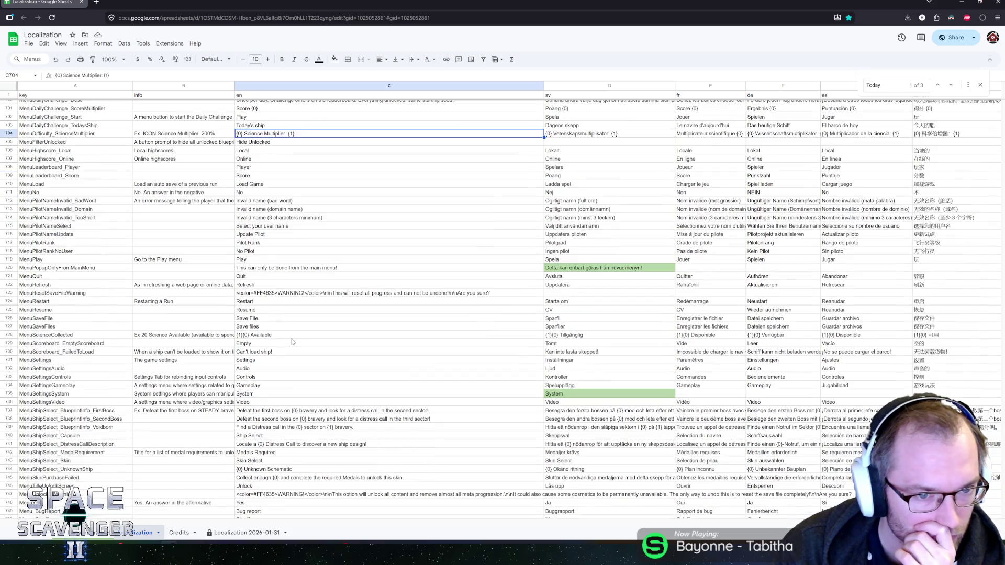
pyautogui.click(206, 202)
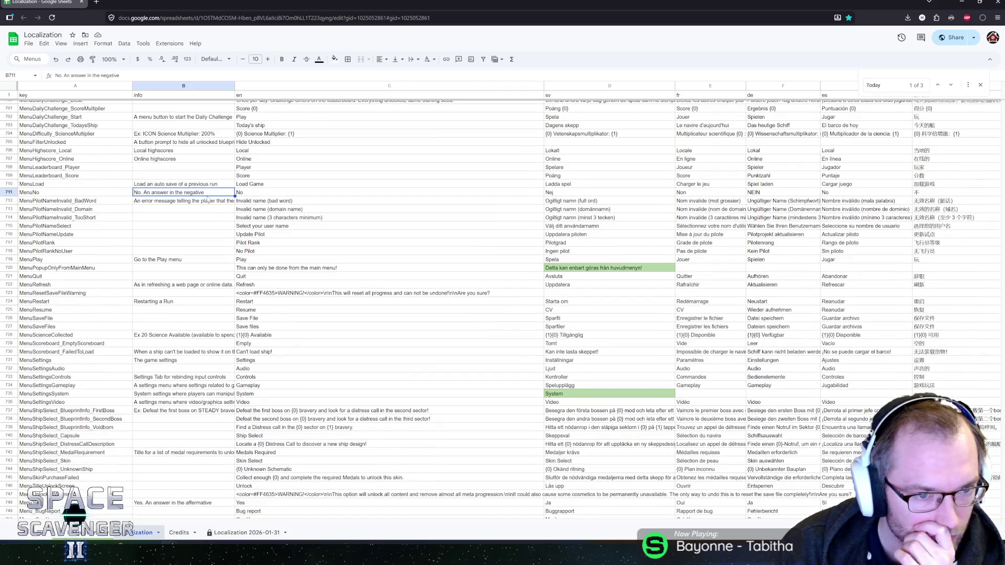
pyautogui.moveTo(234, 205); pyautogui.dragTo(233, 219)
pyautogui.click(174, 229)
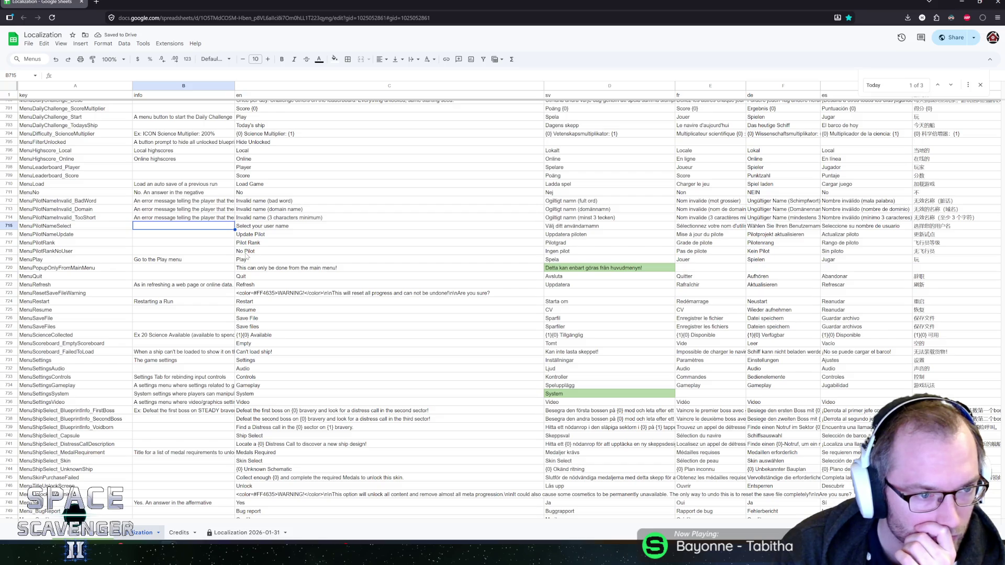
pyautogui.scroll(-2, 247, 257)
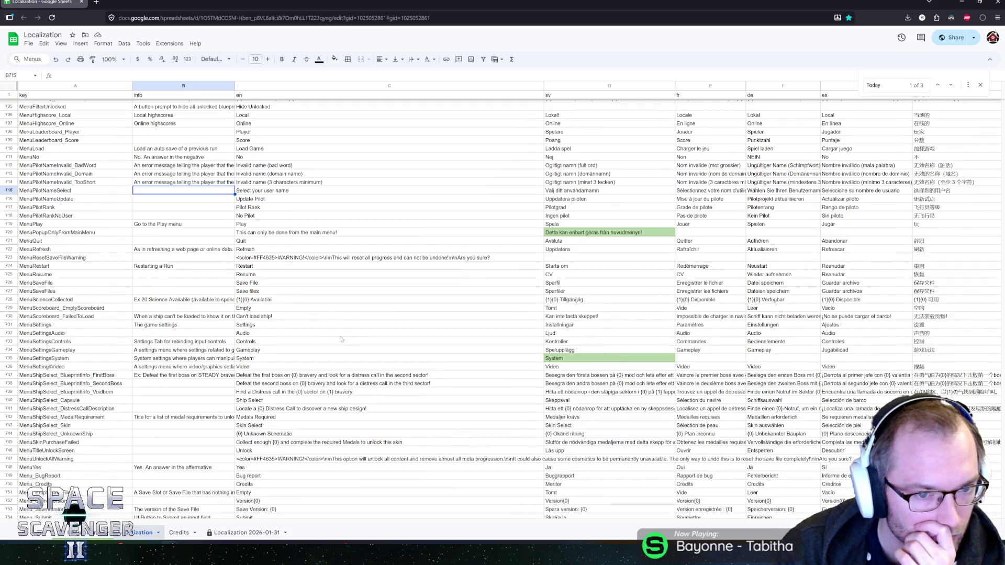
pyautogui.scroll(-3, 340, 339)
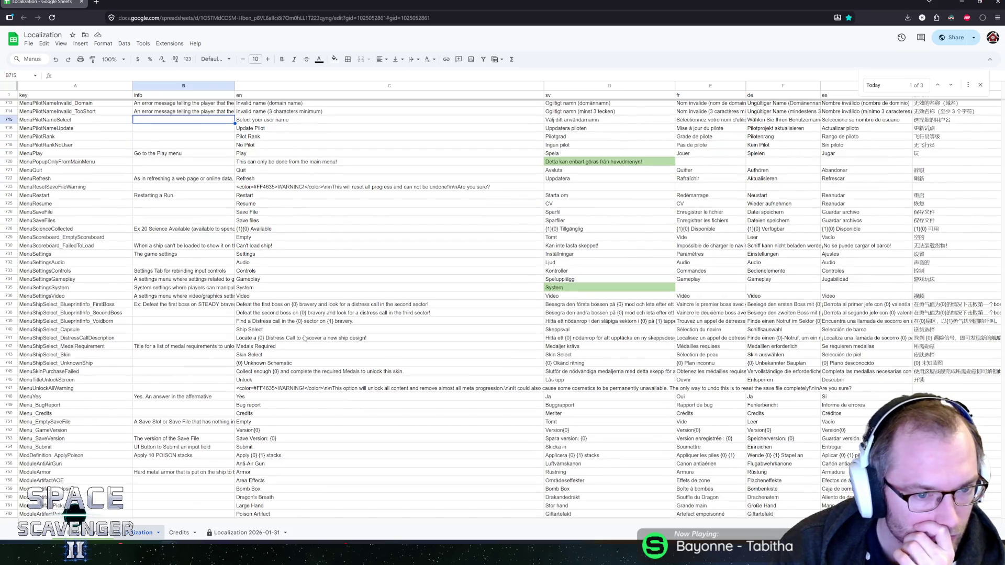
pyautogui.click(365, 301)
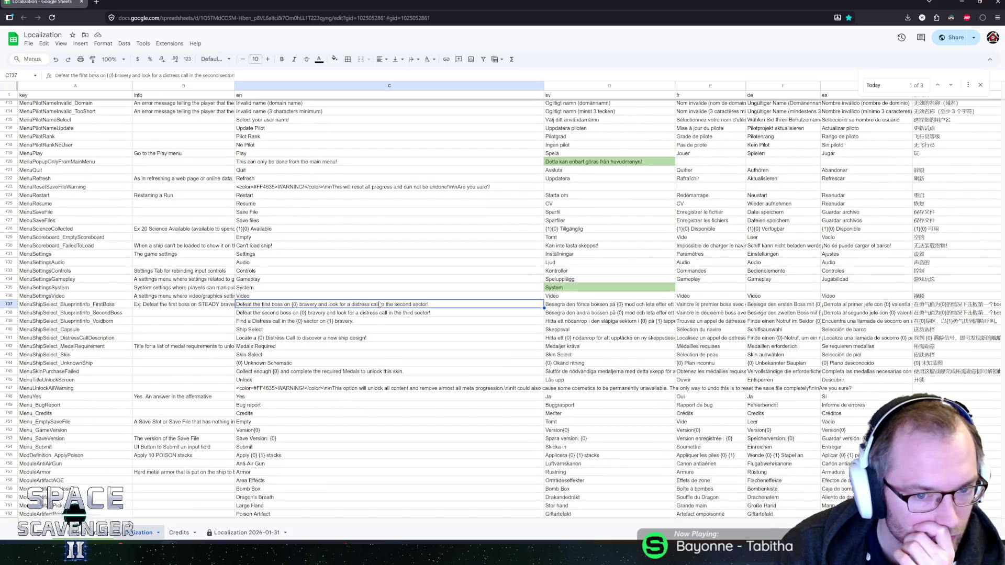
pyautogui.click(371, 314)
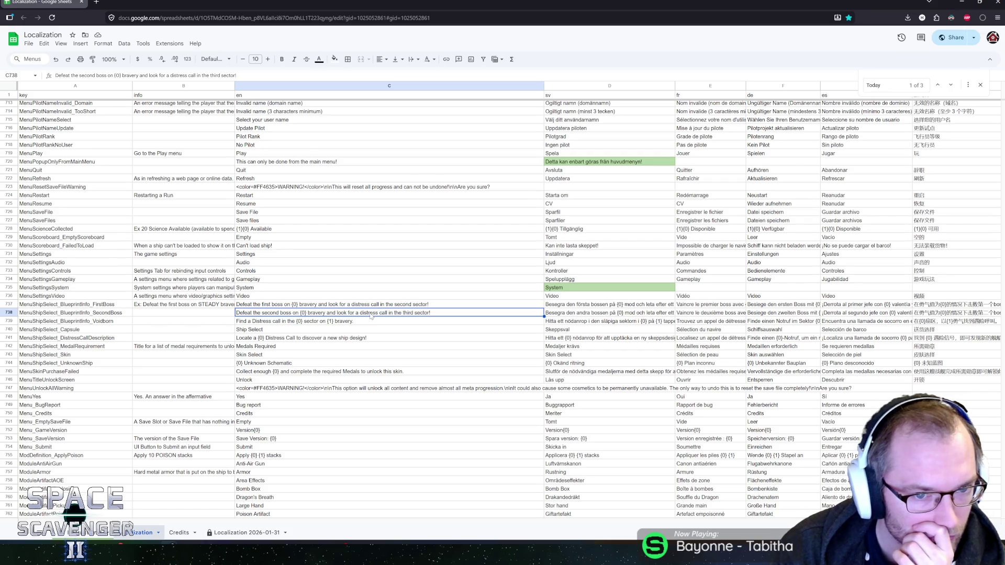
pyautogui.scroll(-8, 370, 316)
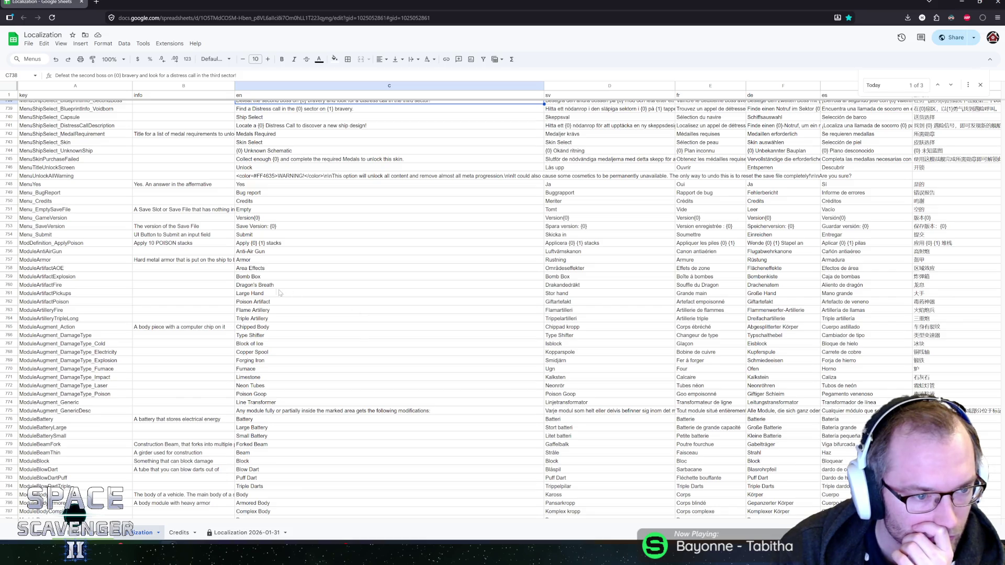
pyautogui.click(72, 272)
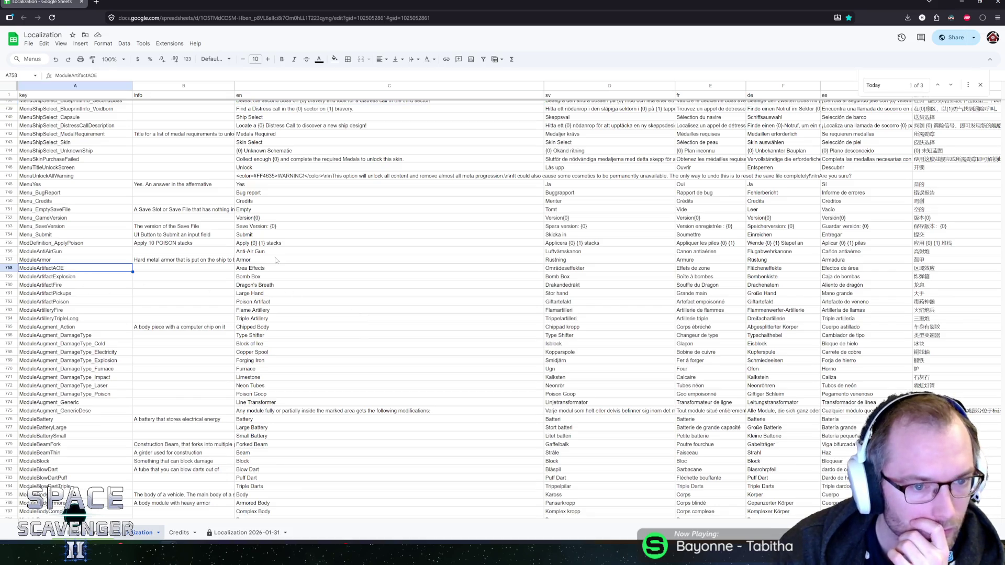
pyautogui.click(261, 267)
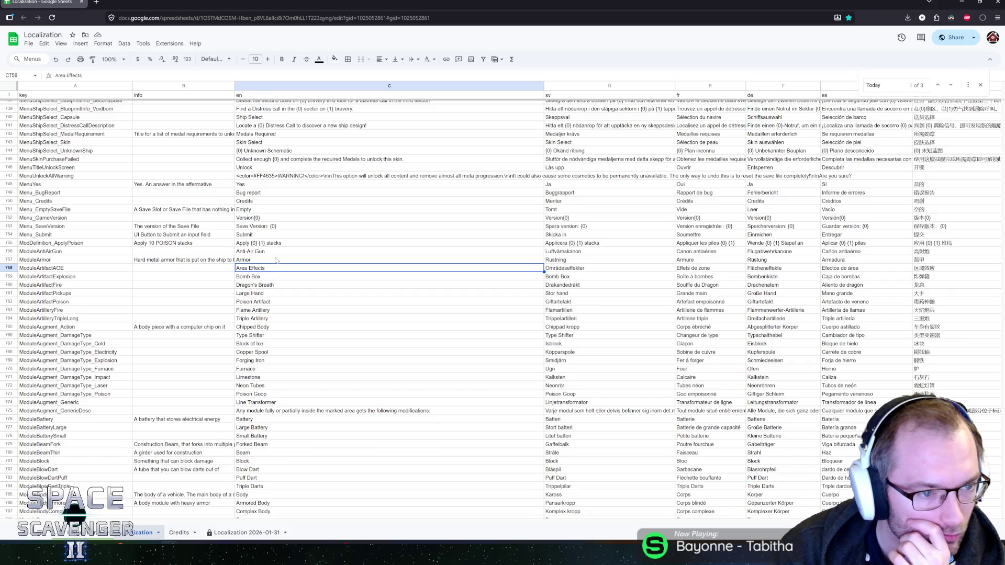
pyautogui.press('Left')
pyautogui.press('Left')
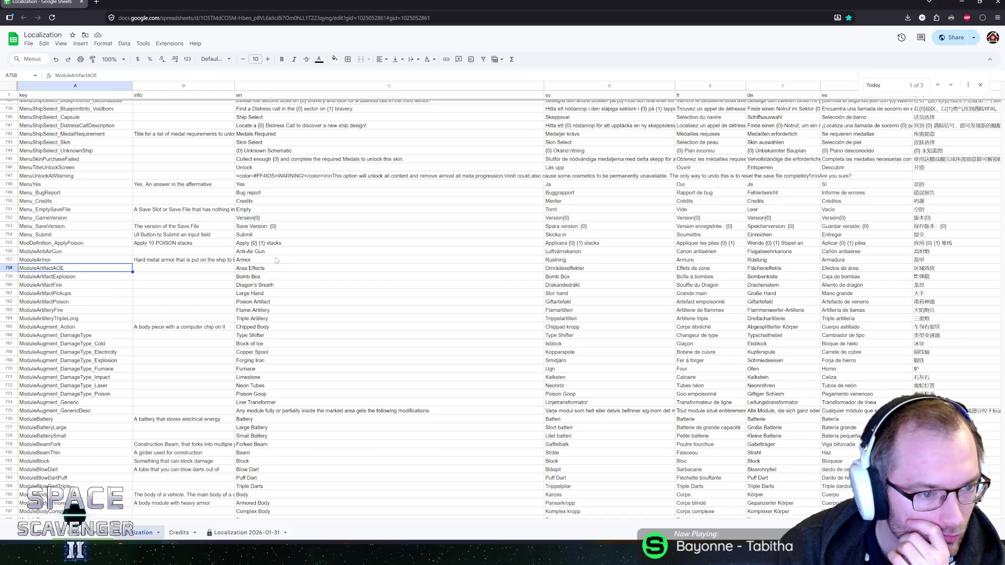
pyautogui.press('Down')
pyautogui.press('Down')
pyautogui.press('Down')
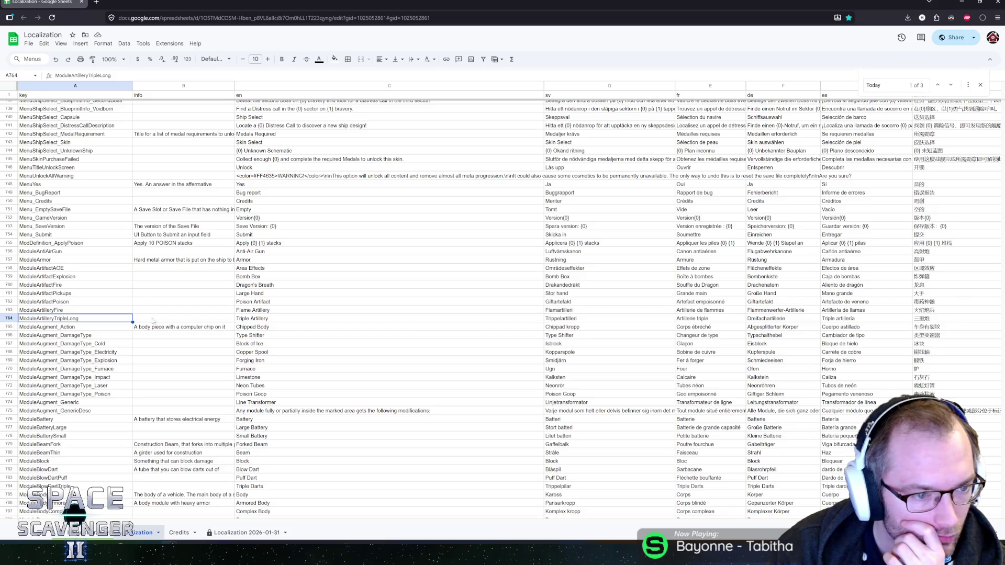
pyautogui.click(77, 303)
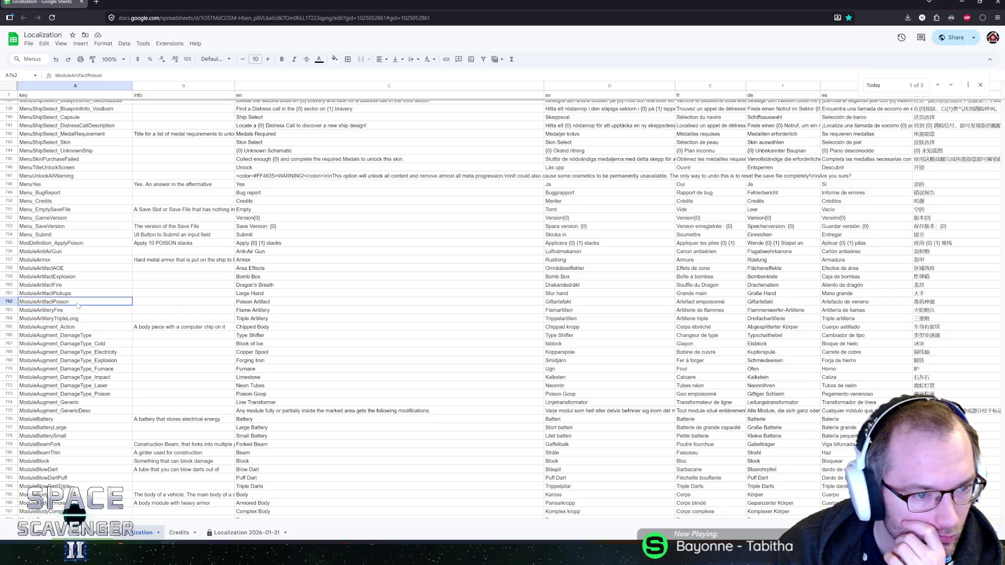
pyautogui.click(10, 267)
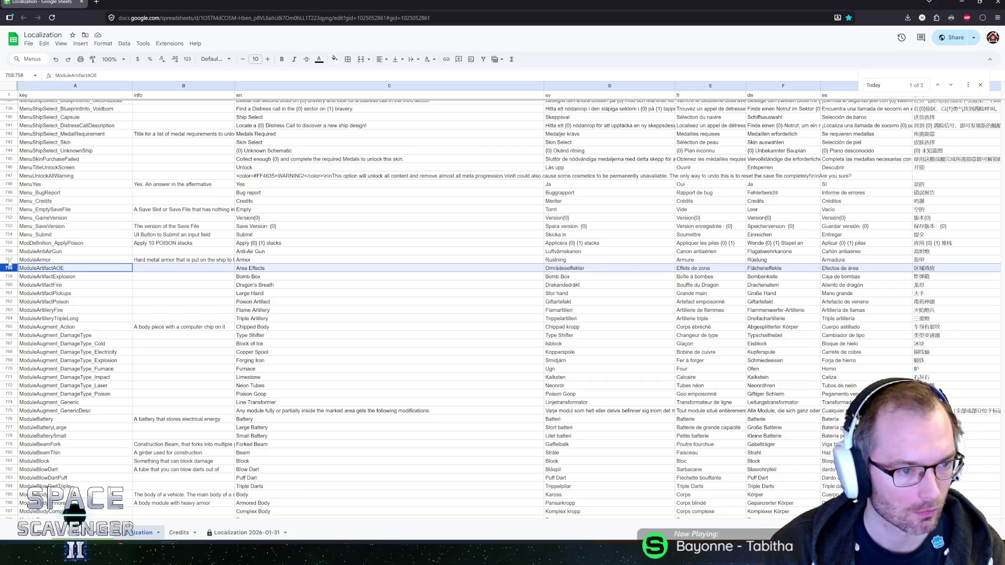
# Step: Delete rows 758–762 holding the ModuleArtifact AOE, Explosion, Fire, Pickups and Poison keys
pyautogui.keyDown('shift'); pyautogui.click(10, 302); pyautogui.keyUp('shift')
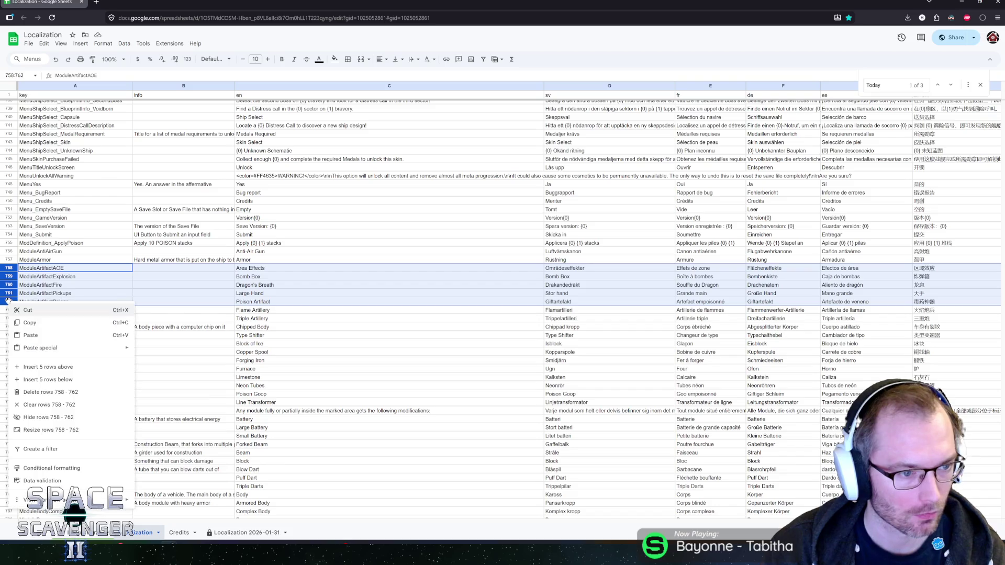
pyautogui.rightClick(10, 302)
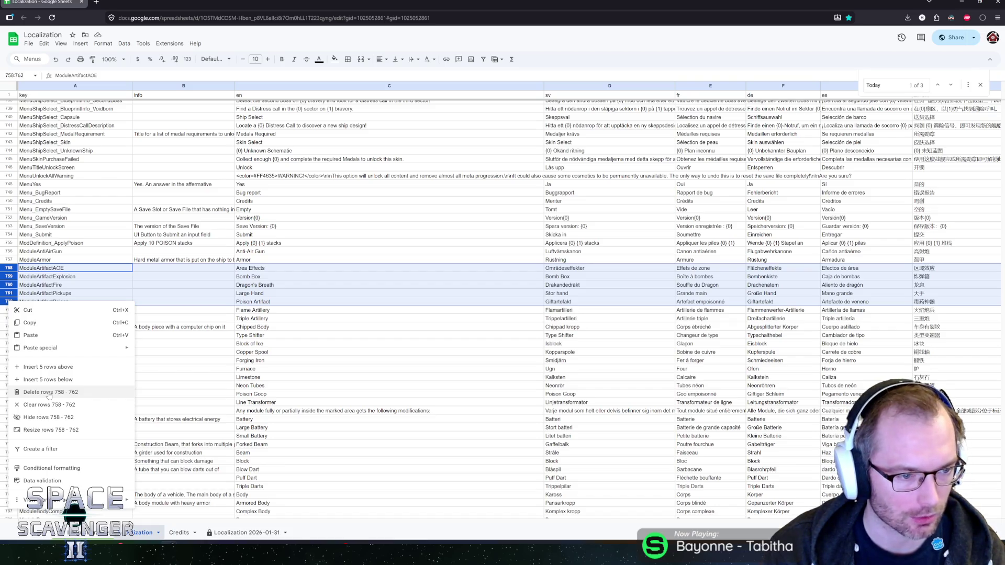
pyautogui.click(49, 393)
pyautogui.click(338, 330)
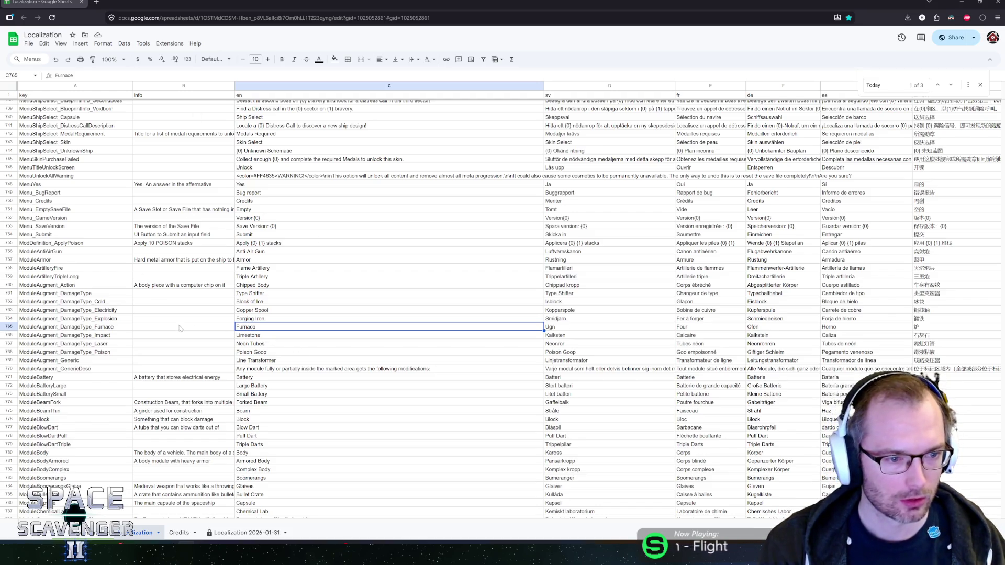
# Step: Review the Furnace, Type Shifter and Poison Goop strings among the damage-type rows
pyautogui.click(176, 328)
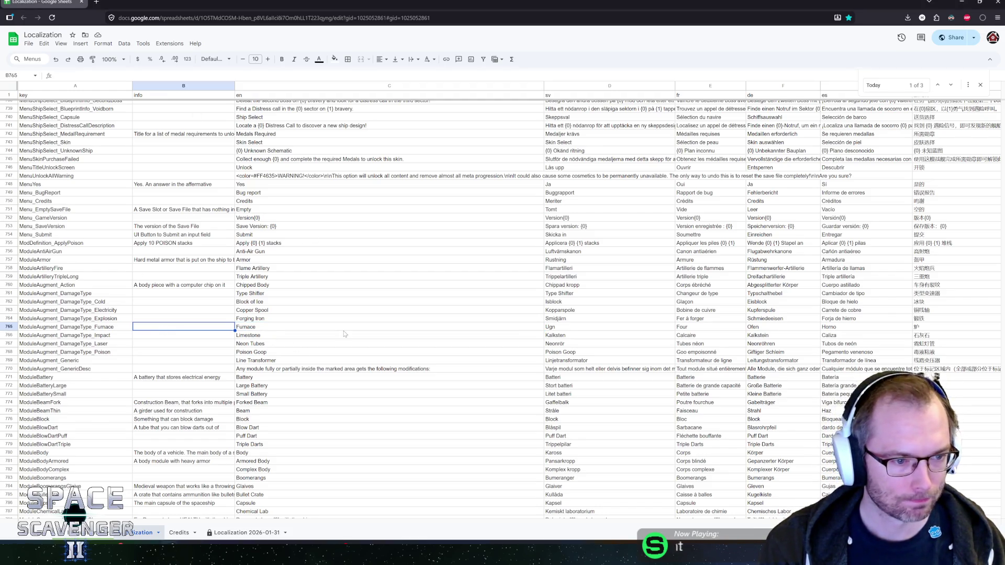
pyautogui.click(327, 330)
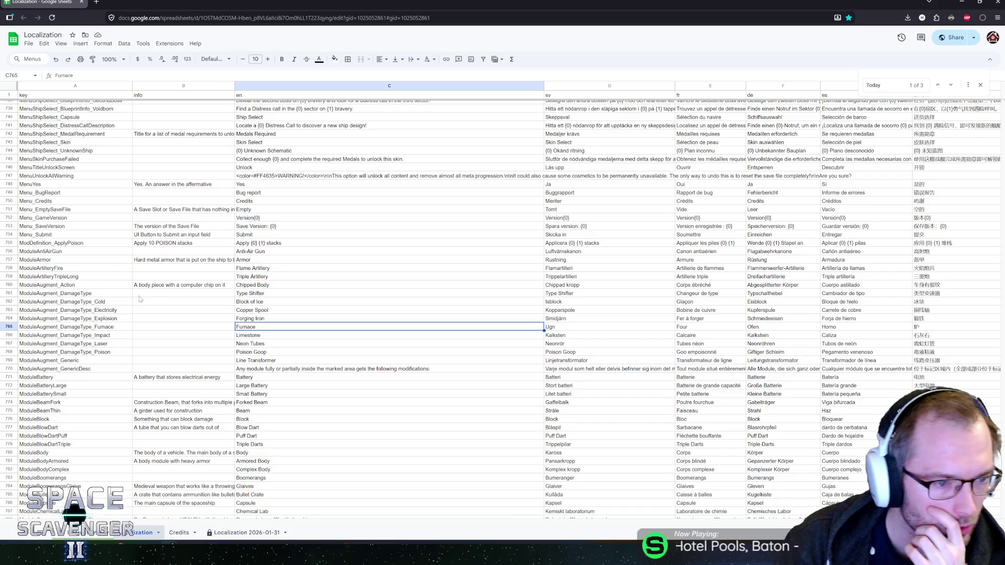
pyautogui.click(250, 294)
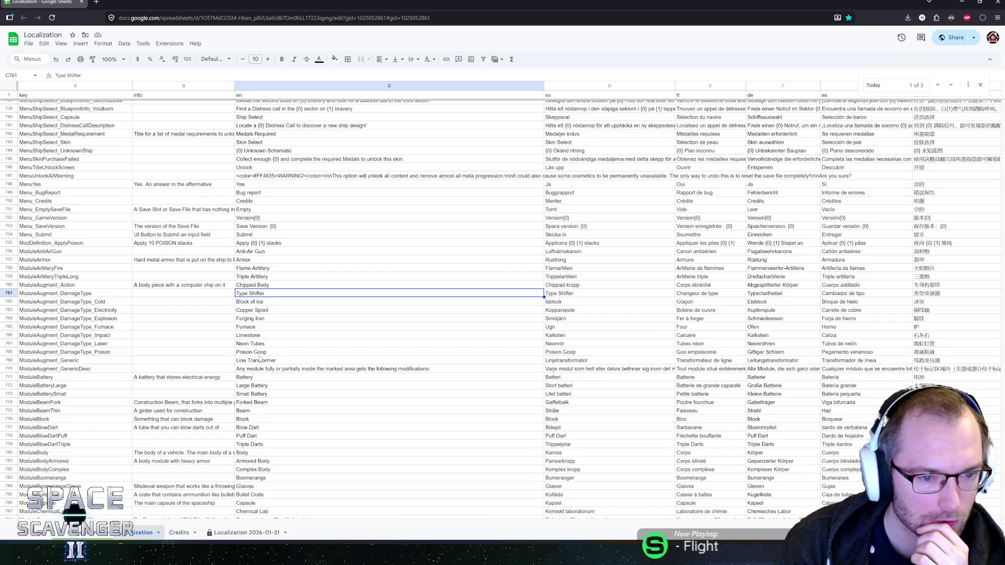
pyautogui.click(251, 354)
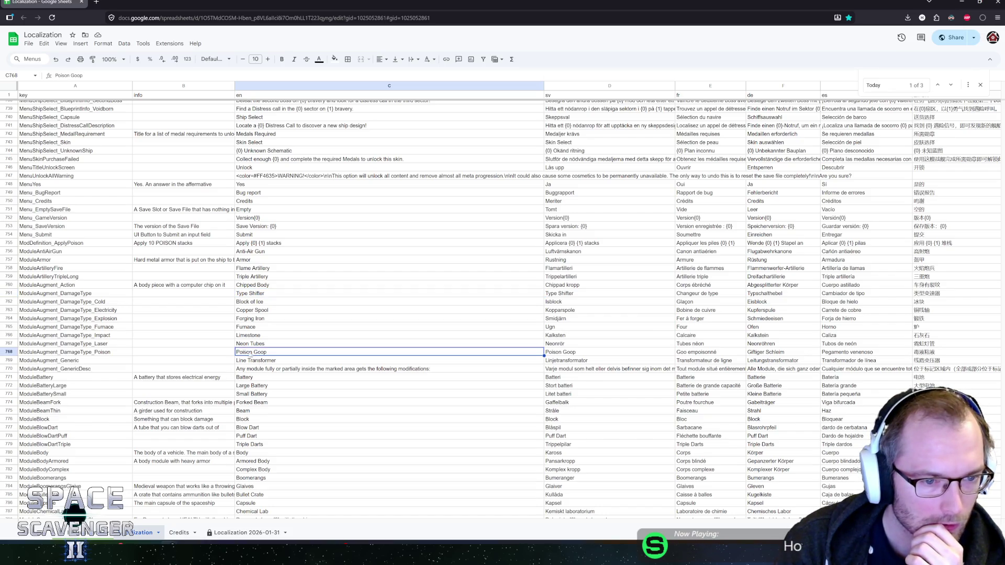
pyautogui.moveTo(9, 301); pyautogui.dragTo(7, 350)
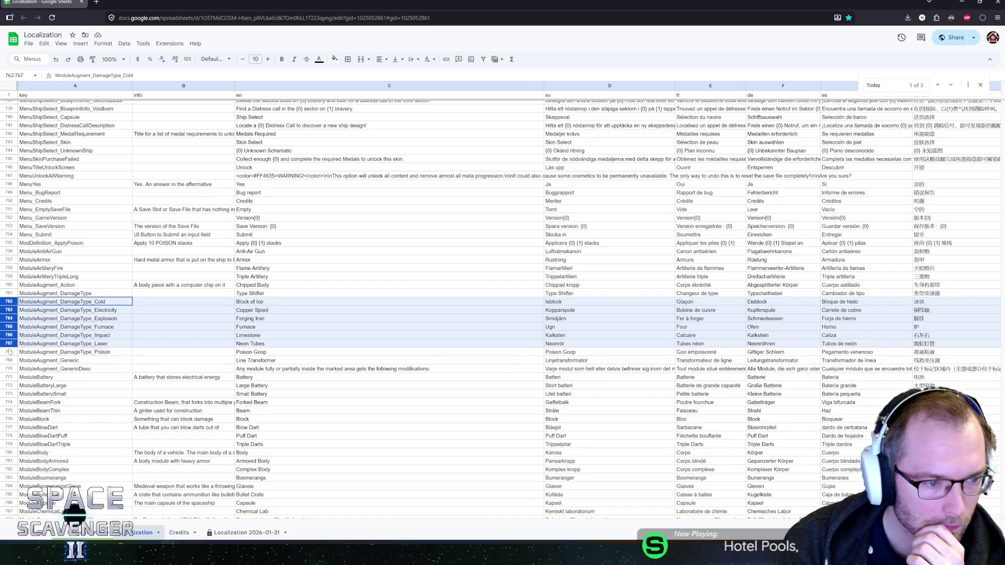
pyautogui.rightClick(7, 326)
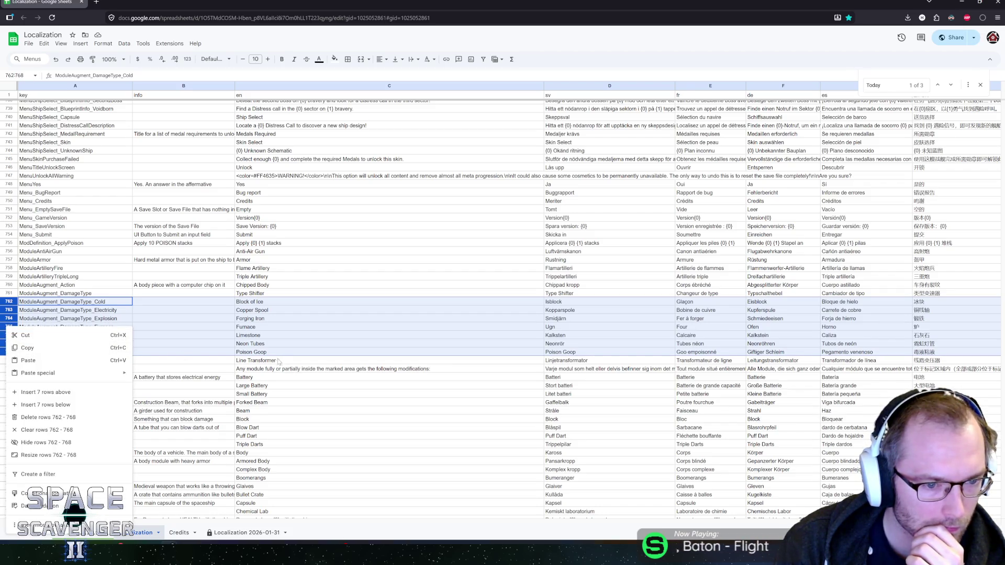
pyautogui.click(253, 336)
# Step: Delete rows 761–768 with the eight ModuleAugment_DamageType keys and check the info column below
pyautogui.click(48, 344)
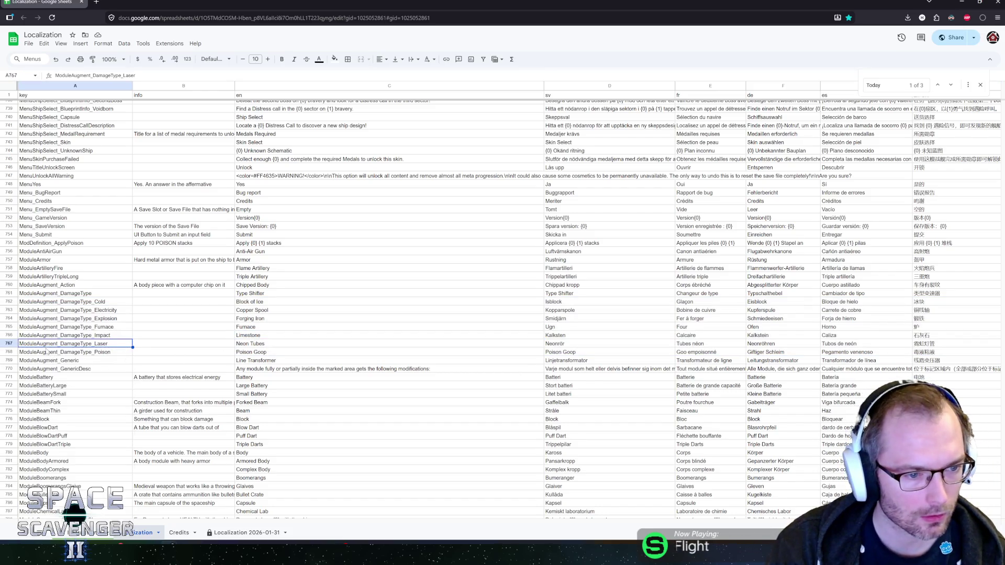
pyautogui.click(46, 353)
pyautogui.moveTo(10, 353); pyautogui.dragTo(7, 293)
pyautogui.rightClick(6, 294)
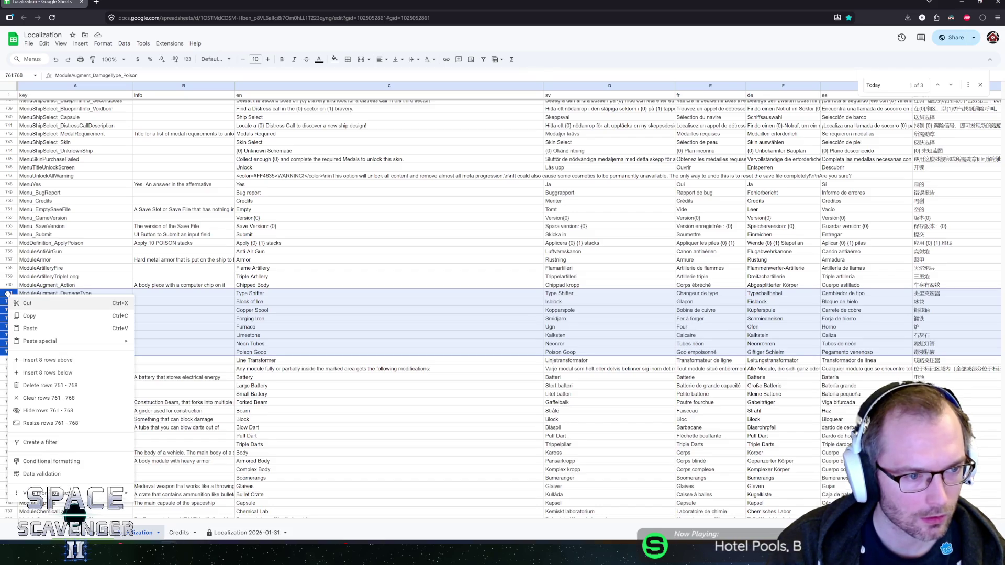
pyautogui.click(35, 385)
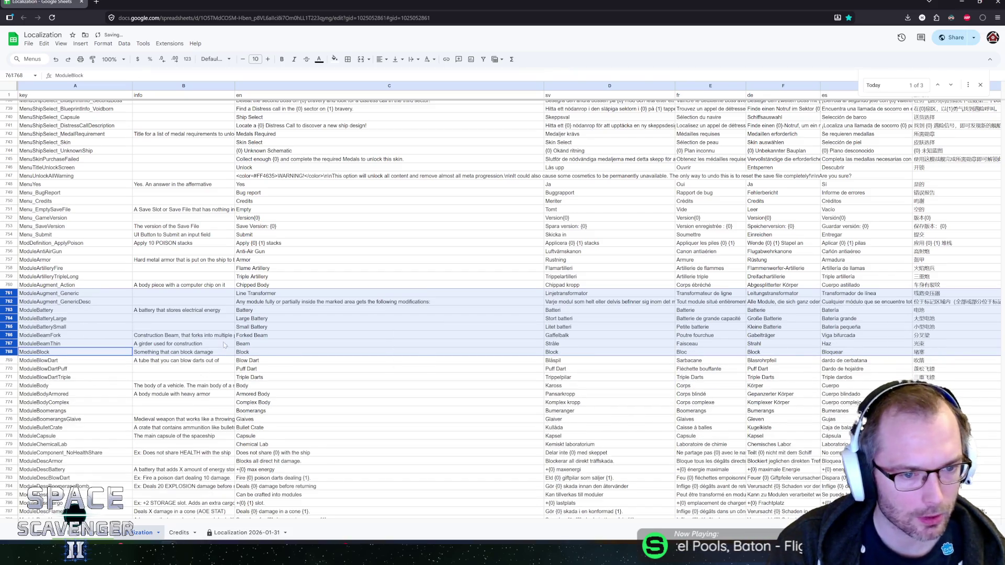
pyautogui.click(149, 294)
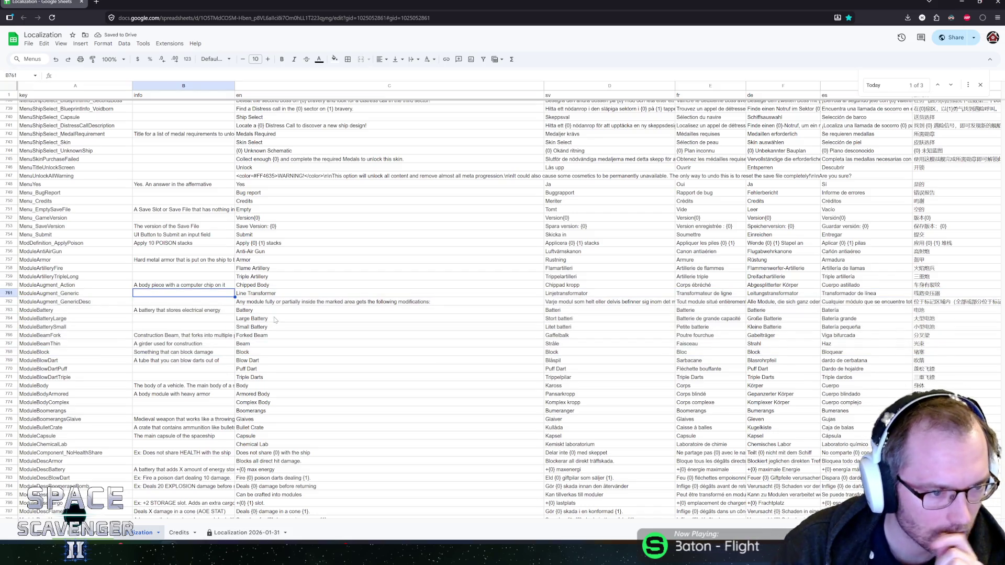
pyautogui.press('Down')
pyautogui.press('Down')
pyautogui.press('Down')
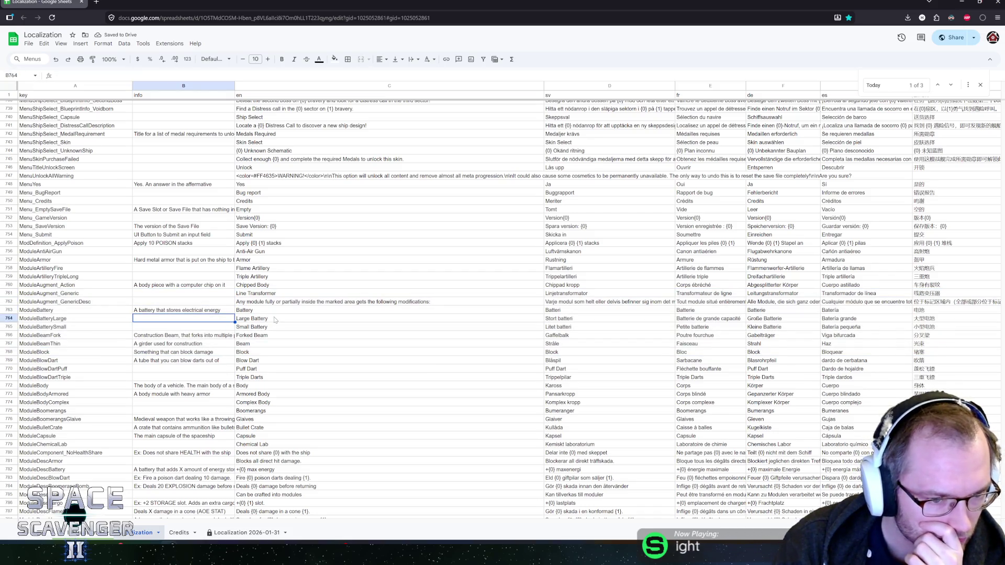
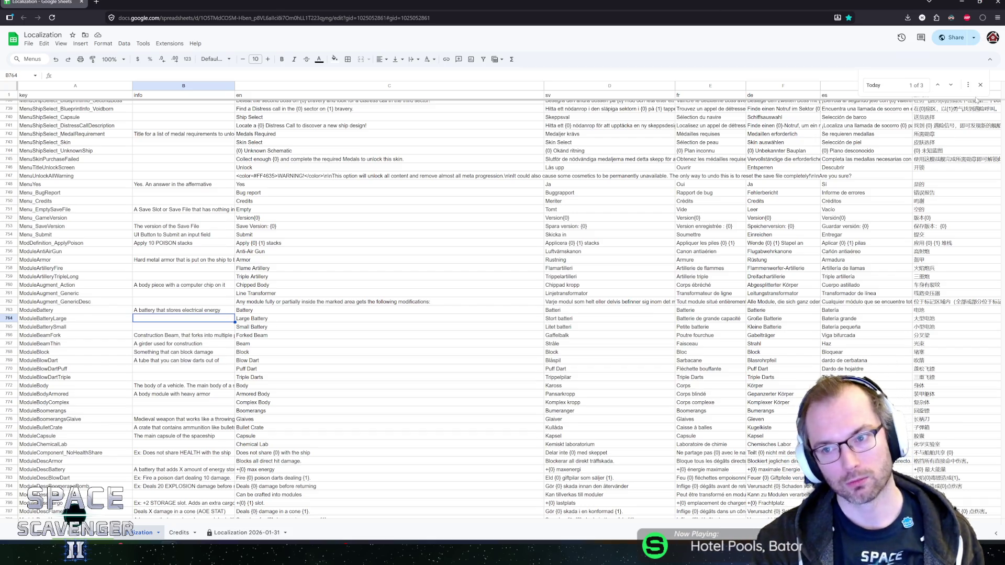
# Step: Close the Find bar and scroll down to the red Module_ rows near row 1009
pyautogui.click(977, 85)
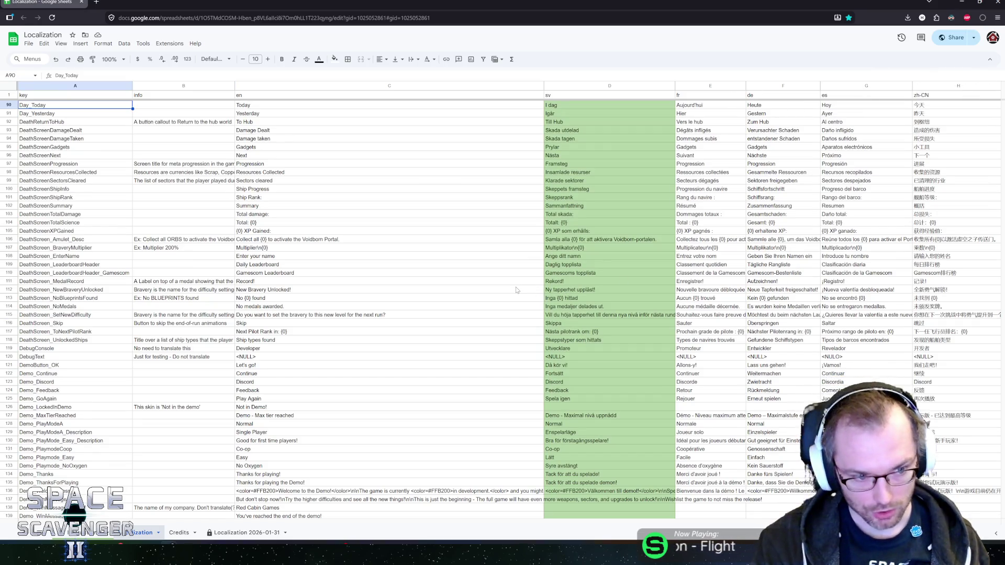
pyautogui.scroll(-20, 516, 290)
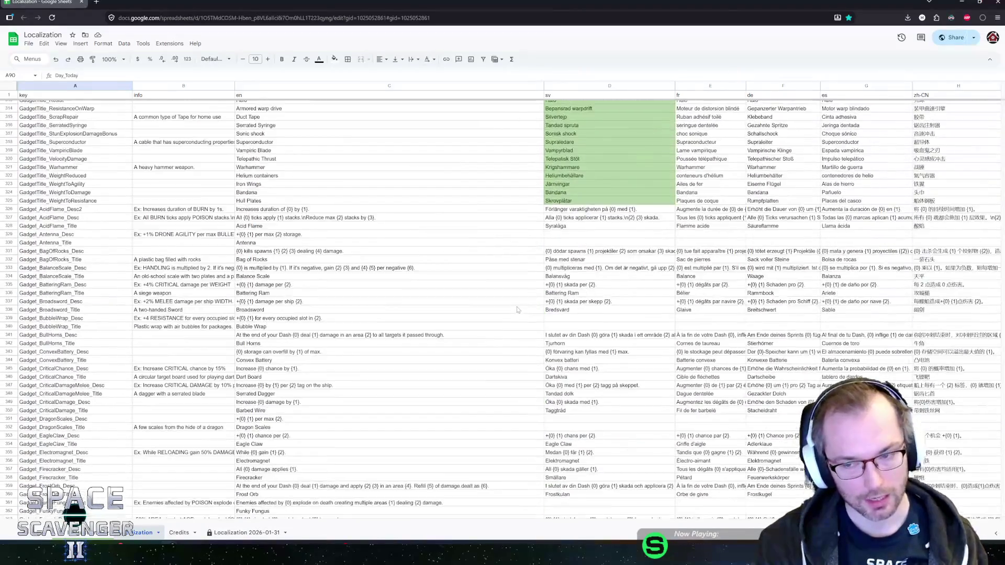
pyautogui.scroll(-20, 516, 309)
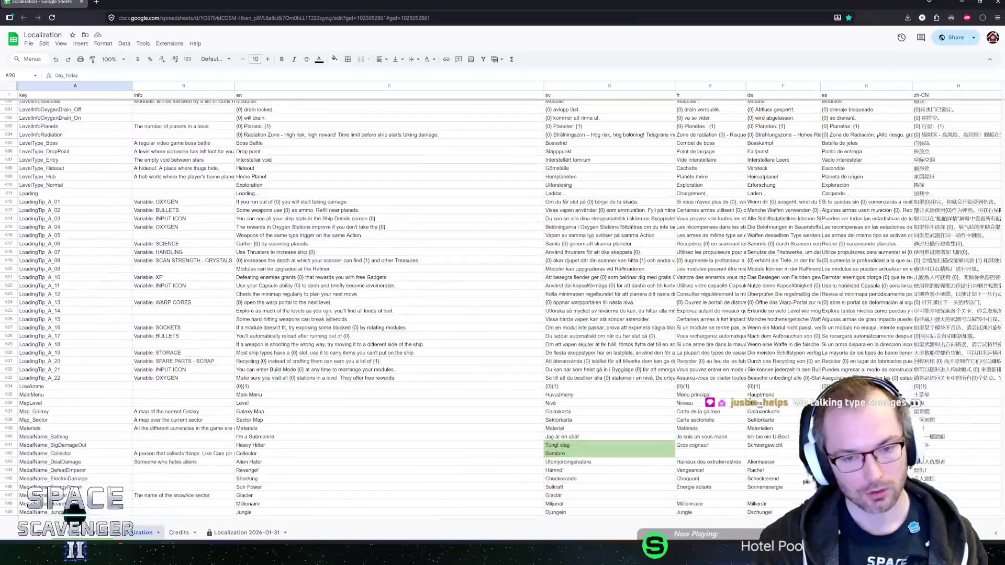
pyautogui.scroll(-20, 327, 316)
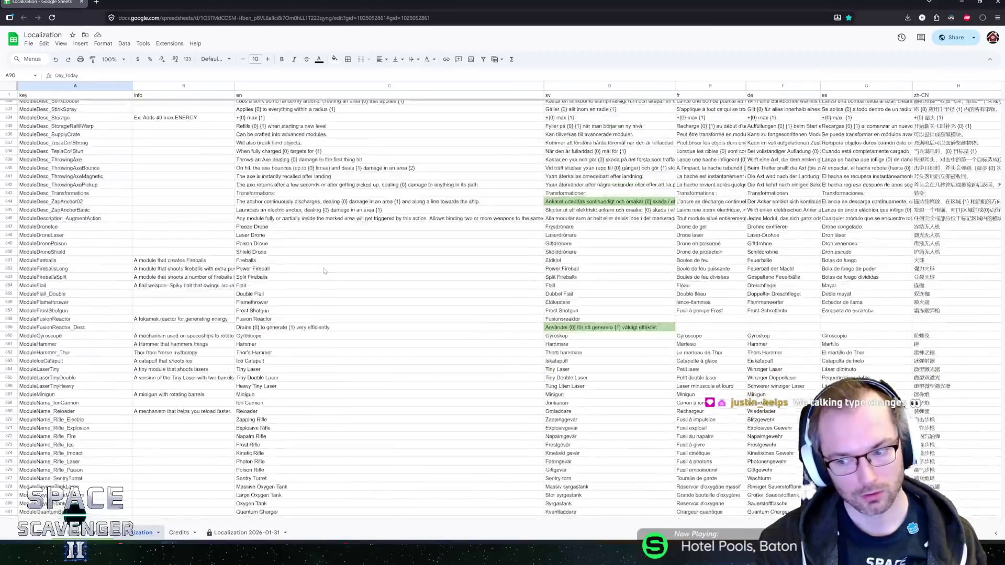
pyautogui.scroll(-20, 324, 270)
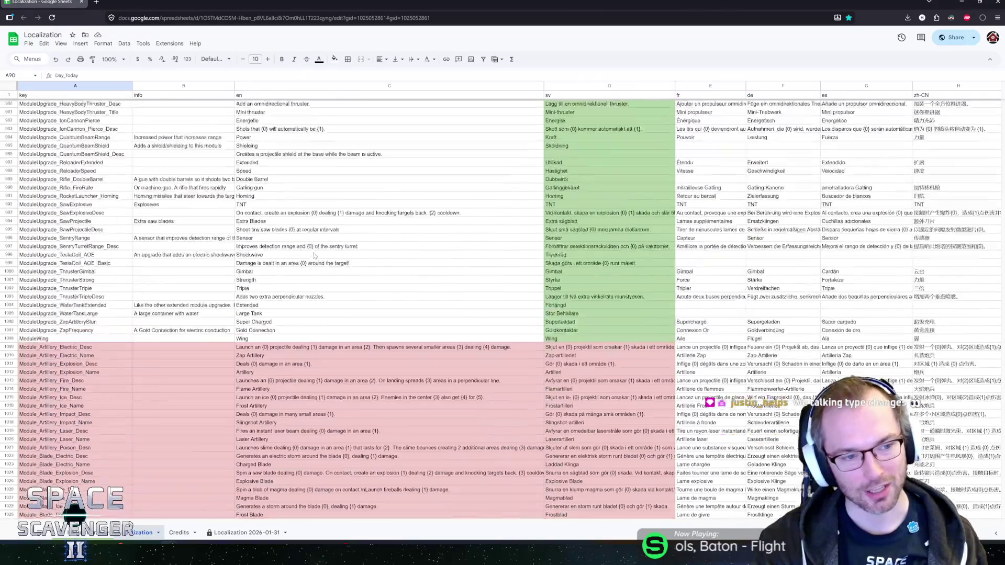
pyautogui.scroll(-1, 315, 255)
pyautogui.scroll(6, 213, 290)
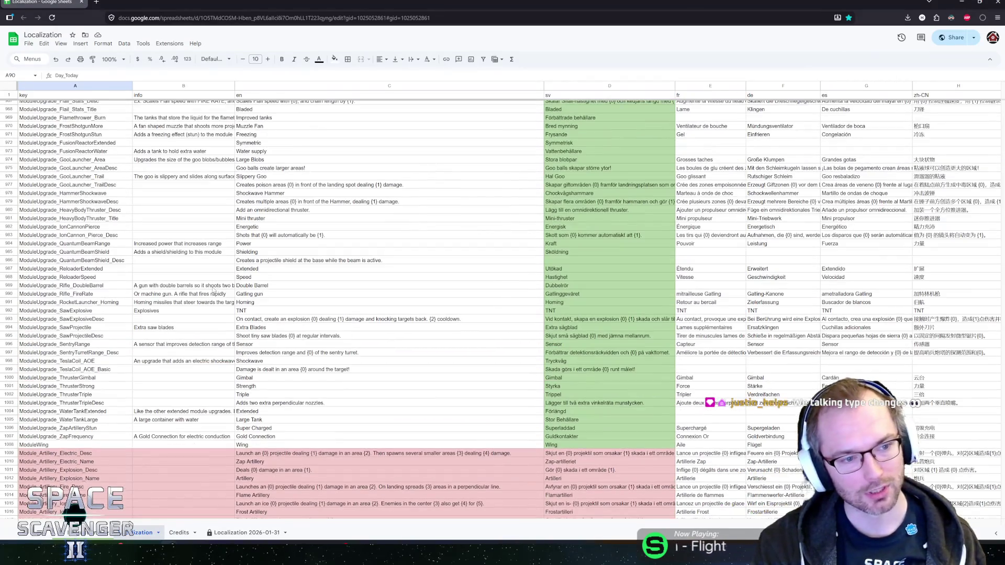
pyautogui.scroll(7, 213, 292)
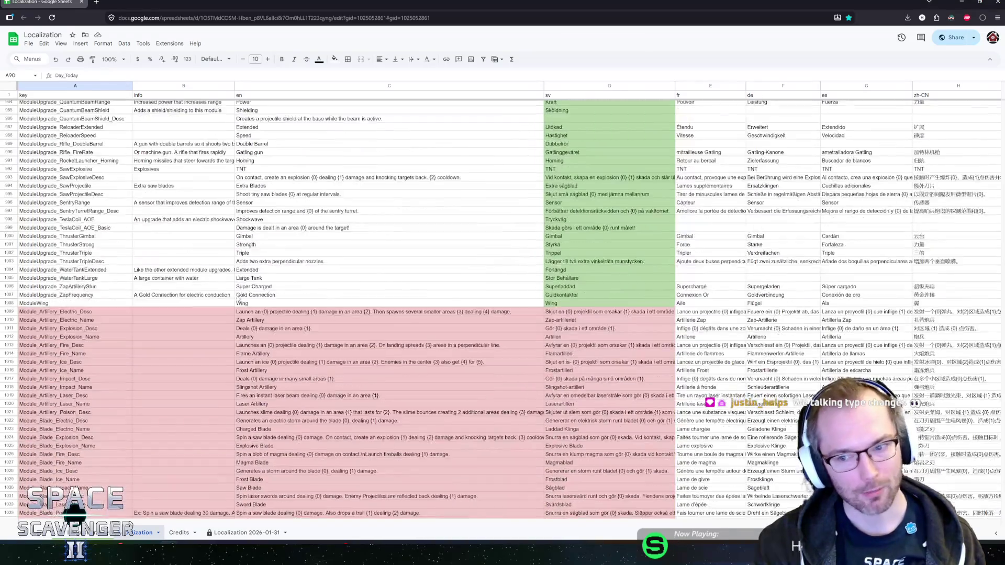
pyautogui.scroll(-5, 254, 298)
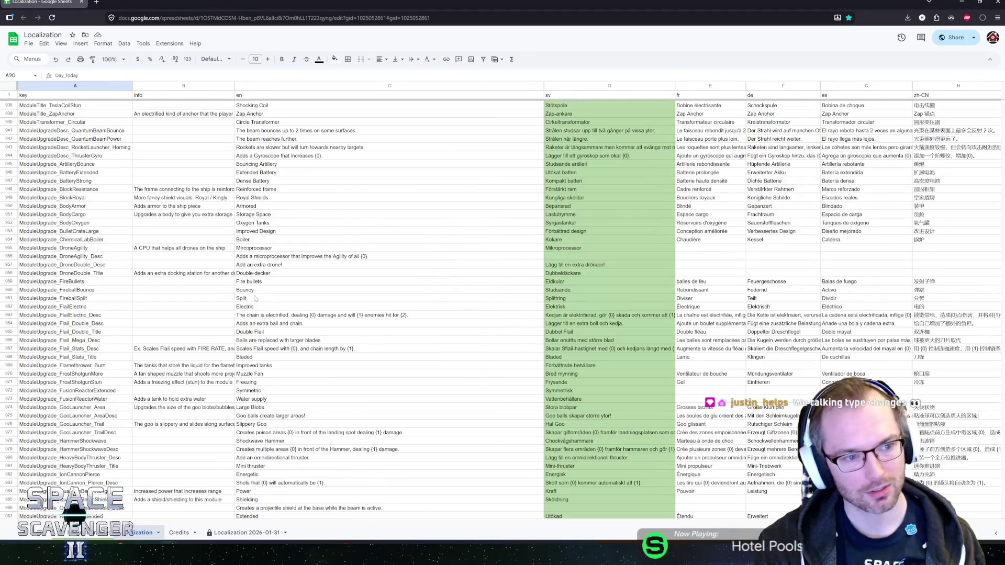
pyautogui.scroll(-10, 255, 298)
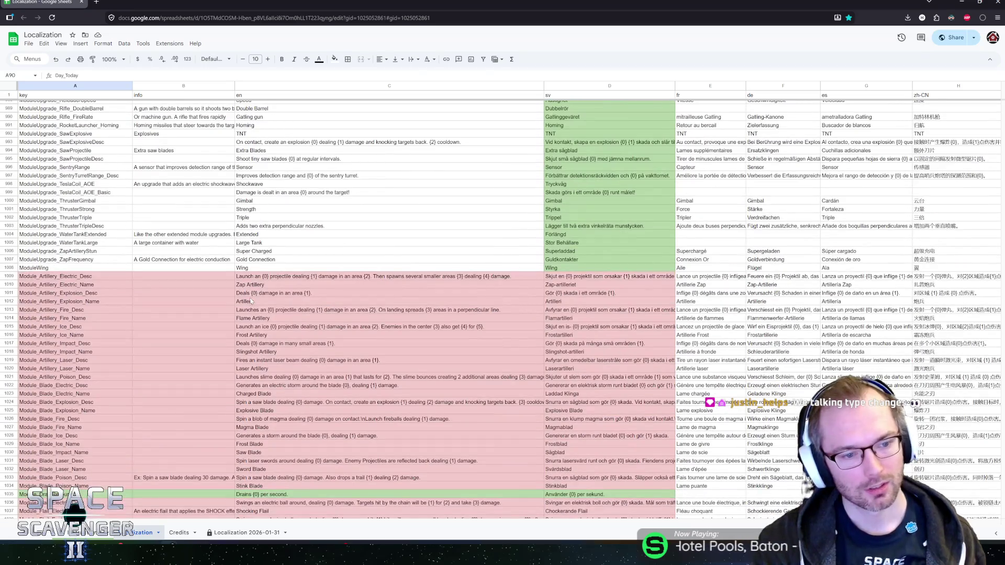
# Step: Select the Module_Artillery_Electric_Desc English text, then the empty info cell of row 1009
pyautogui.click(272, 277)
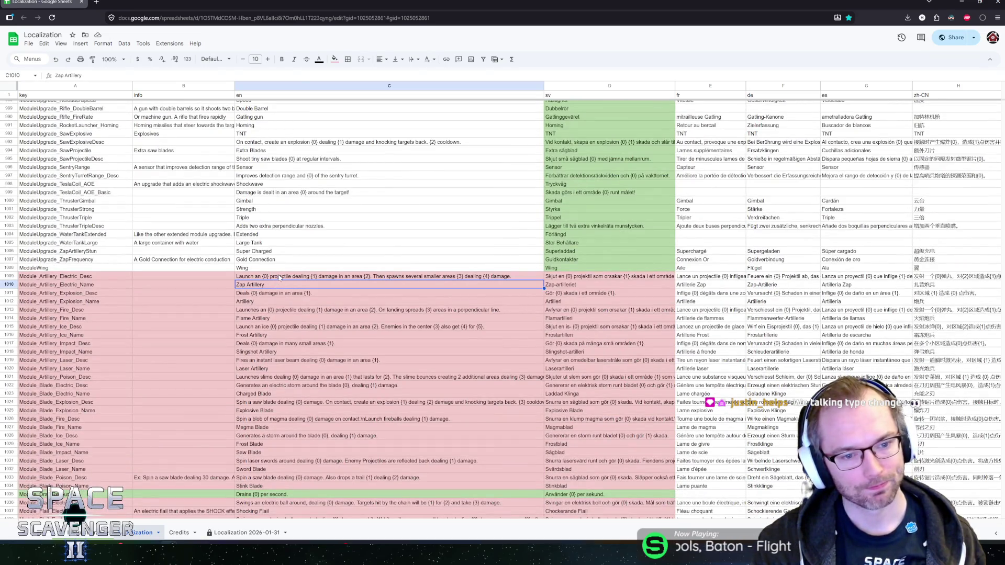
pyautogui.click(211, 276)
pyautogui.scroll(-2, 265, 284)
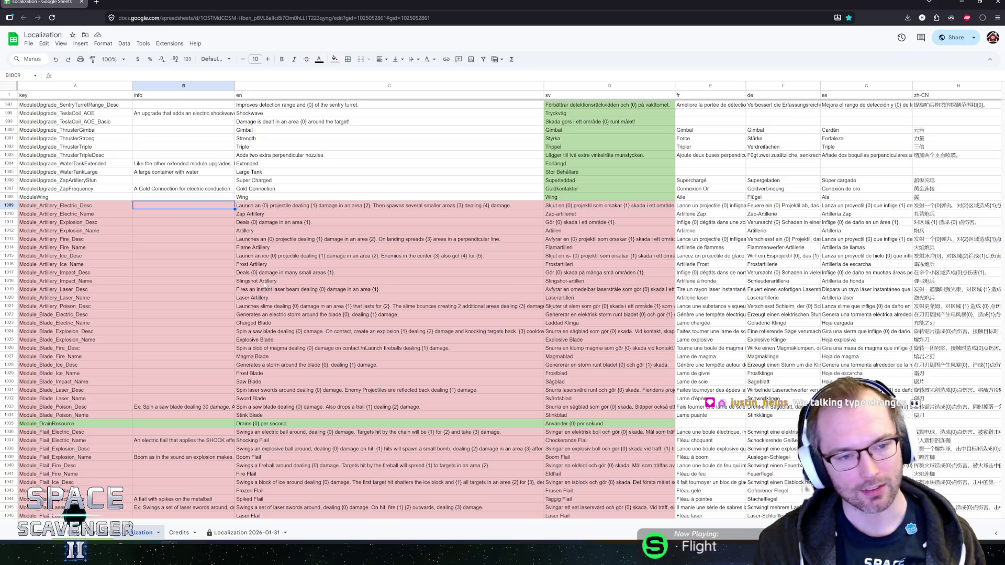